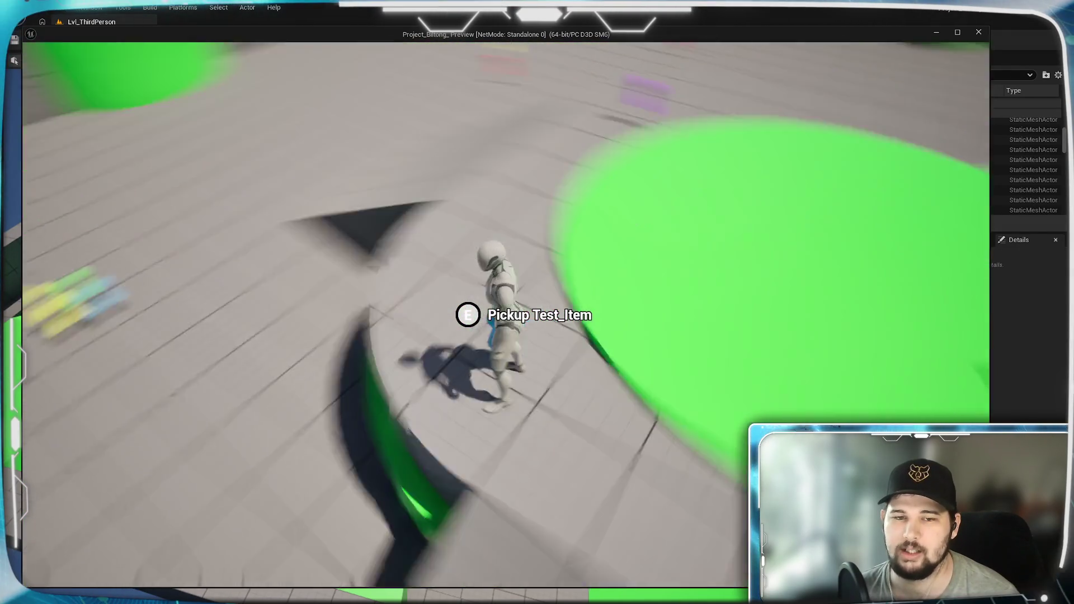
- Run the character across the arena to the blue pickup, then end the Play In Editor session
key("w")
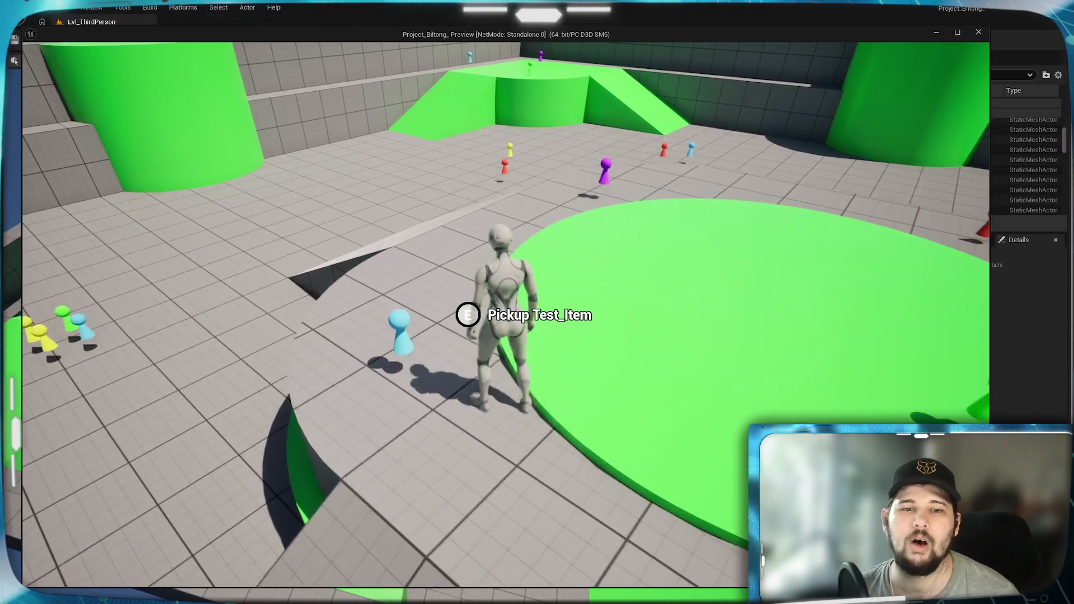
key("w")
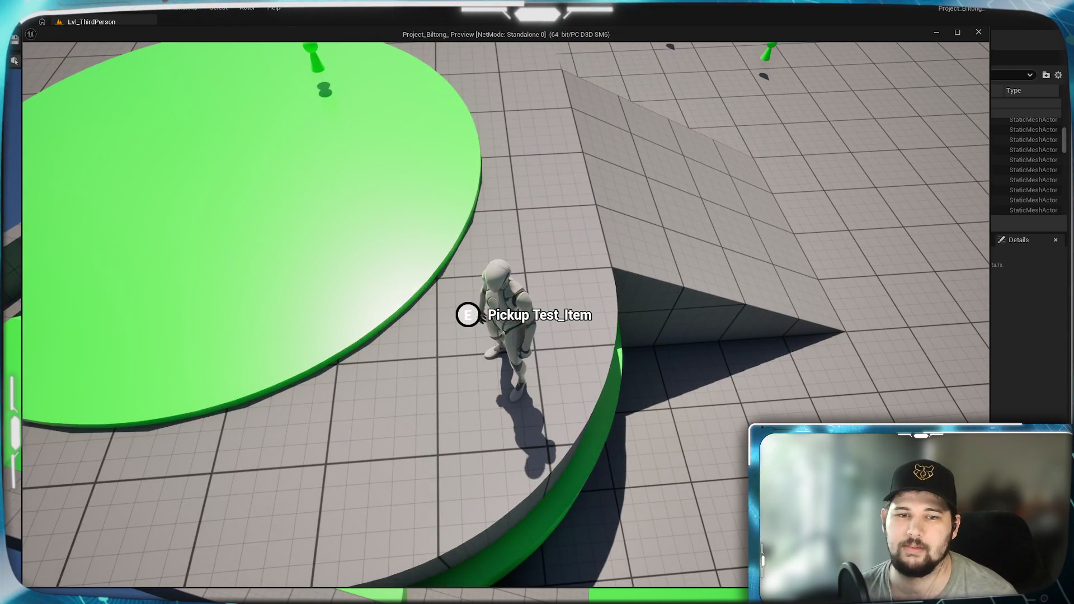
key("w")
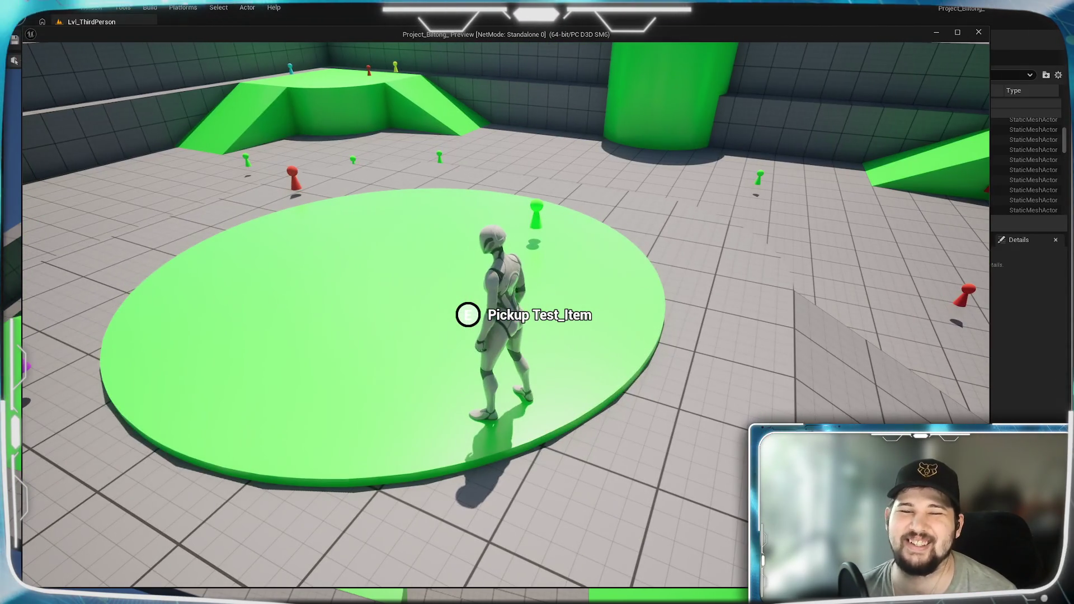
key("Escape")
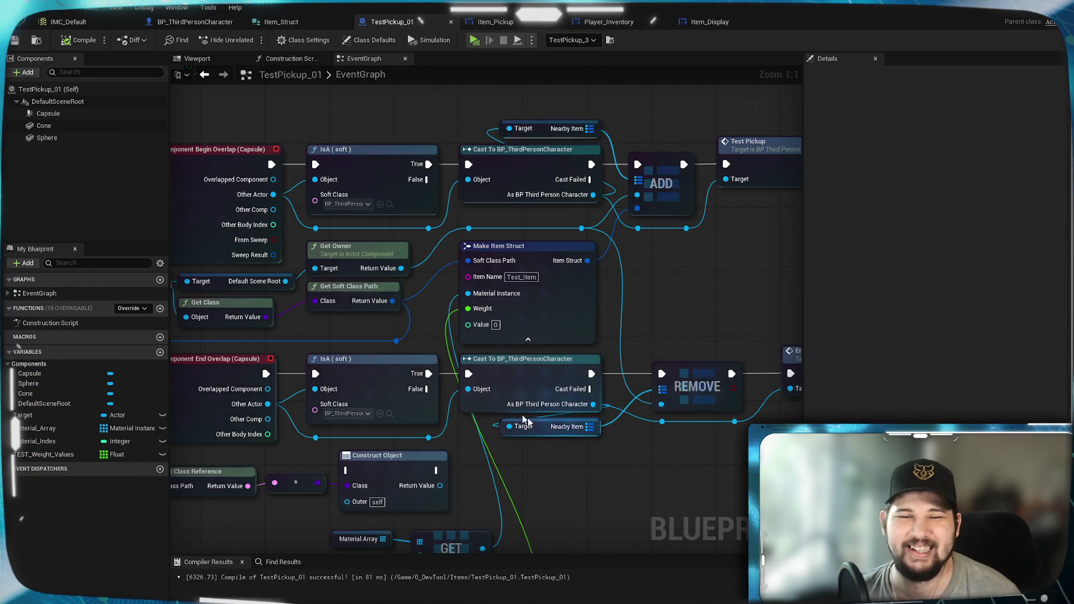
- Switch to BP_ThirdPersonCharacter and zoom onto the nodes that loop inventory items against Max Slots
scroll(499, 395, "down", 2)
left_click(207, 26)
scroll(600, 361, "up", 4)
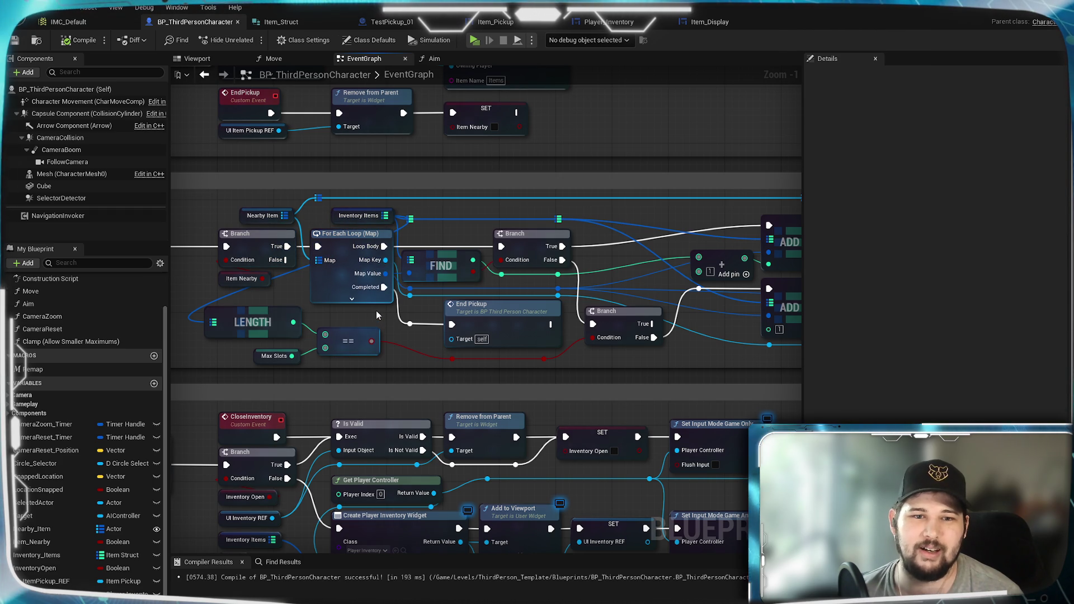
mouse_move(376, 310)
left_mouse_down()
mouse_move(215, 337)
mouse_move(768, 336)
mouse_move(660, 310)
mouse_move(857, 328)
mouse_move(775, 323)
left_mouse_up()
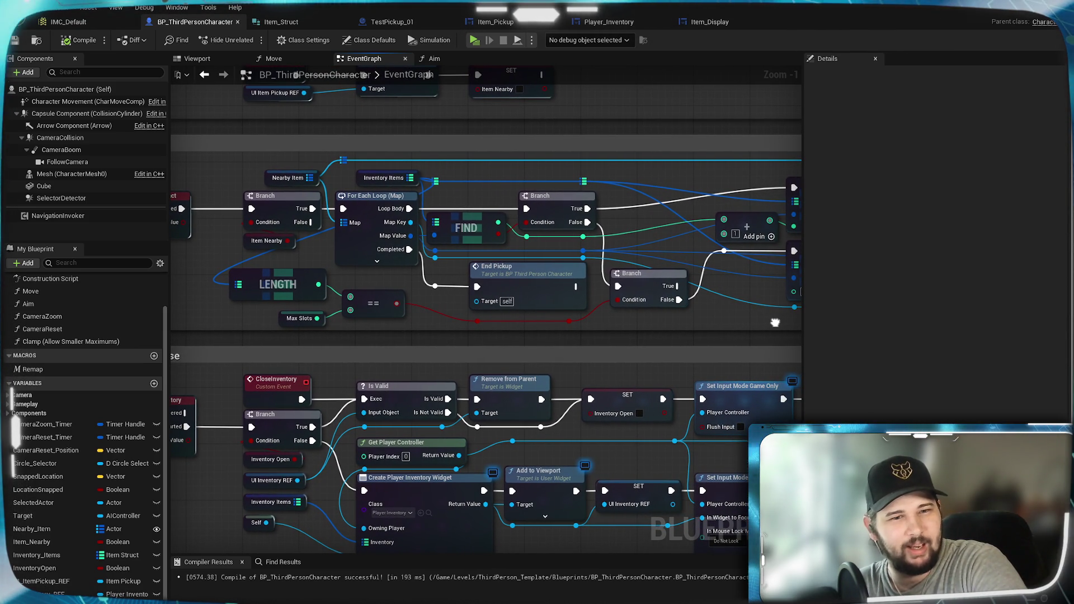
mouse_move(775, 322)
left_mouse_down()
mouse_move(875, 313)
mouse_move(1009, 254)
mouse_move(817, 253)
mouse_move(555, 308)
mouse_move(547, 326)
mouse_move(392, 316)
mouse_move(562, 302)
mouse_move(674, 309)
left_mouse_up()
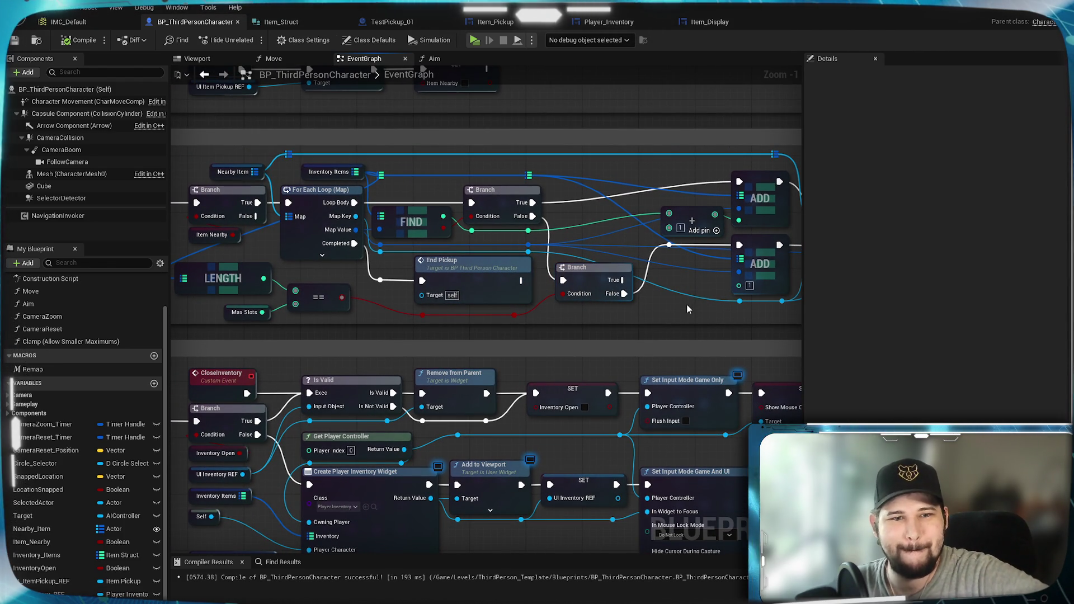
mouse_move(687, 306)
left_mouse_down()
mouse_move(579, 300)
mouse_move(486, 319)
mouse_move(607, 337)
mouse_move(287, 322)
left_mouse_up()
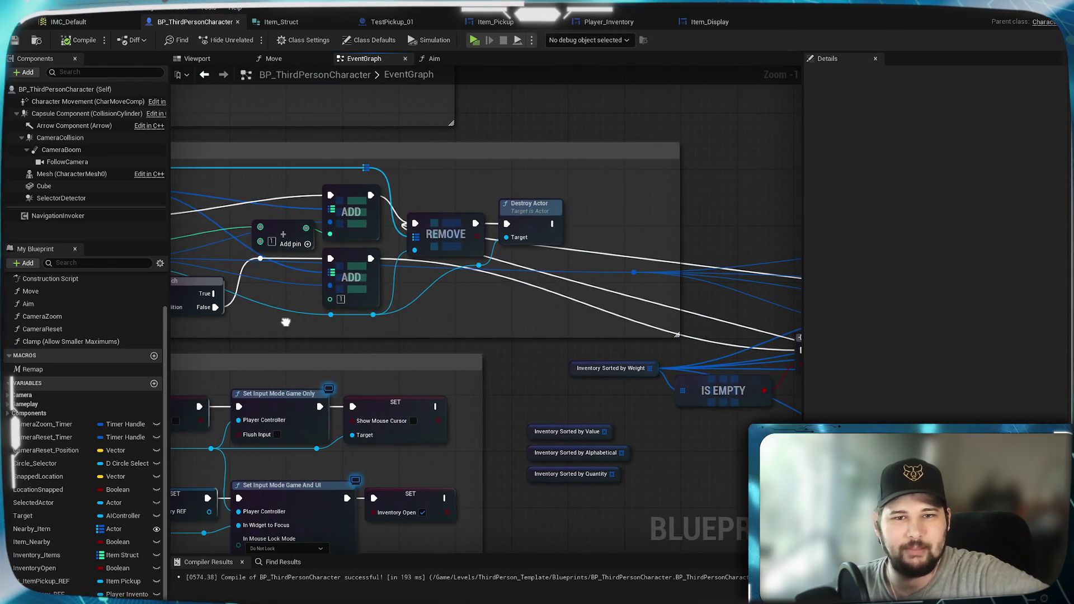
mouse_move(609, 253)
left_mouse_down()
mouse_move(633, 230)
mouse_move(592, 336)
mouse_move(850, 334)
mouse_move(575, 339)
mouse_move(780, 327)
mouse_move(797, 335)
mouse_move(565, 326)
left_mouse_up()
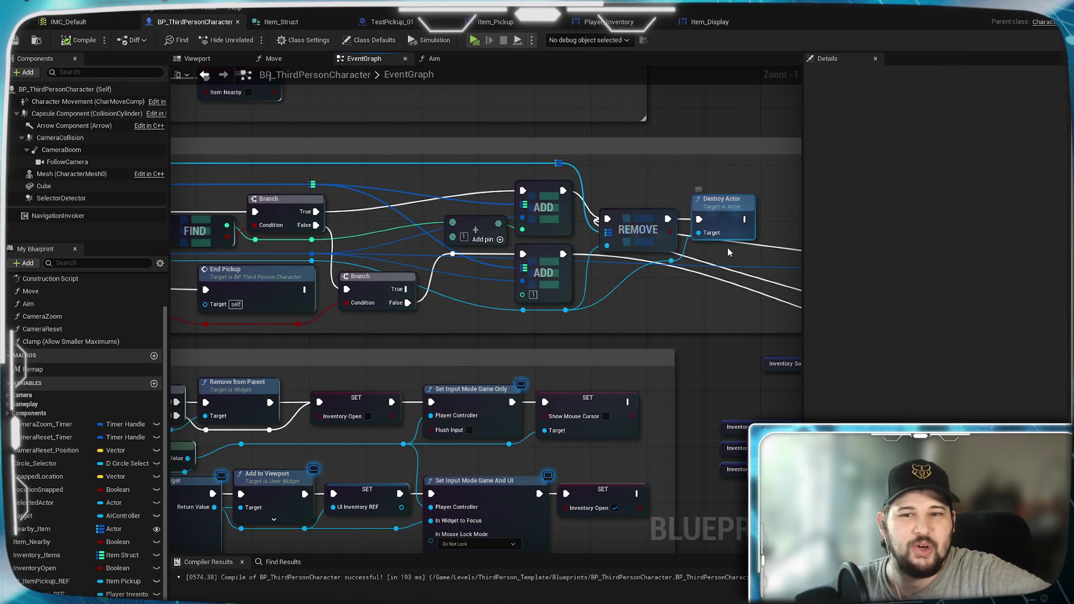
mouse_move(700, 324)
left_mouse_down()
mouse_move(322, 287)
mouse_move(196, 283)
mouse_move(225, 294)
mouse_move(63, 299)
mouse_move(521, 339)
left_mouse_up()
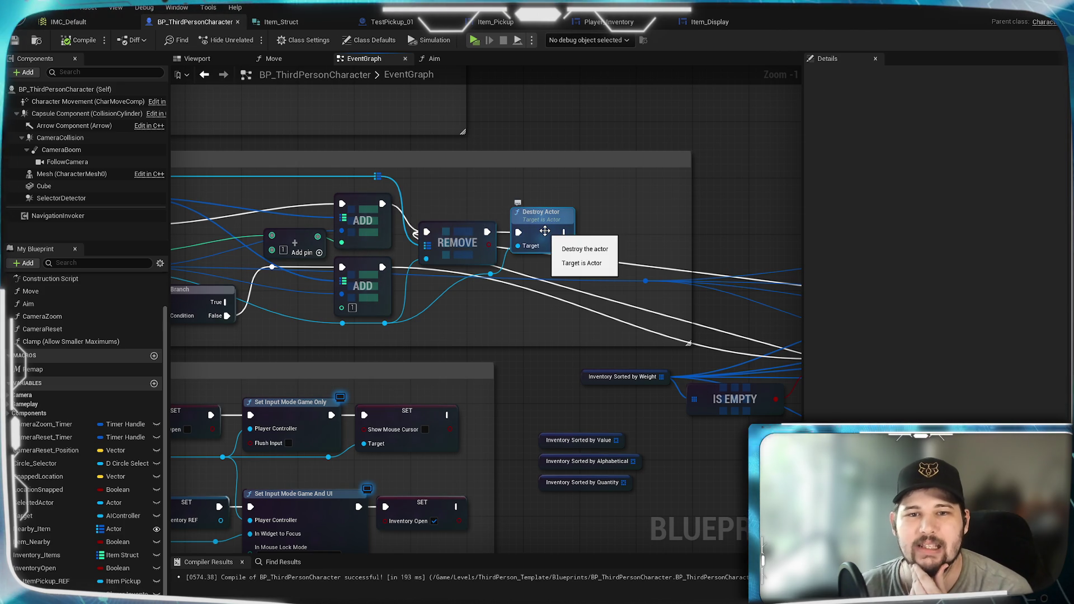
left_click_drag(520, 278, 883, 257)
left_click(288, 255)
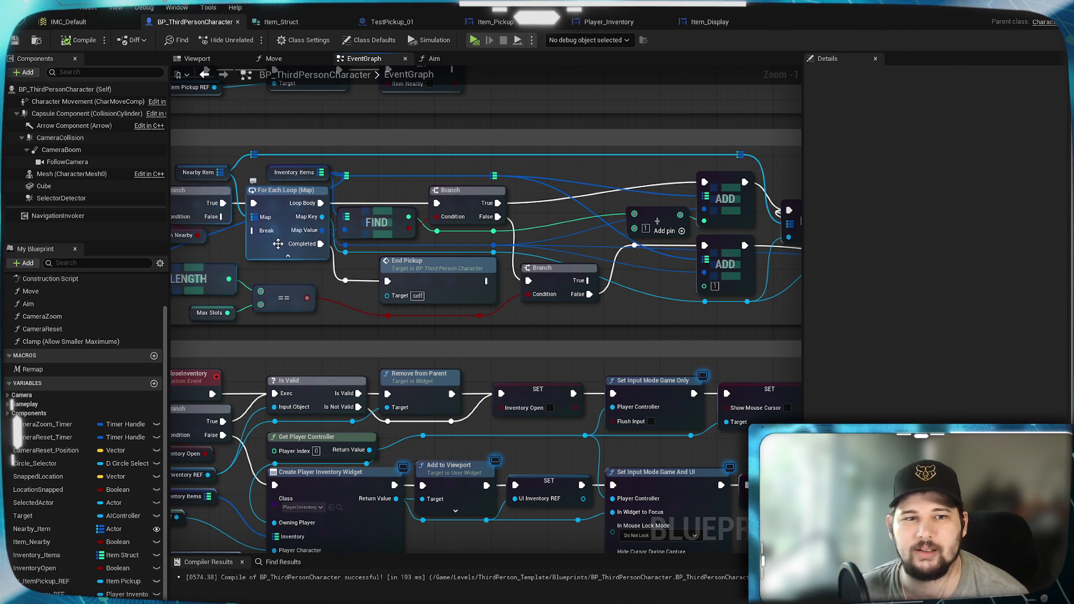
left_click_drag(288, 257, 372, 274)
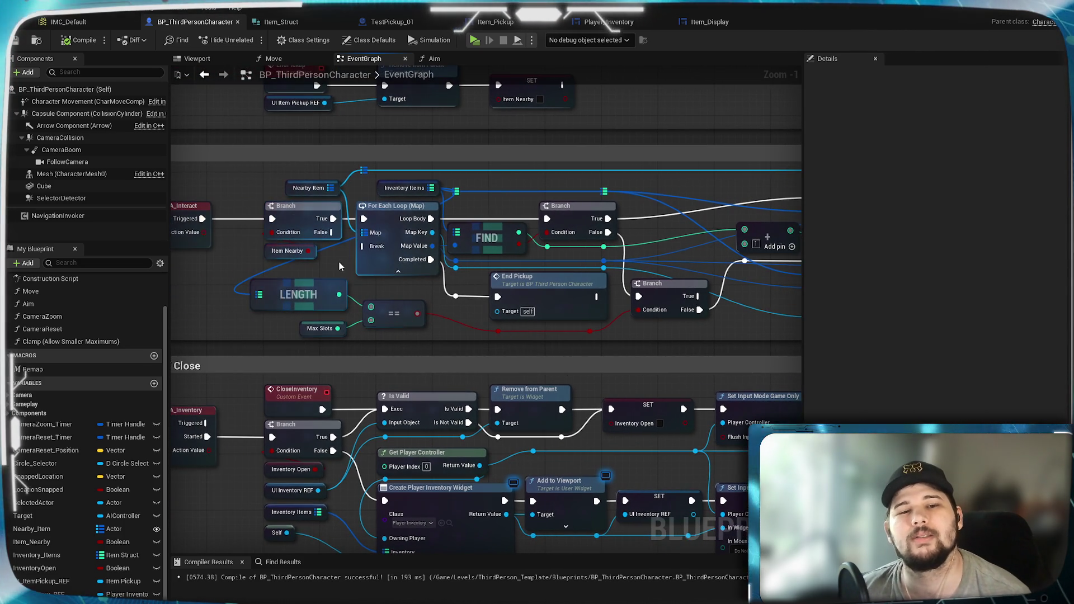
left_click(398, 273)
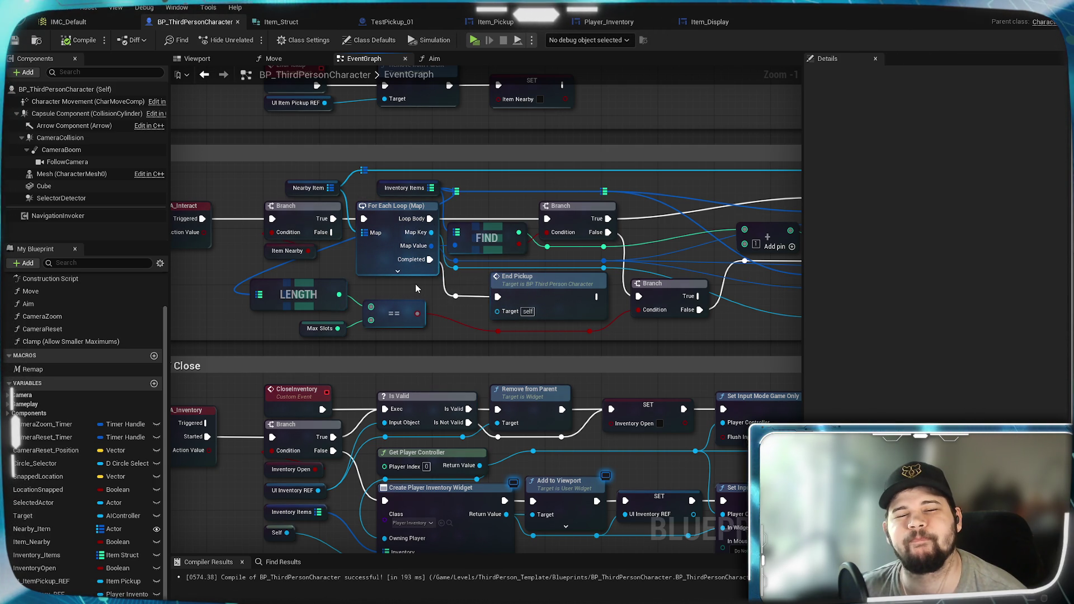
mouse_move(415, 288)
left_mouse_down()
mouse_move(472, 289)
mouse_move(219, 280)
mouse_move(441, 315)
mouse_move(629, 315)
mouse_move(500, 303)
left_mouse_up()
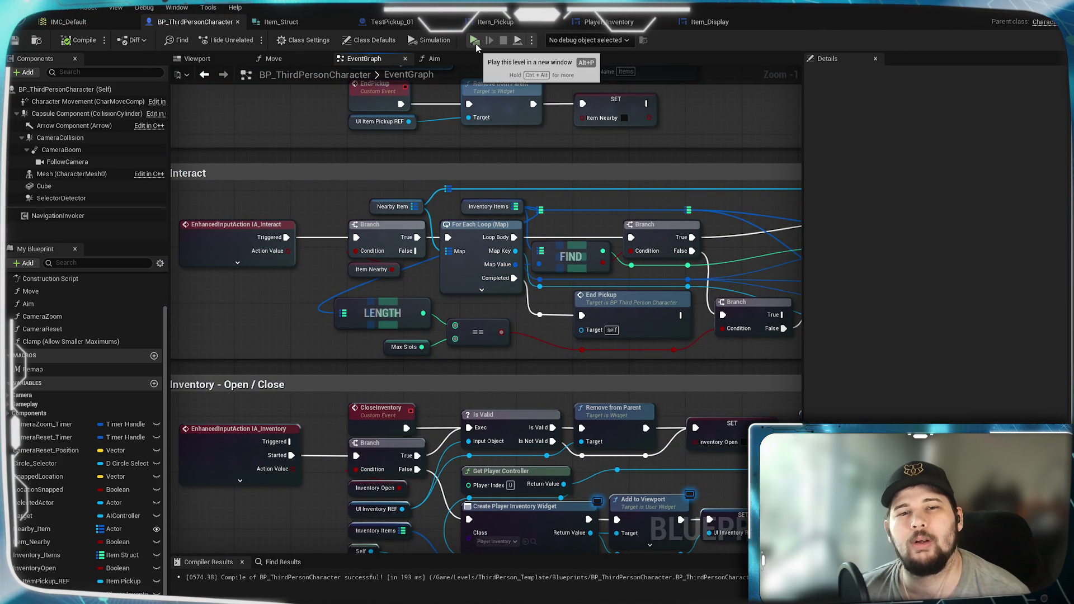
mouse_move(773, 265)
left_mouse_down()
mouse_move(523, 200)
mouse_move(431, 204)
mouse_move(718, 225)
mouse_move(613, 241)
left_mouse_up()
- Play the level, walk to the cyan pickup, and confirm the inventory shows Test_Item at 5.0kg
left_click(474, 40)
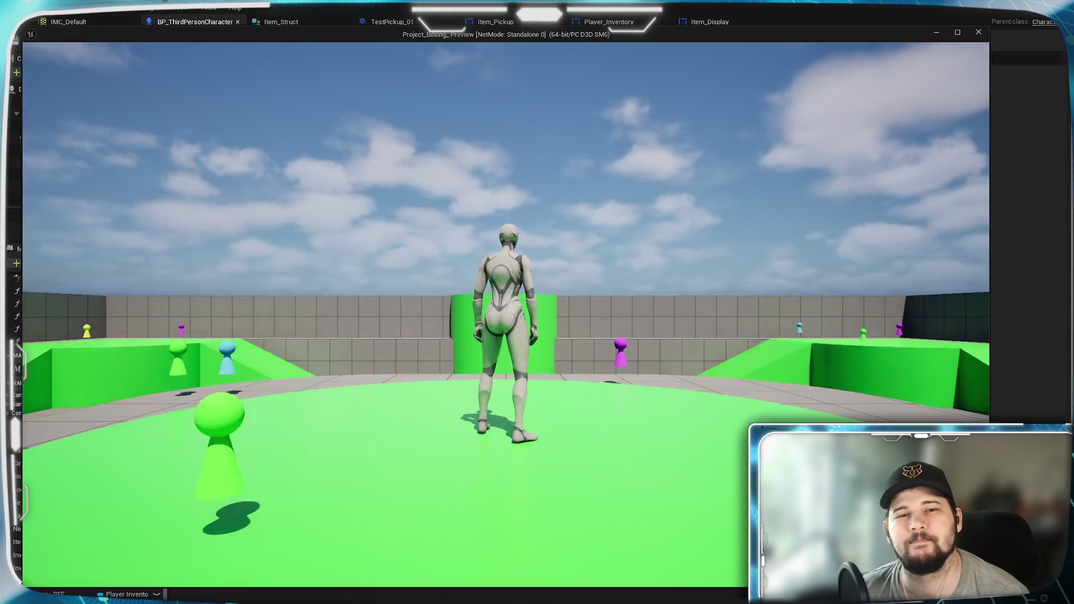
key("w")
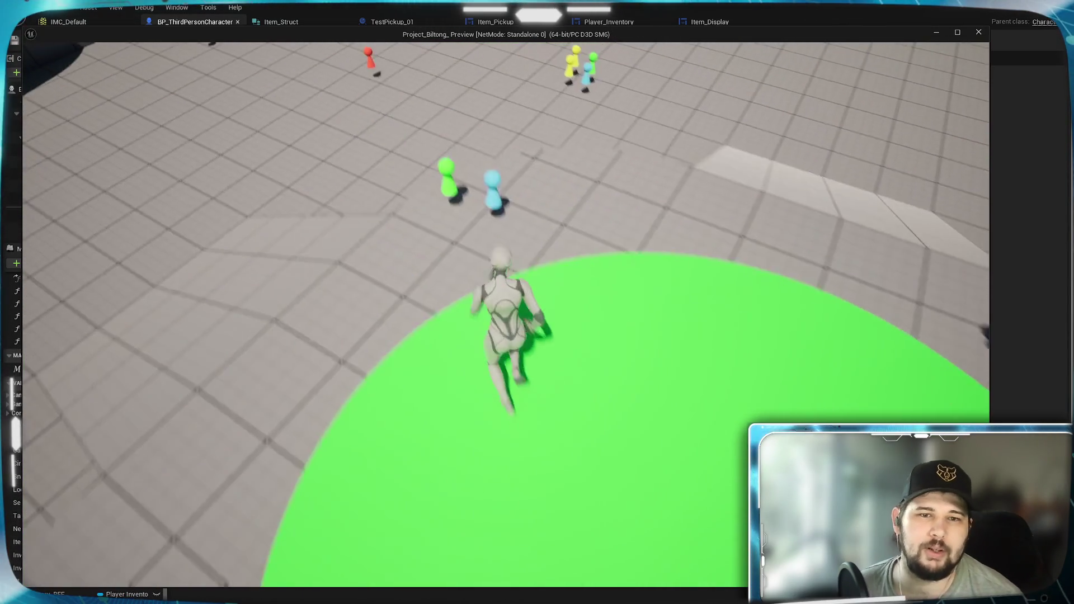
key("w")
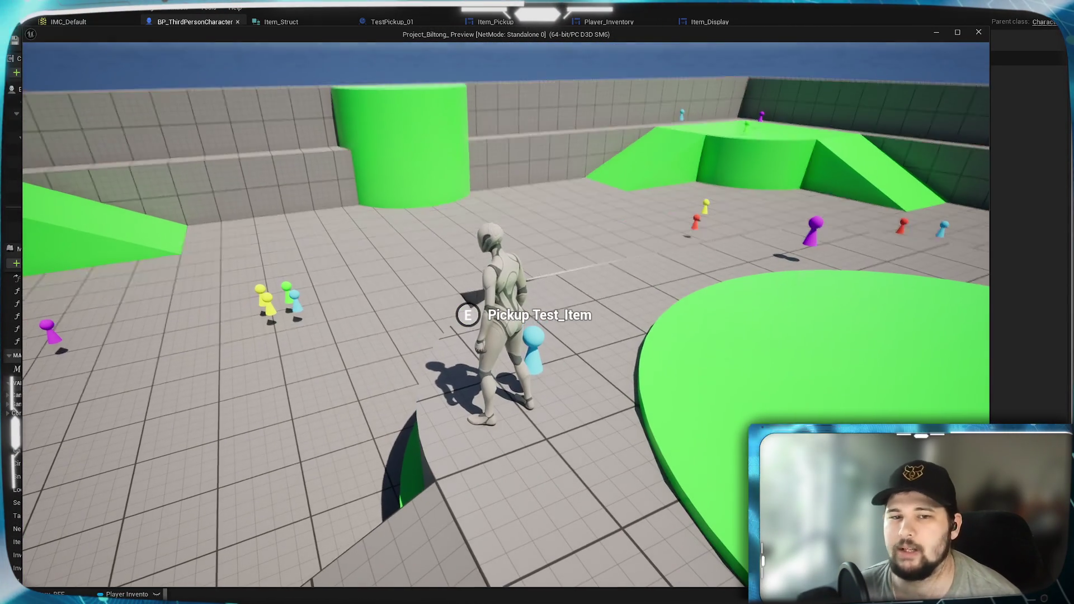
key("i")
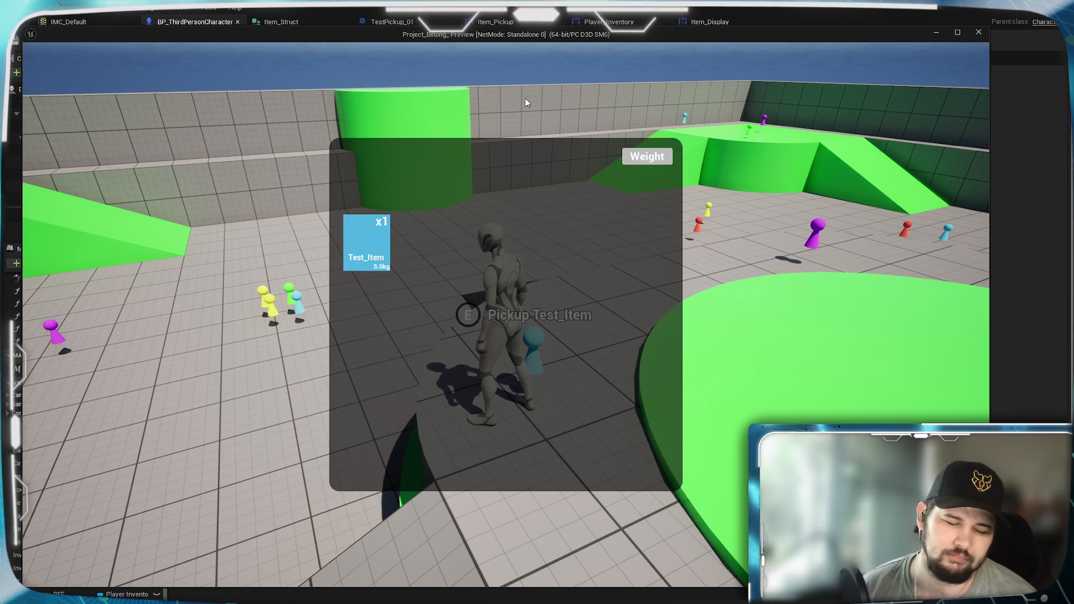
key("Escape")
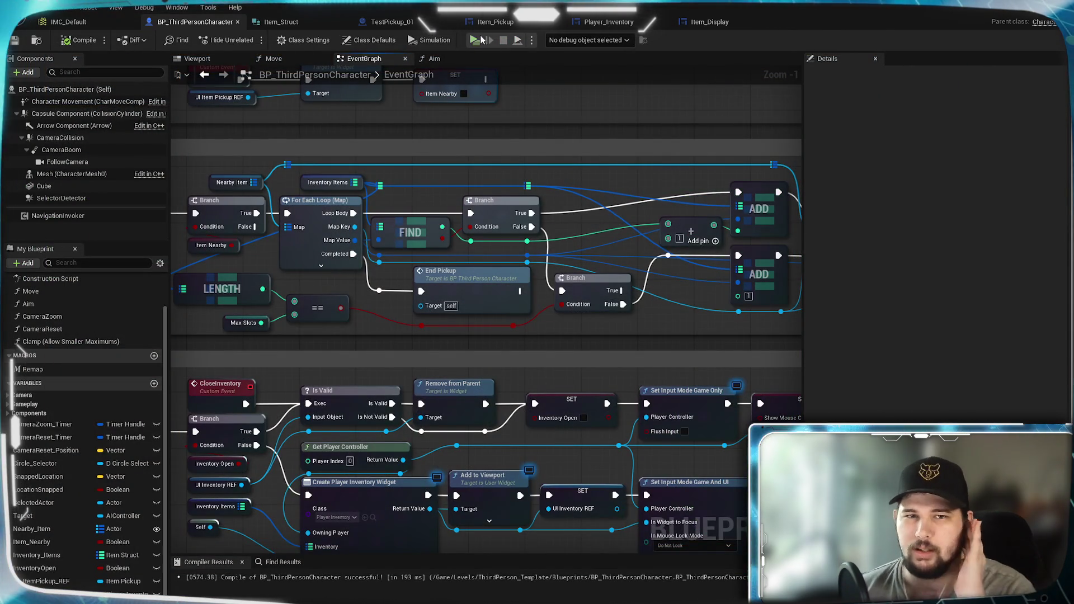
- Start another play test, walk up to a pickup, and check the inventory
left_click(474, 40)
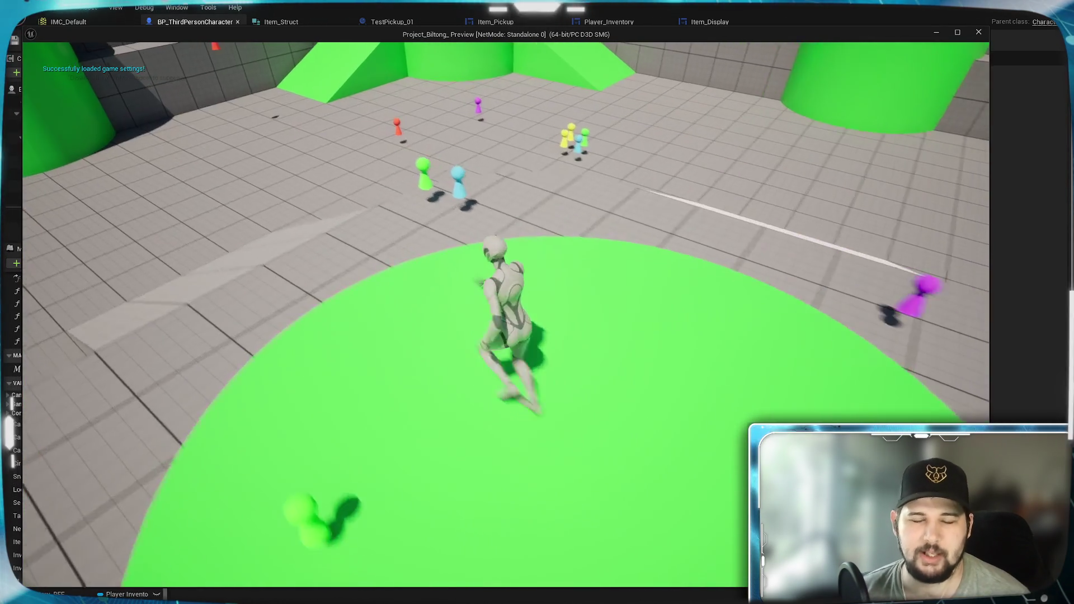
key("w")
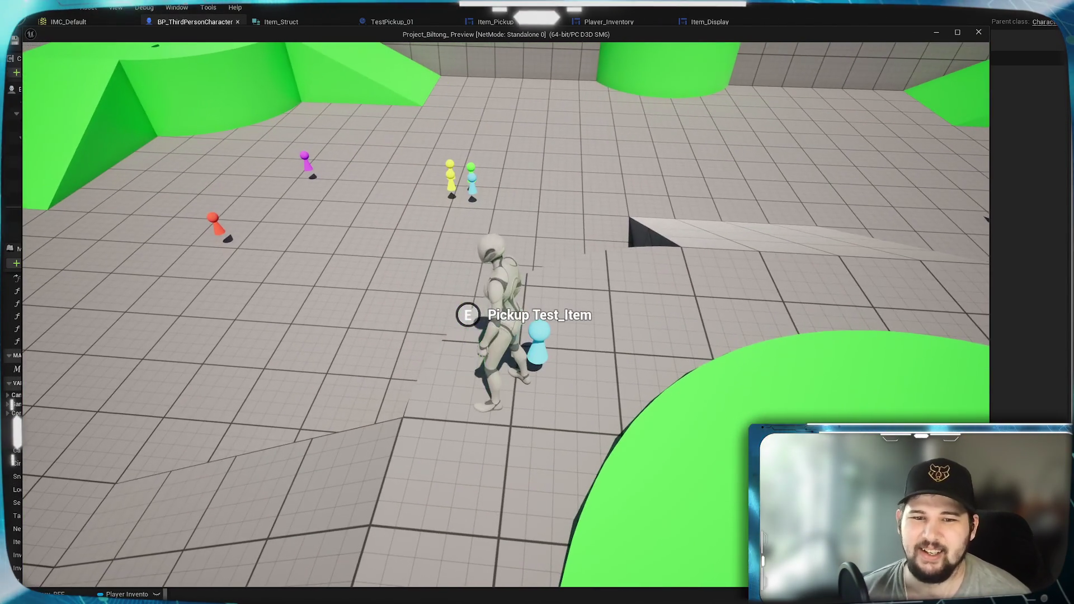
key("i")
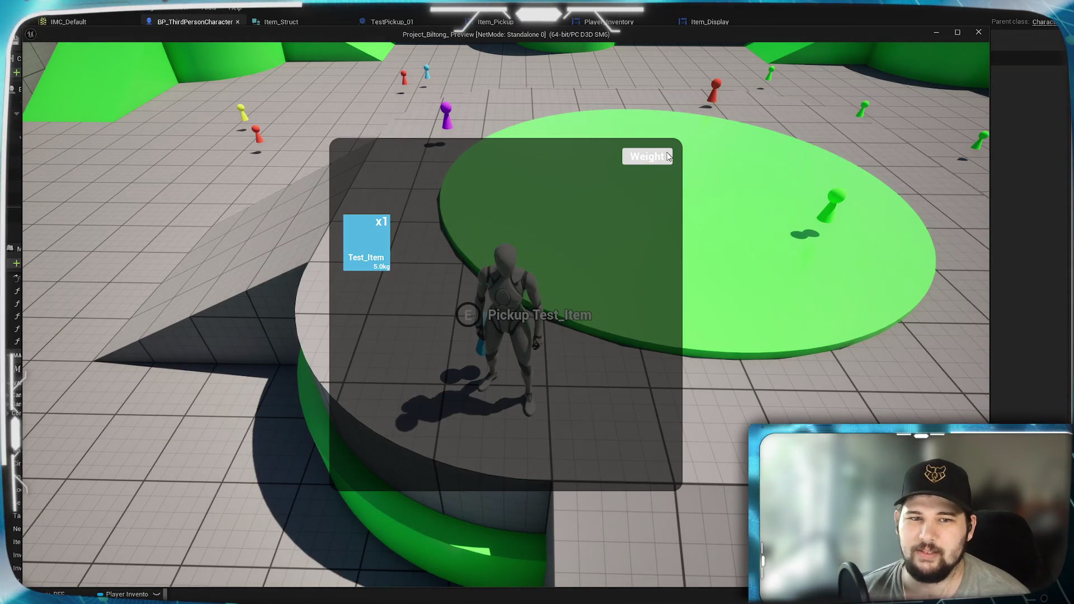
key("i")
- Pick up a second Test_Item at another pickup, confirm the x2 stack, and stop playing
key("w")
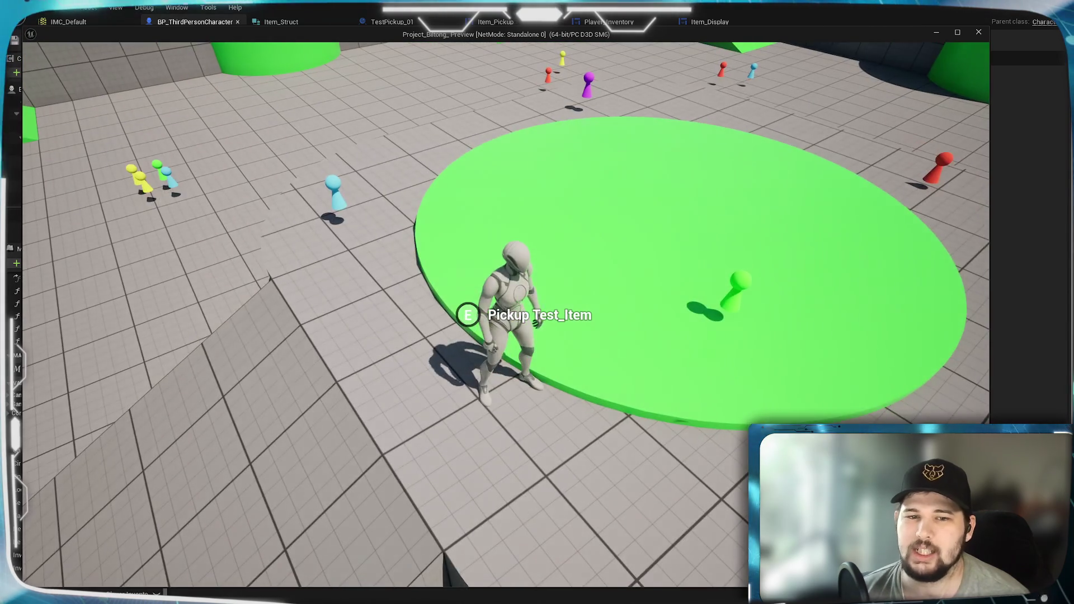
key("w")
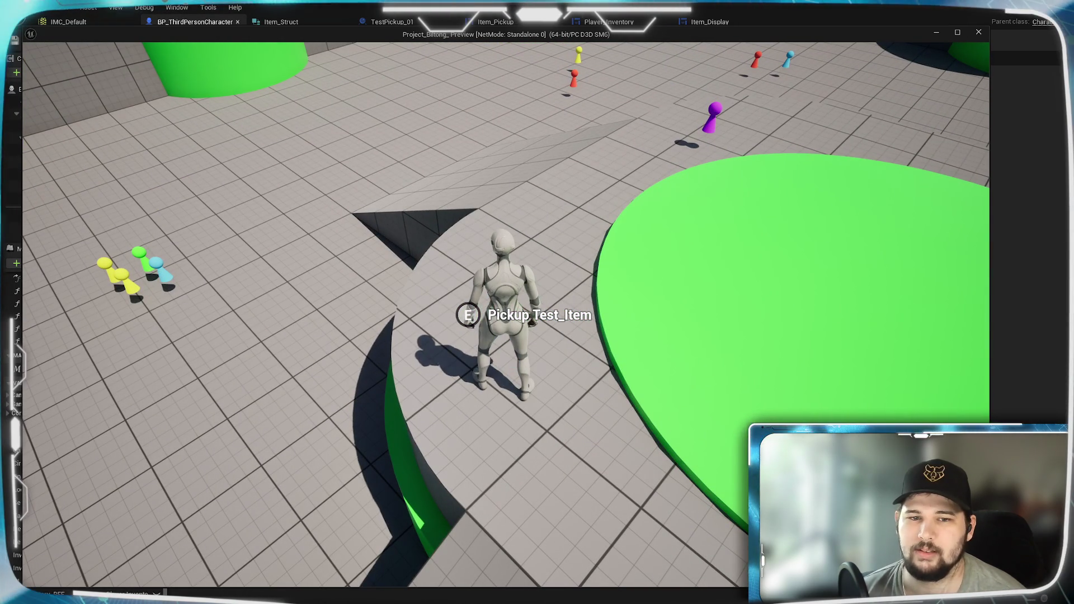
key("e")
key("i")
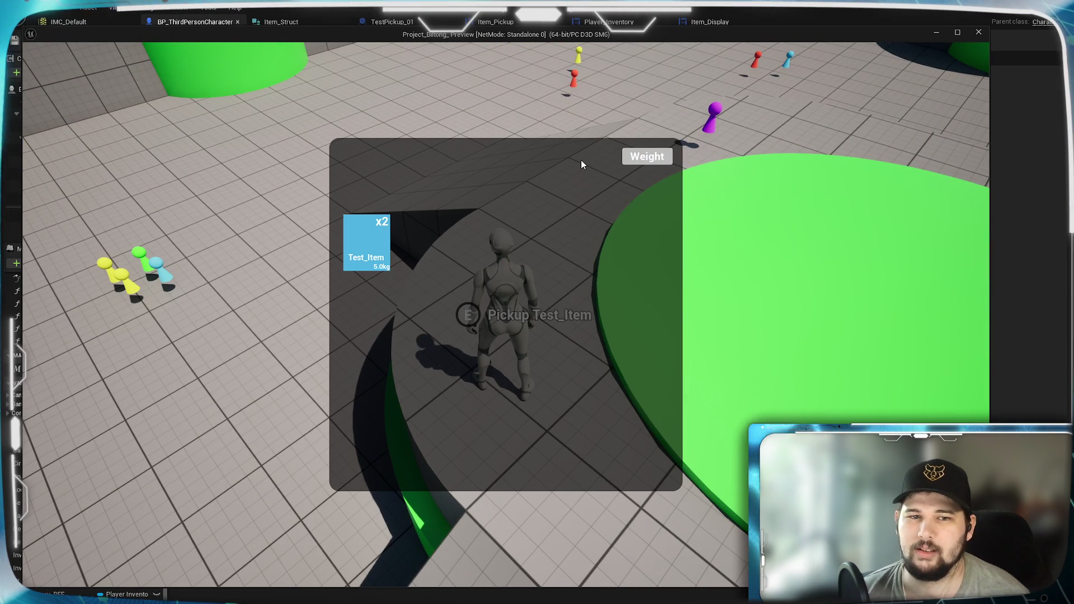
key("Escape")
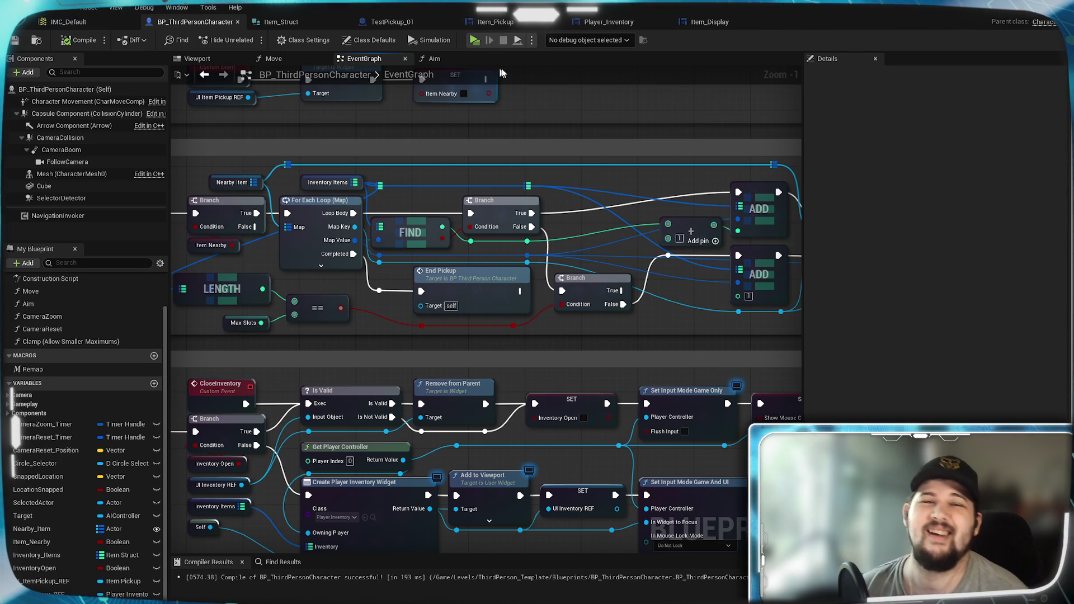
- Switch to TestPickup_01 and pan across its overlap, ADD, REMOVE and Test Pickup nodes
left_click(392, 22)
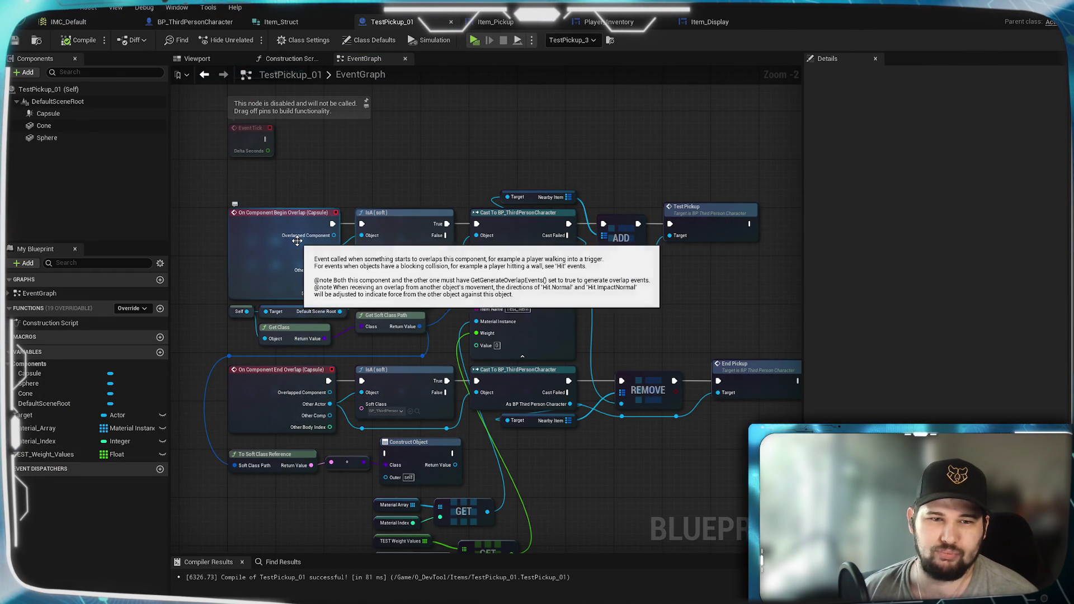
mouse_move(324, 166)
left_mouse_down()
mouse_move(530, 156)
mouse_move(529, 191)
left_mouse_up()
mouse_move(628, 192)
left_mouse_down()
mouse_move(587, 266)
mouse_move(539, 144)
mouse_move(352, 160)
left_mouse_up()
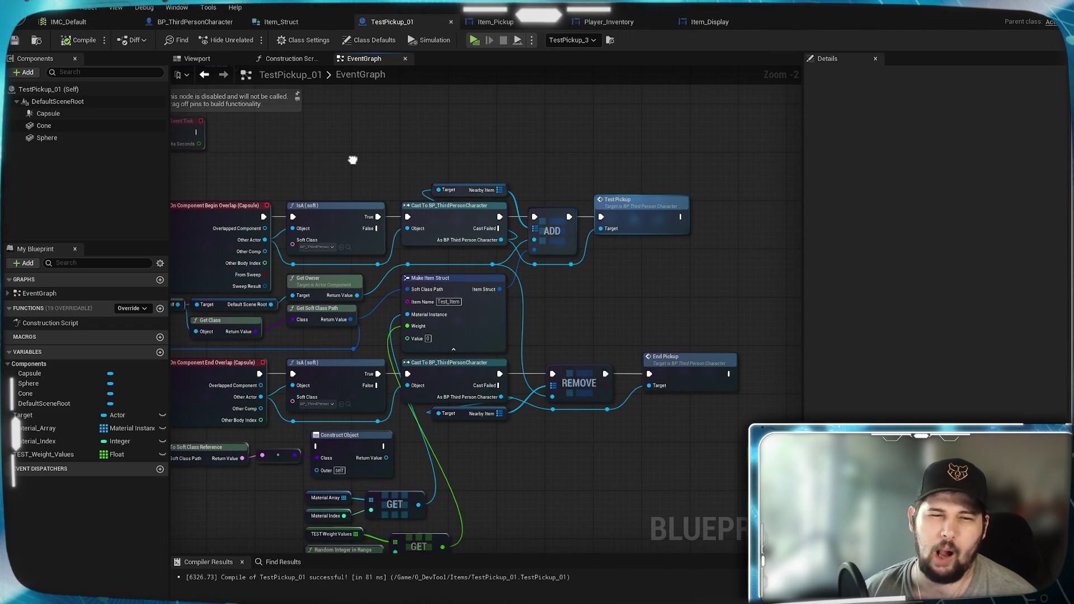
mouse_move(352, 160)
left_mouse_down()
mouse_move(623, 146)
mouse_move(530, 151)
mouse_move(429, 178)
left_mouse_up()
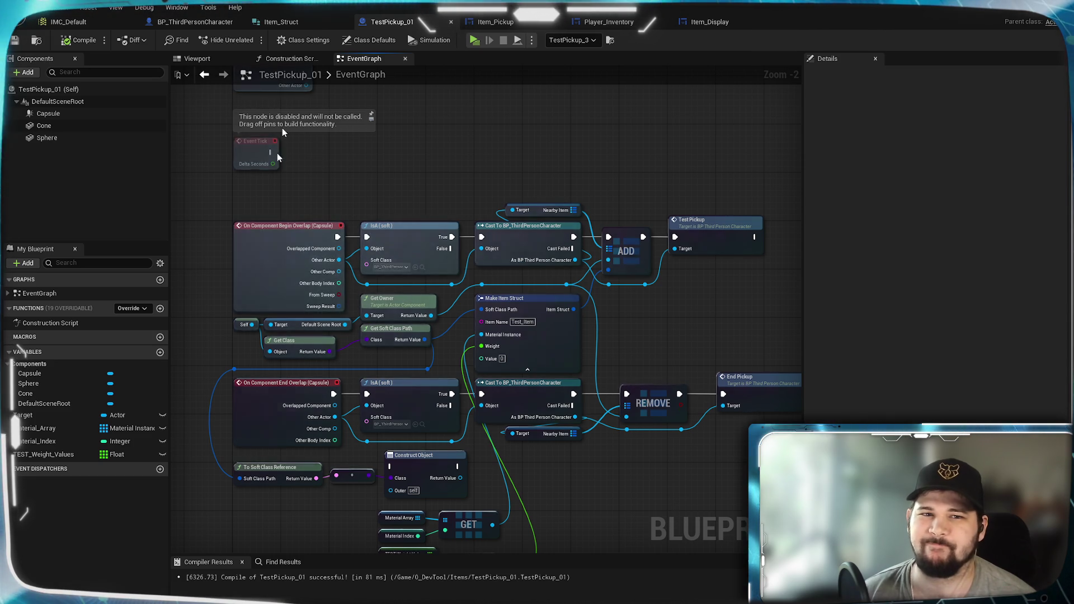
- Review TestPickup_01's Begin/End Overlap events, IsA and Cast checks, and Nearby Item ADD nodes
scroll(652, 294, "up", 2)
left_click_drag(653, 294, 579, 417)
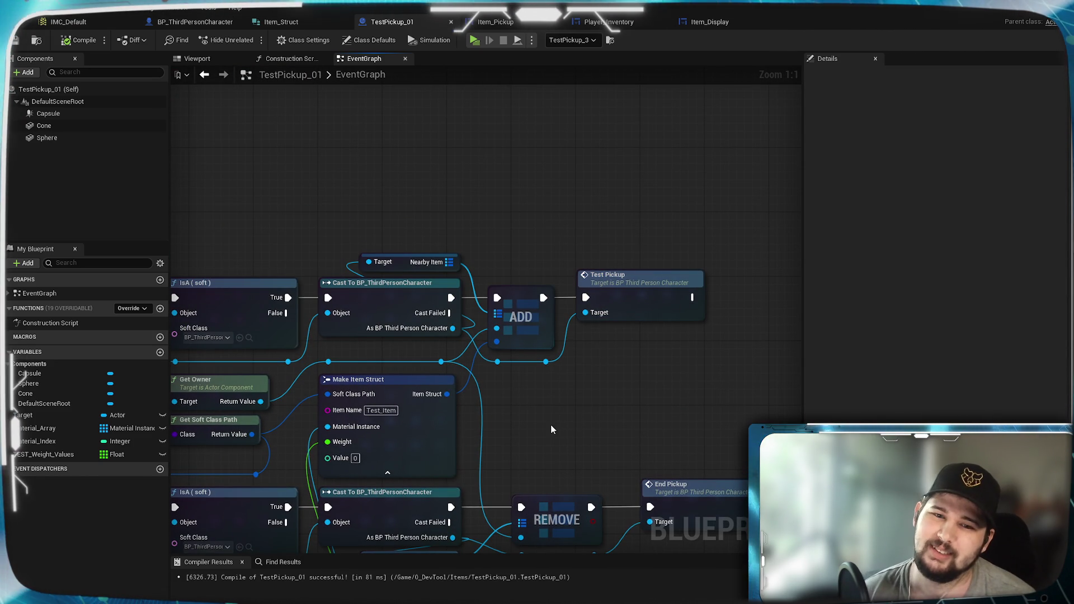
mouse_move(539, 406)
left_mouse_down()
mouse_move(692, 327)
mouse_move(533, 346)
left_mouse_up()
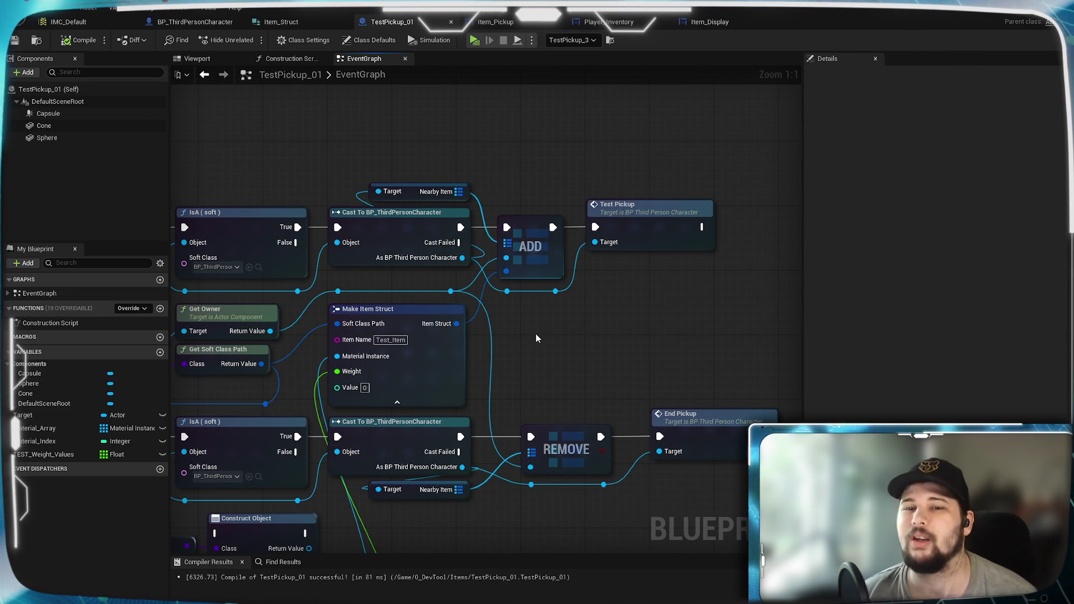
mouse_move(536, 339)
left_mouse_down()
mouse_move(756, 343)
mouse_move(699, 360)
mouse_move(730, 347)
left_mouse_up()
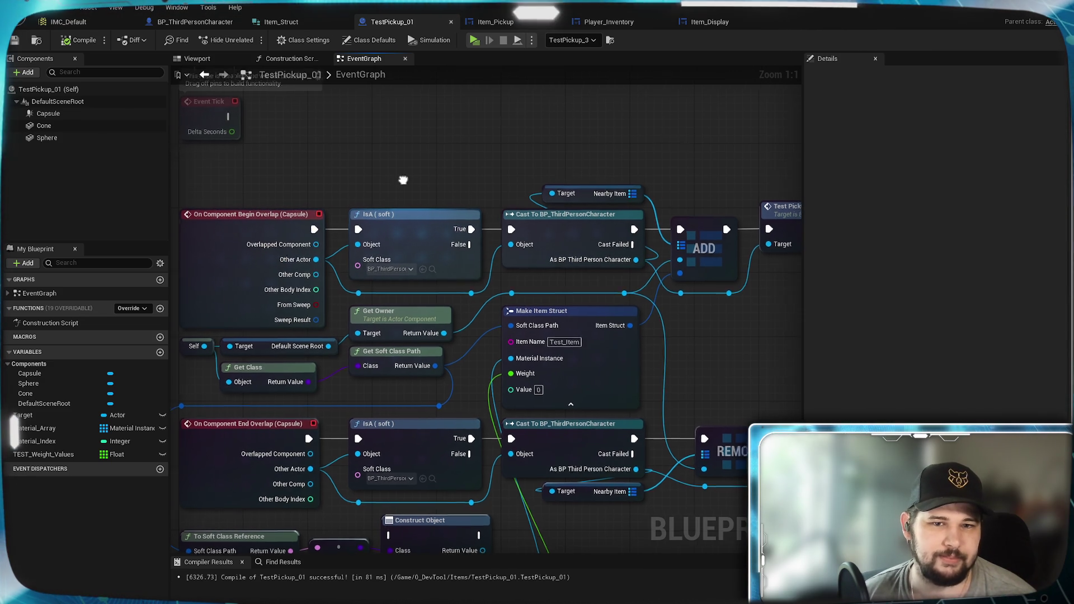
left_click_drag(405, 178, 316, 165)
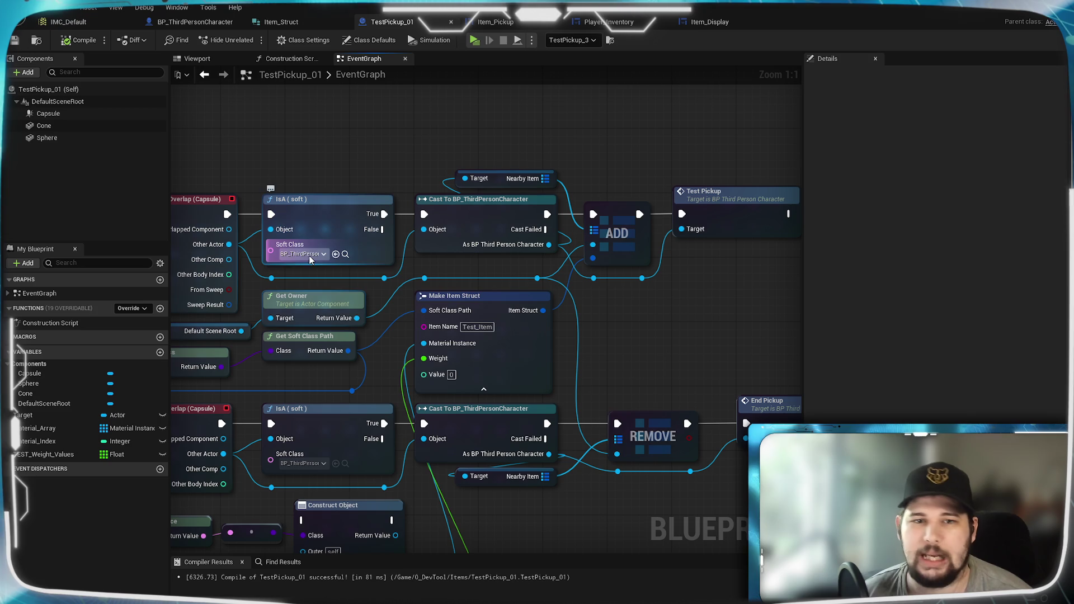
mouse_move(327, 261)
left_mouse_down()
mouse_move(293, 237)
mouse_move(279, 254)
left_mouse_up()
left_click_drag(540, 240, 378, 255)
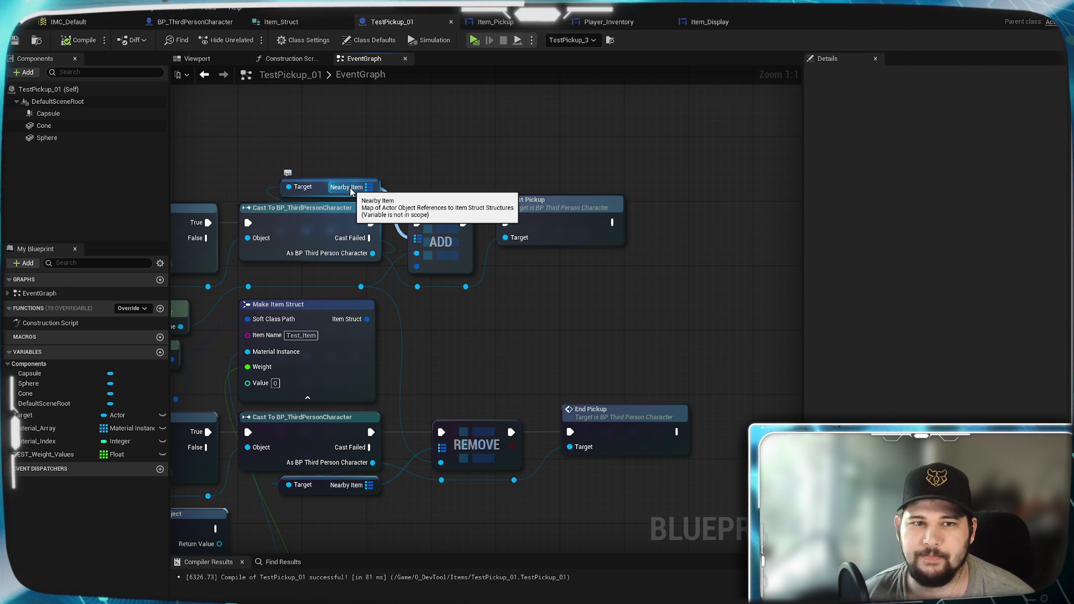
mouse_move(456, 195)
left_mouse_down()
mouse_move(839, 162)
mouse_move(717, 159)
left_mouse_up()
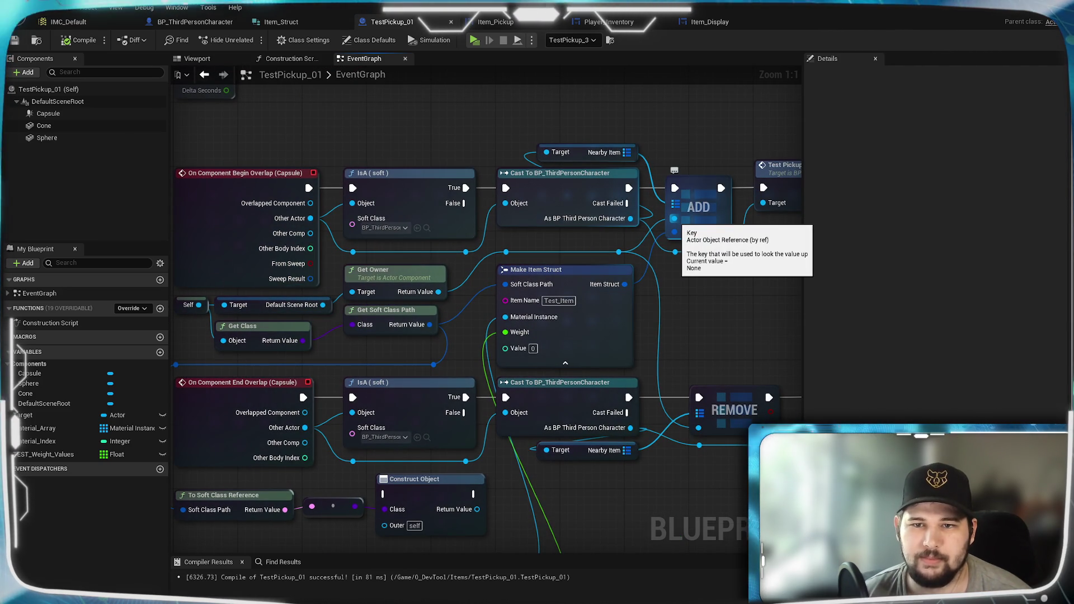
- Inspect the REMOVE and pickup calls, then jump from the Test Pickup call to its character event
left_click_drag(419, 284, 504, 252)
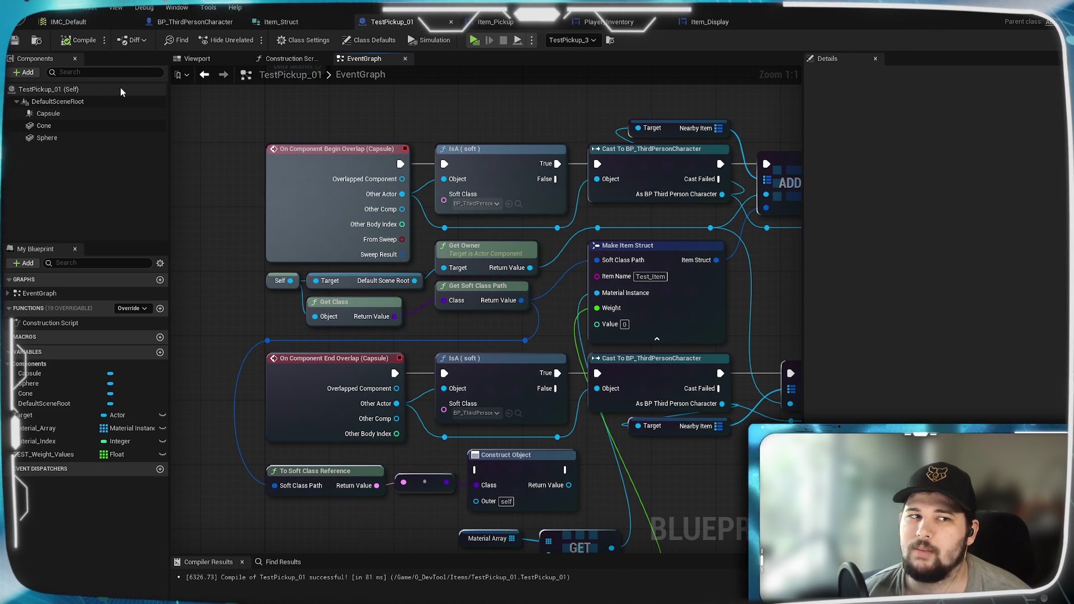
mouse_move(548, 239)
left_mouse_down()
mouse_move(462, 251)
mouse_move(488, 260)
left_mouse_up()
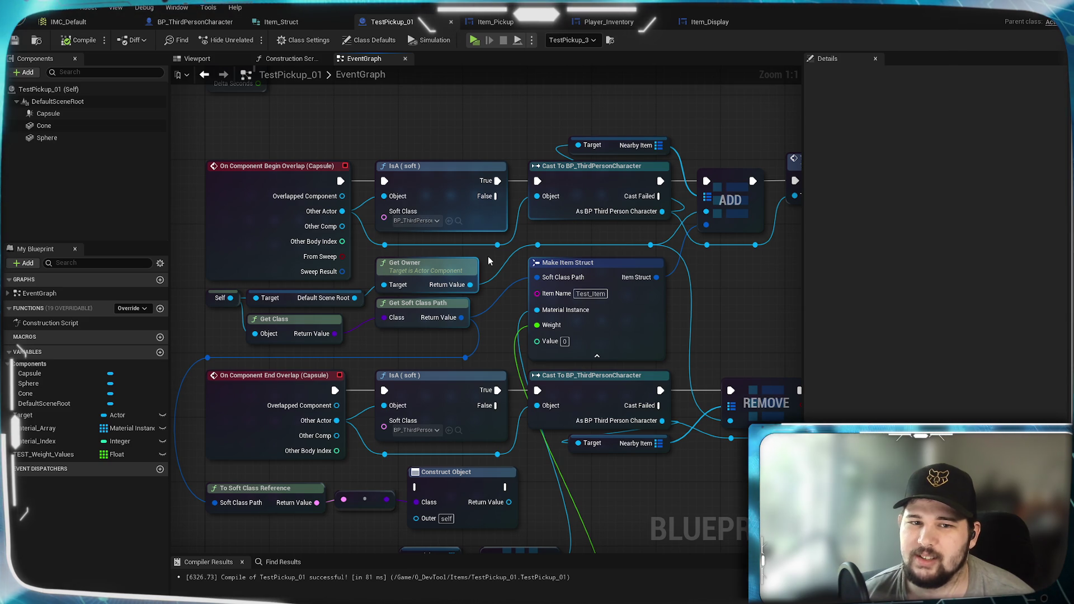
mouse_move(488, 260)
left_mouse_down()
mouse_move(284, 271)
mouse_move(317, 271)
left_mouse_up()
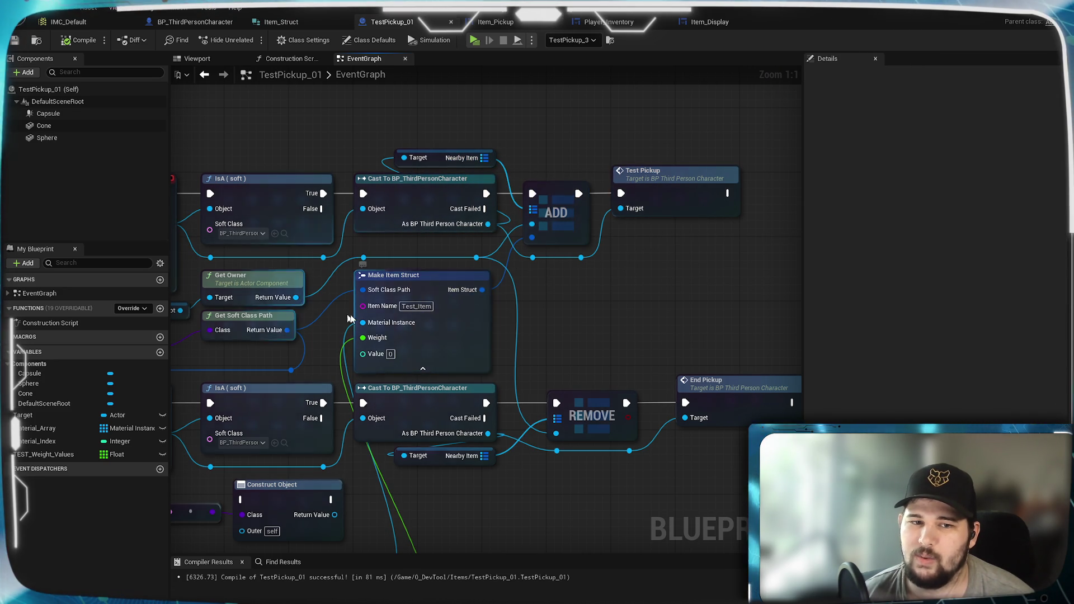
mouse_move(327, 372)
left_mouse_down()
mouse_move(467, 307)
mouse_move(571, 294)
left_mouse_up()
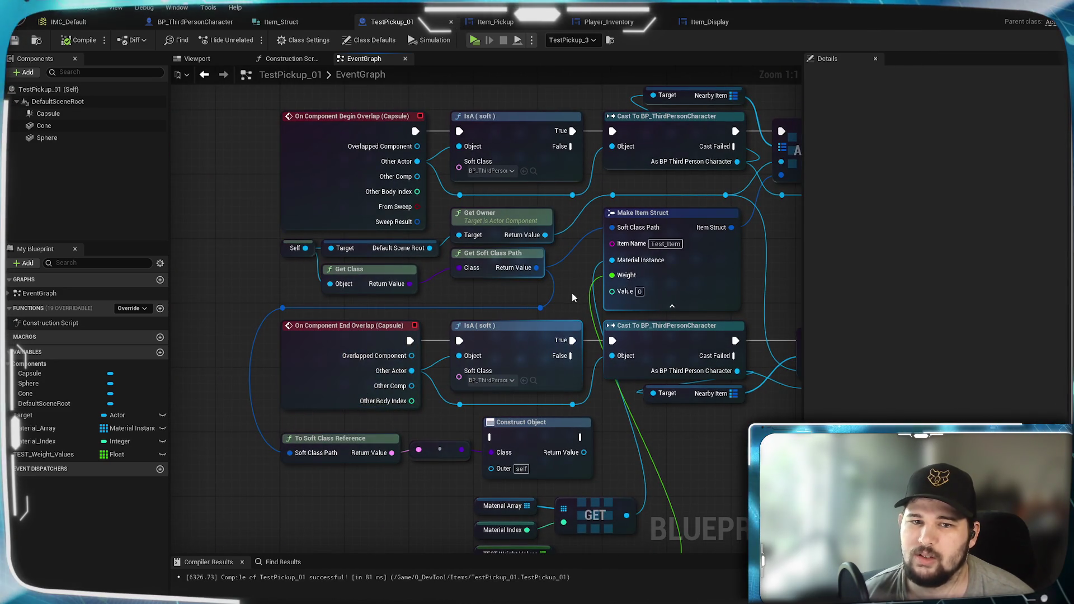
mouse_move(751, 259)
left_mouse_down()
mouse_move(603, 223)
mouse_move(589, 233)
left_mouse_up()
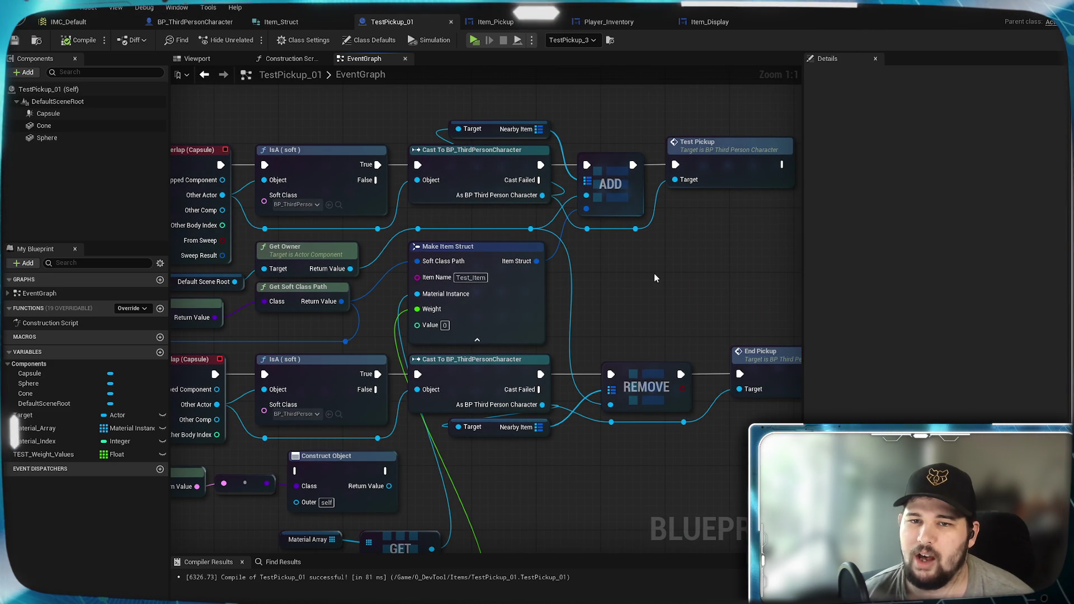
left_click_drag(654, 278, 486, 366)
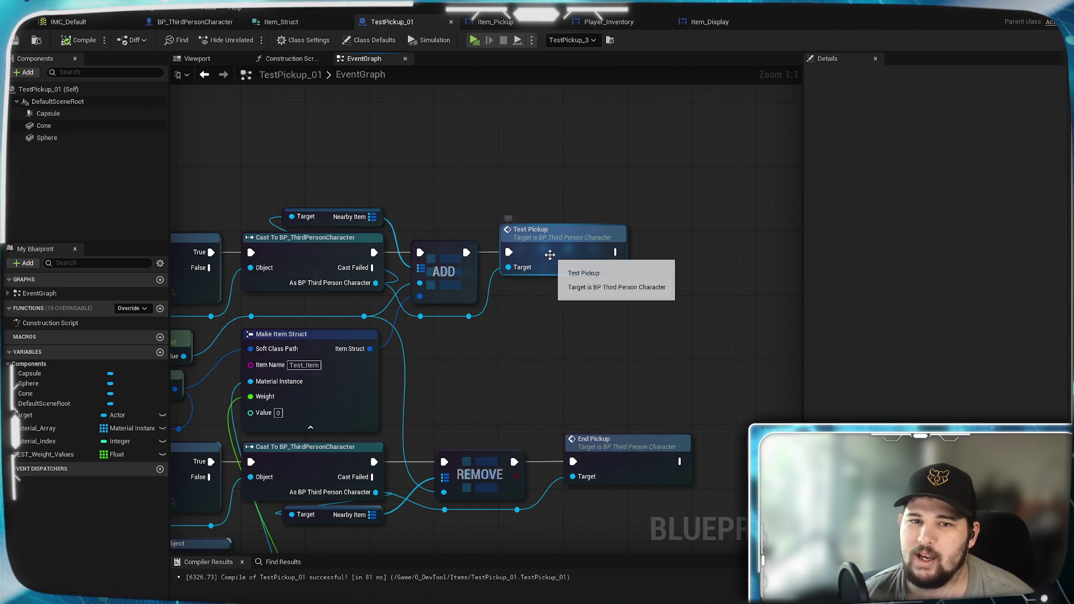
double_click(550, 255)
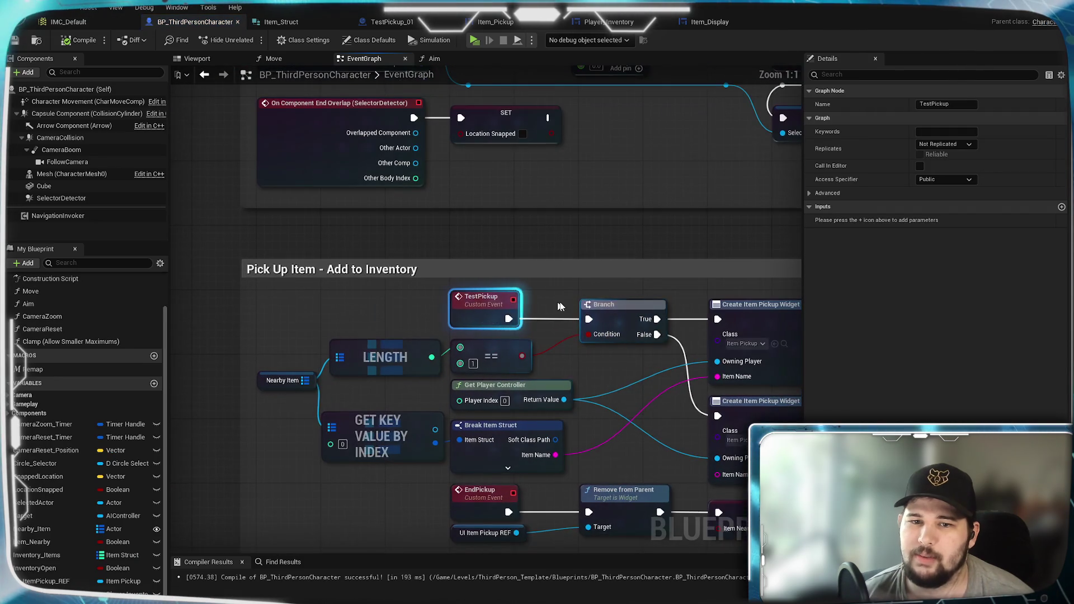
left_click_drag(660, 295, 417, 260)
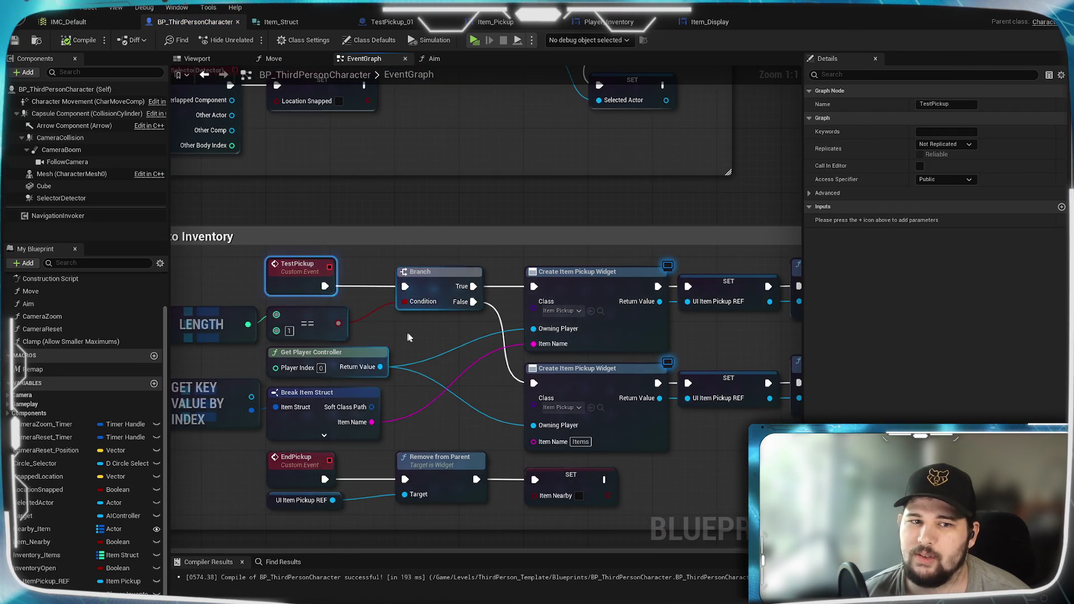
left_click_drag(406, 336, 567, 317)
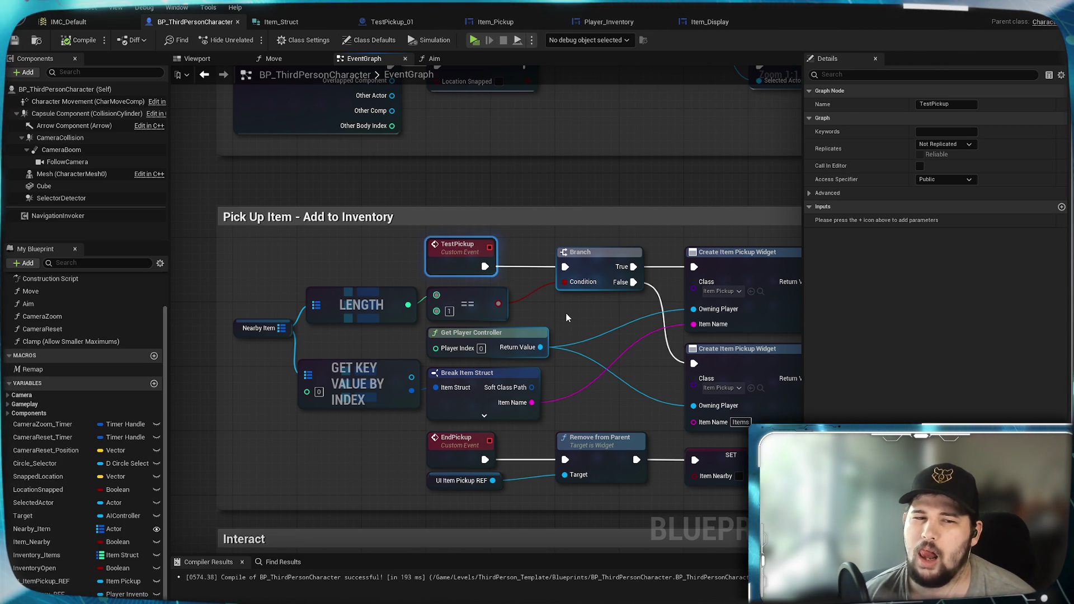
mouse_move(588, 312)
left_mouse_down()
mouse_move(422, 262)
mouse_move(578, 271)
left_mouse_up()
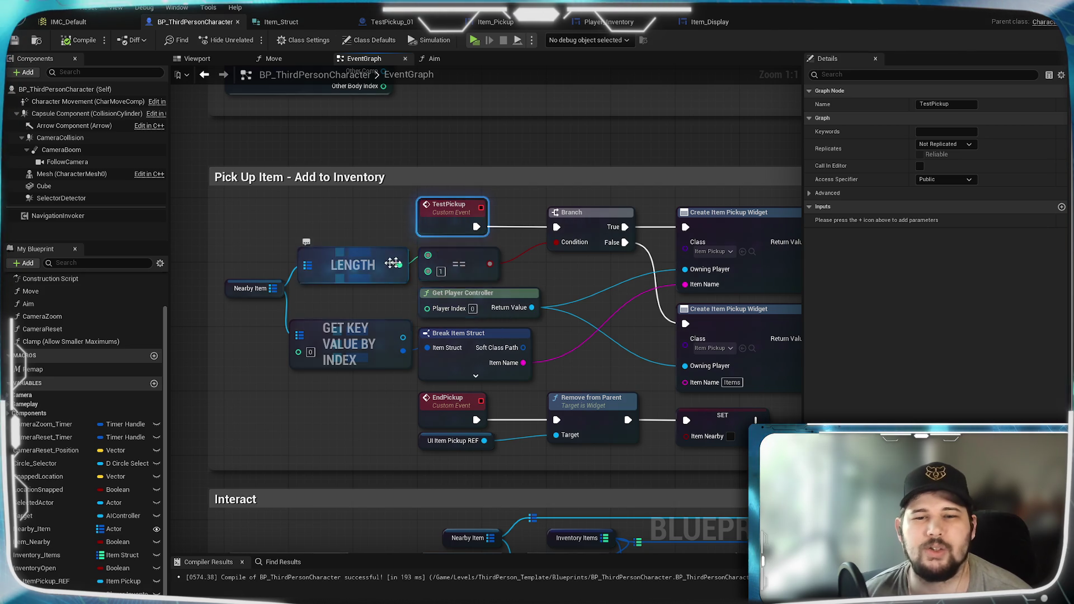
left_click_drag(627, 283, 431, 247)
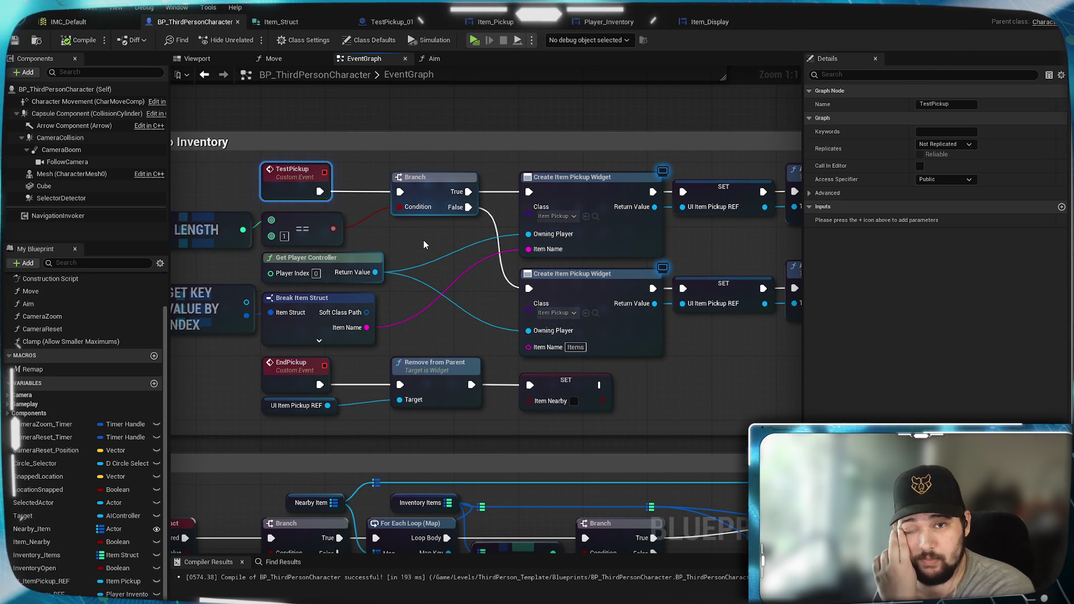
left_click_drag(424, 240, 485, 262)
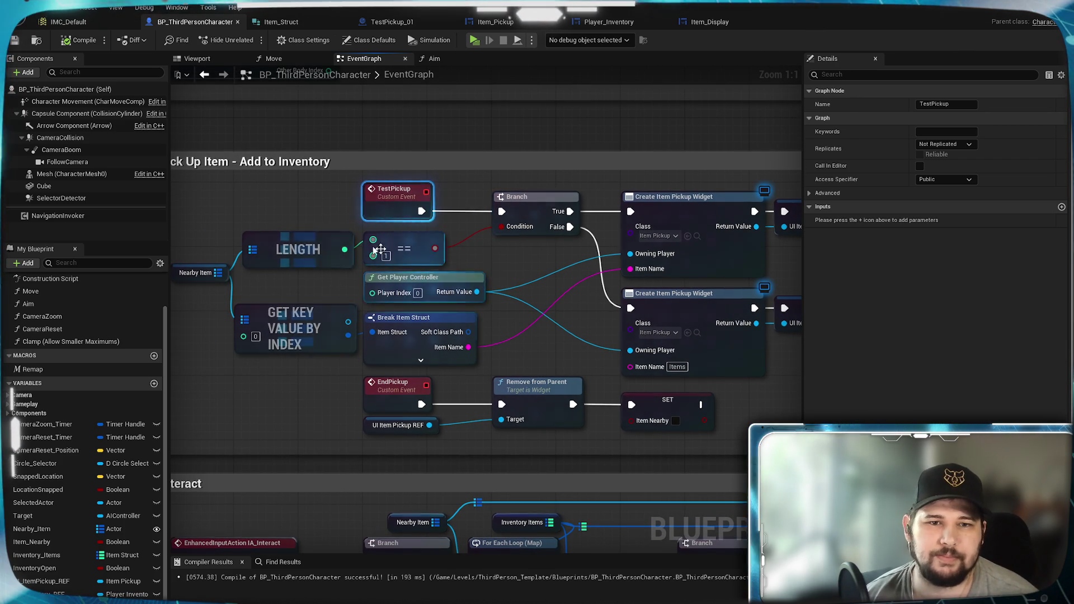
mouse_move(539, 257)
left_mouse_down()
mouse_move(274, 249)
mouse_move(297, 252)
left_mouse_up()
mouse_move(502, 244)
left_mouse_down()
mouse_move(758, 125)
mouse_move(863, 102)
mouse_move(627, 305)
left_mouse_up()
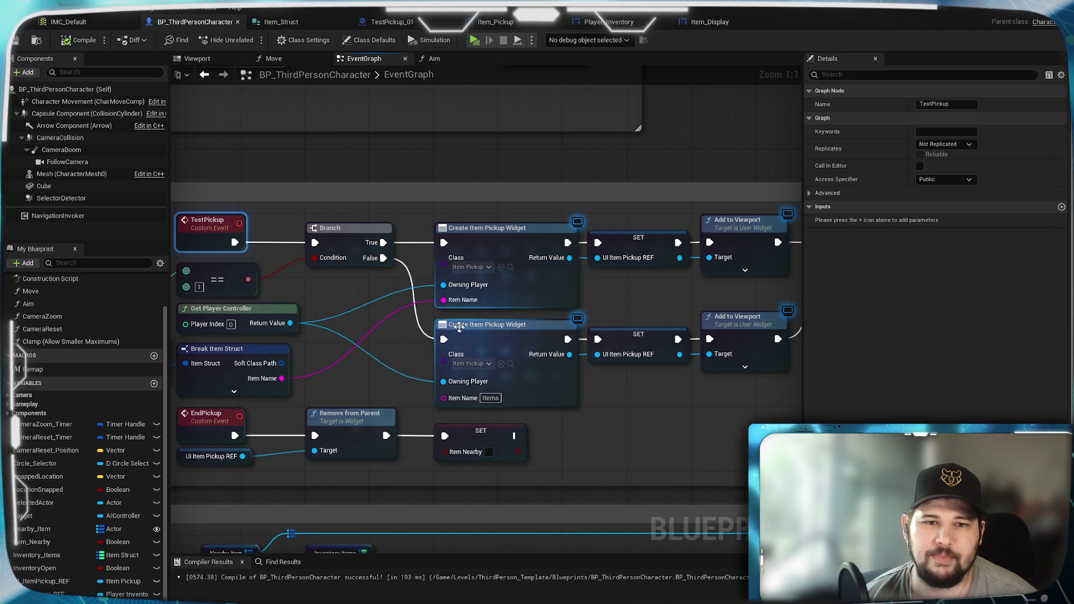
left_click_drag(327, 298, 485, 293)
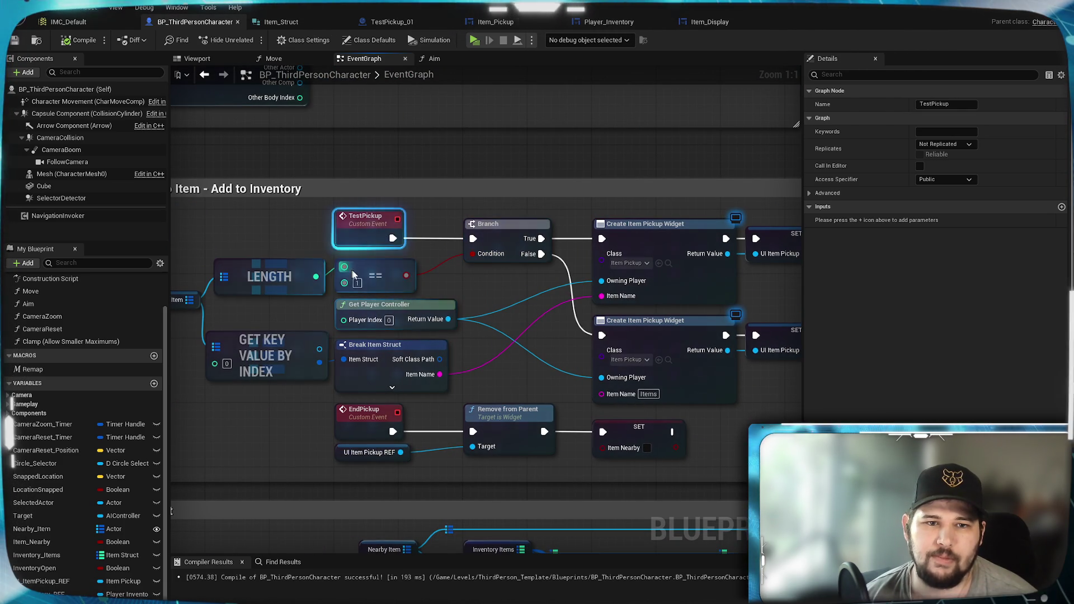
left_click_drag(428, 288, 423, 269)
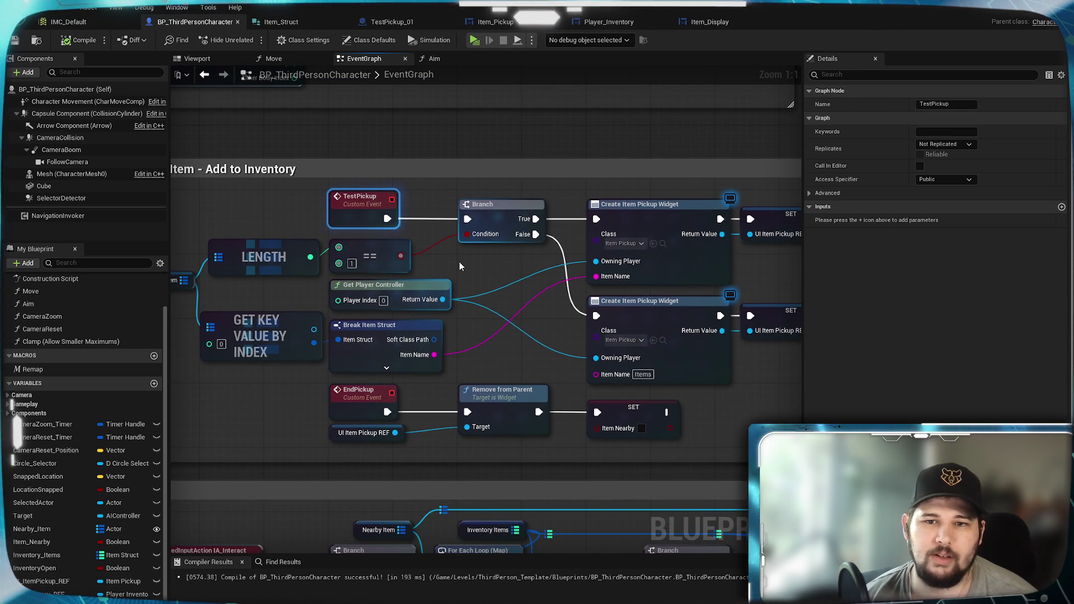
scroll(503, 390, "down", 3)
left_click_drag(503, 390, 556, 303)
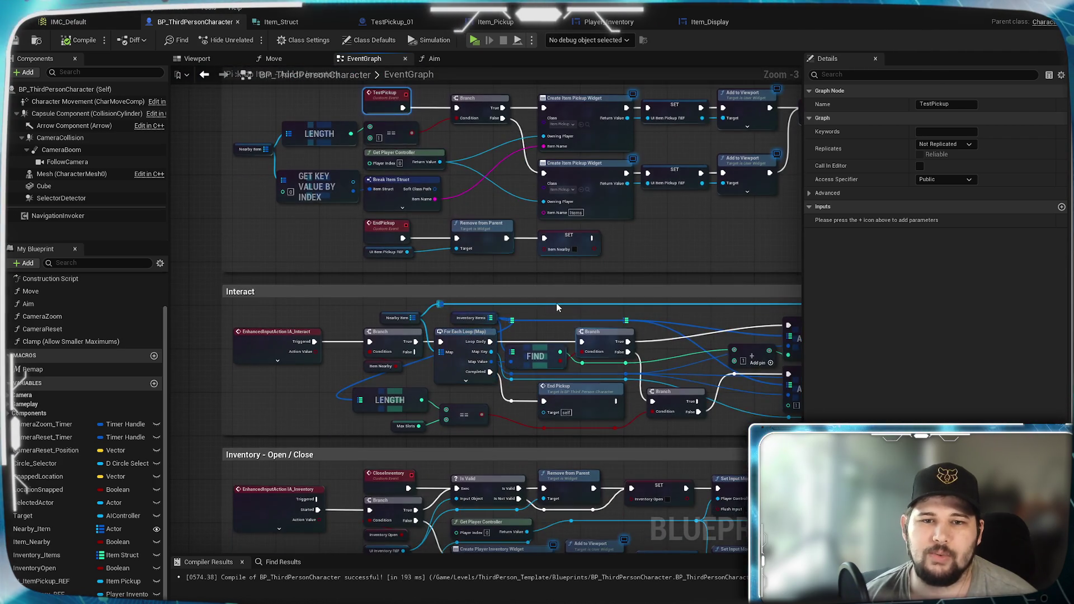
scroll(475, 254, "up", 1)
left_click_drag(469, 205, 423, 377)
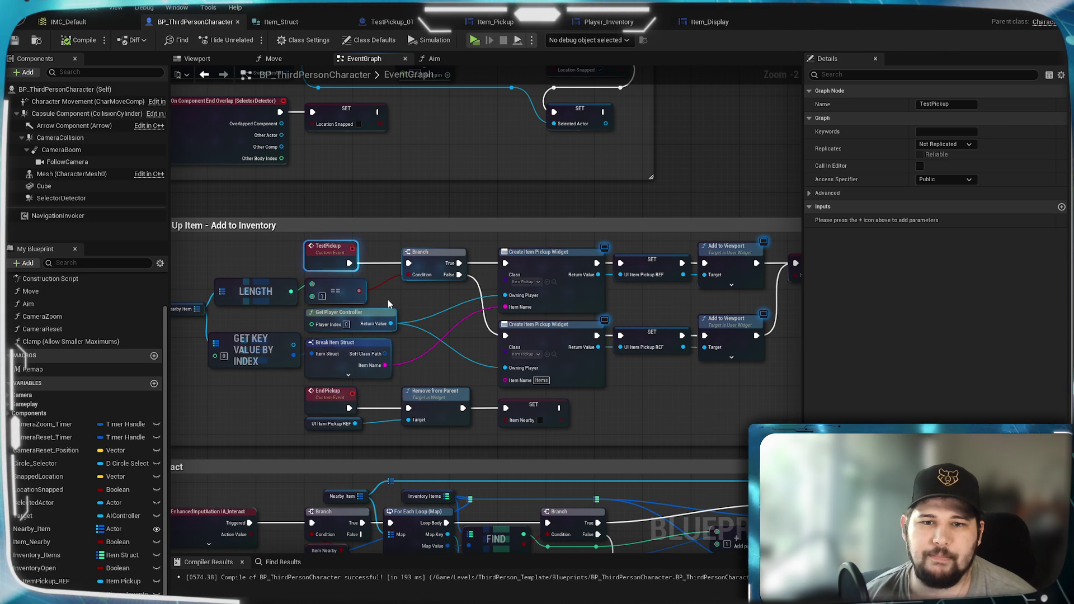
scroll(461, 296, "up", 2)
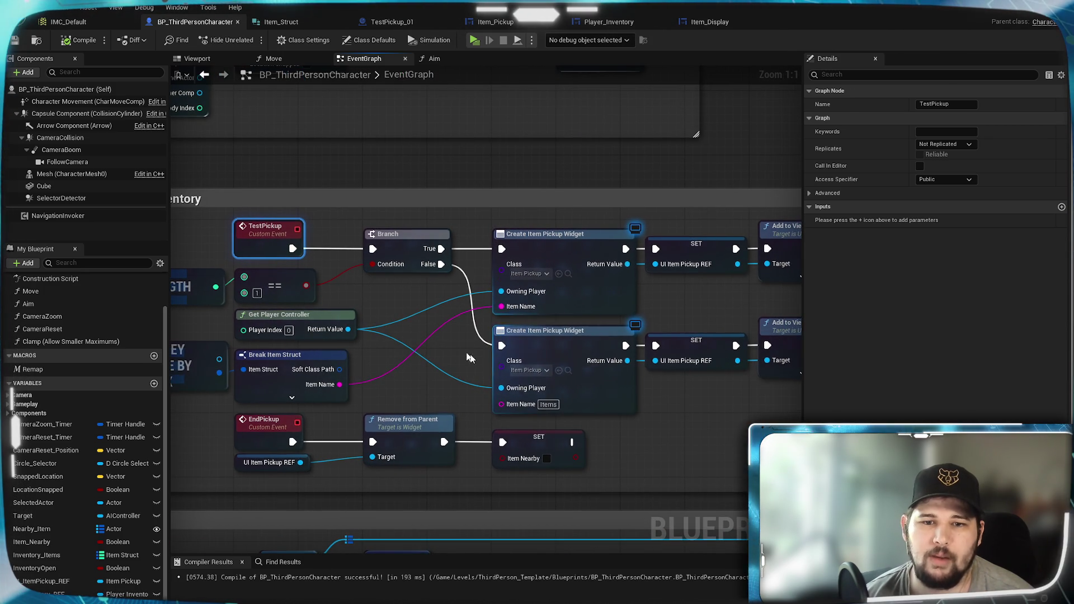
- Select the lower widget creation chain and shift it left to make room
left_click_drag(707, 388, 450, 372)
mouse_move(589, 297)
left_mouse_down()
mouse_move(507, 311)
mouse_move(603, 306)
mouse_move(566, 309)
left_mouse_up()
mouse_move(615, 361)
left_mouse_down()
mouse_move(336, 304)
mouse_move(445, 312)
mouse_move(435, 312)
left_mouse_up()
left_click(343, 319)
mouse_move(344, 319)
left_mouse_down()
mouse_move(408, 336)
mouse_move(603, 330)
mouse_move(500, 332)
mouse_move(491, 251)
mouse_move(463, 293)
mouse_move(420, 279)
left_mouse_up()
- Duplicate Remove from Parent, targeting UI Item Pickup REF and running it on Branch False
key("ctrl+c")
key("ctrl+v")
left_click(446, 335)
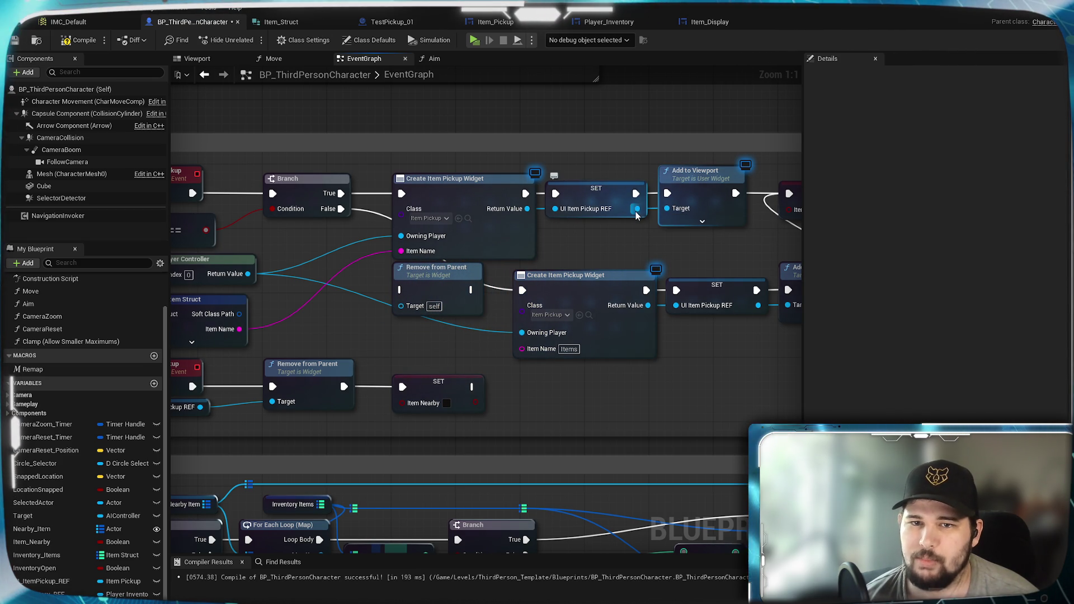
mouse_move(638, 209)
left_mouse_down()
mouse_move(427, 311)
mouse_move(401, 305)
left_mouse_up()
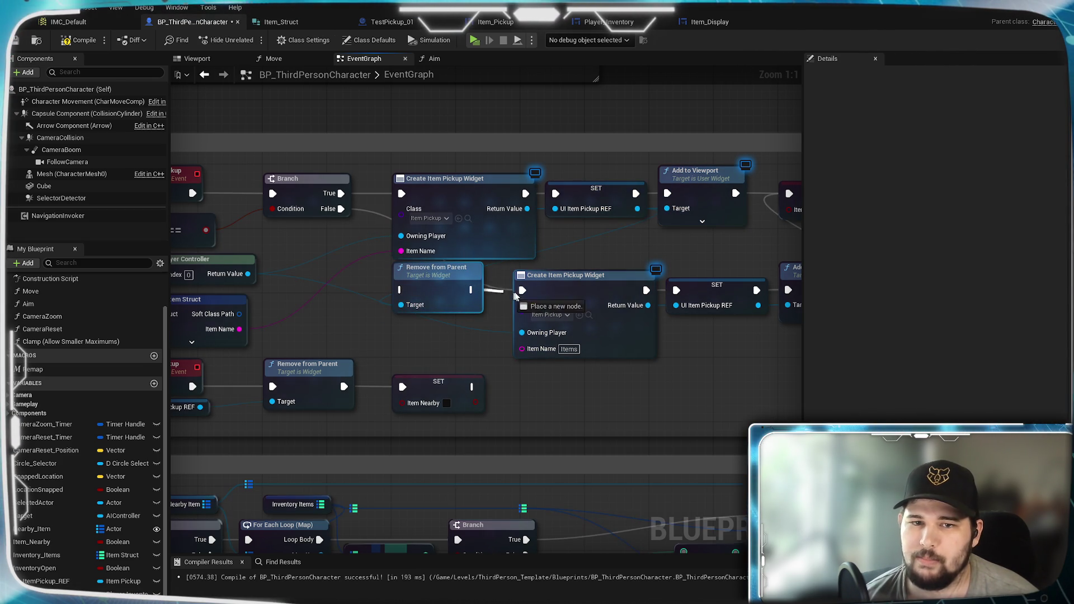
left_click_drag(340, 209, 399, 290)
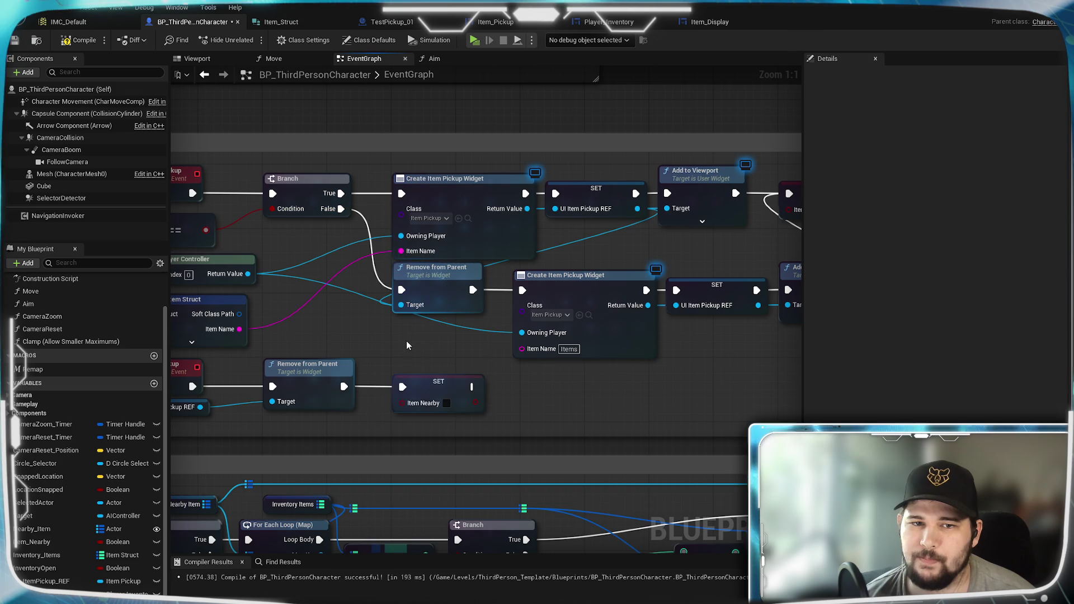
left_click_drag(448, 351, 369, 360)
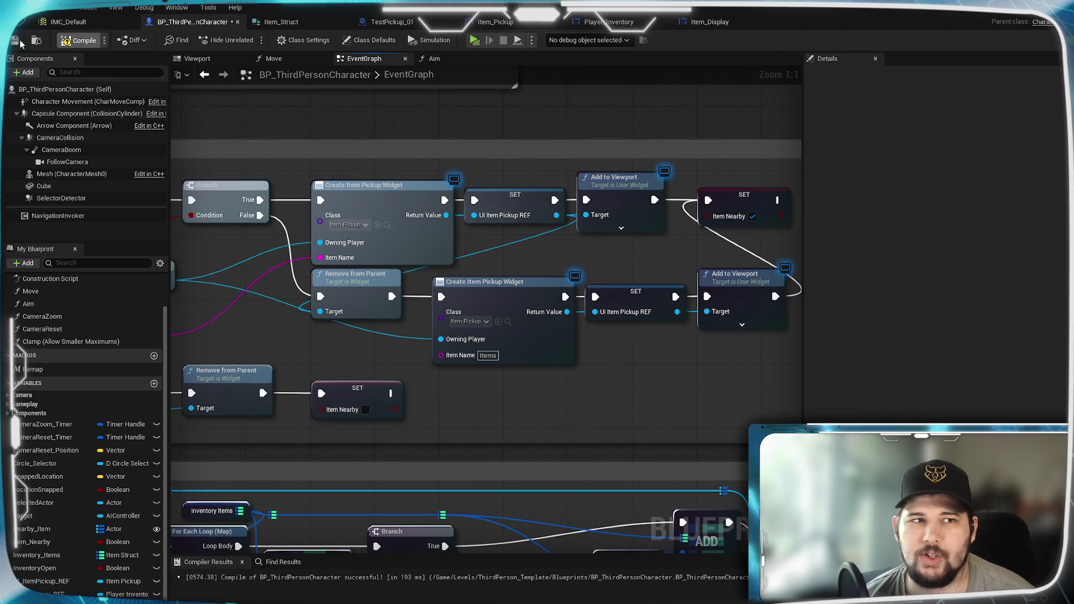
- Save the character blueprint, then play-test walking past the pickups to check their E prompts
key("ctrl+s")
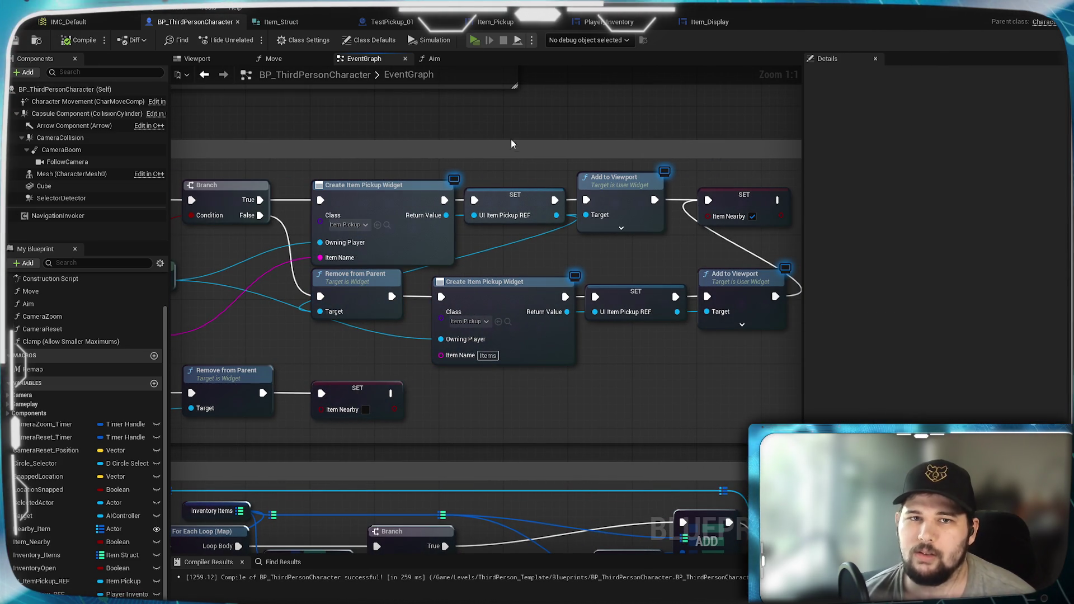
left_click(474, 39)
key("w")
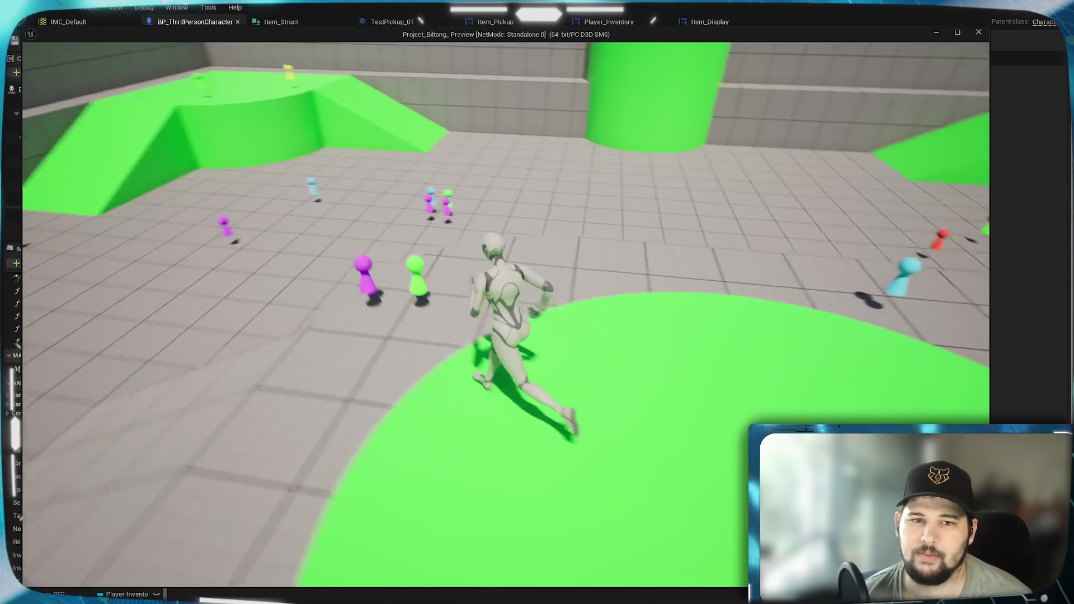
key("w")
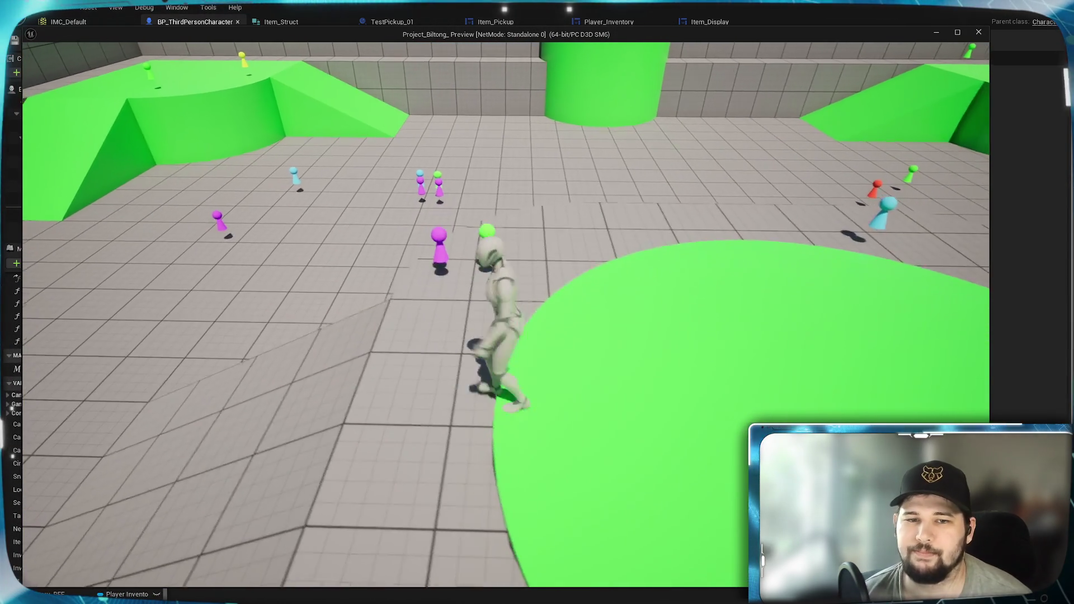
key("s")
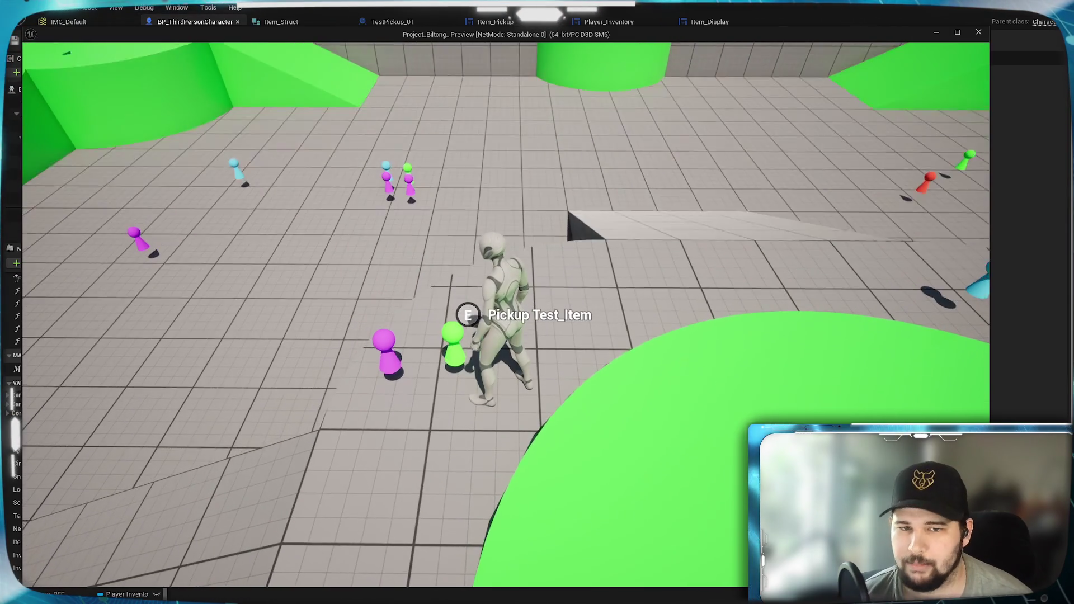
mouse_move(537, 302)
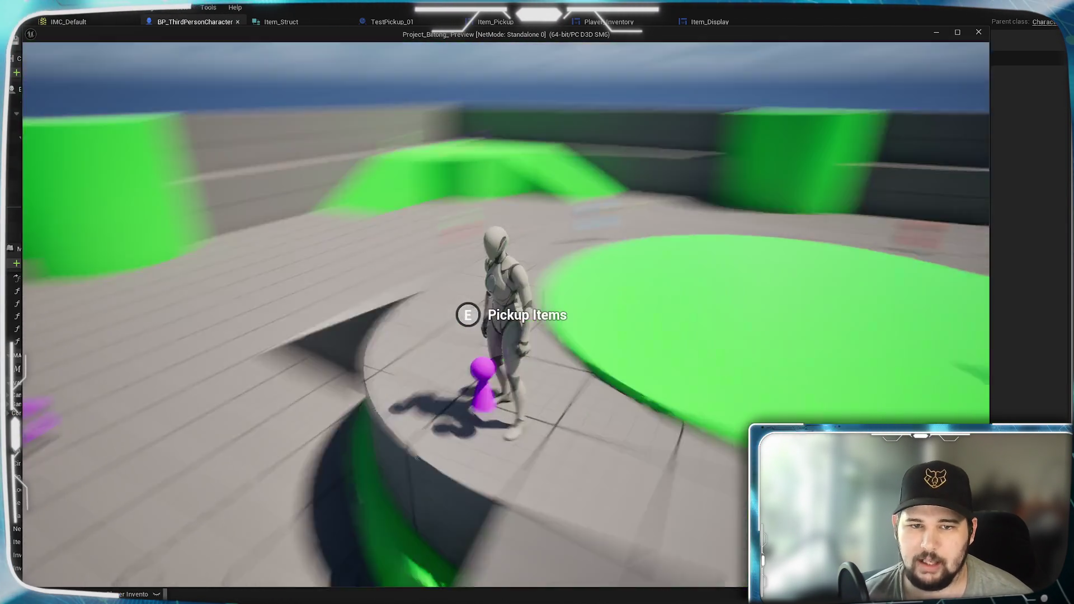
- Confirm the inventory shows one Test_Item at 3.6kg, stop the test, and select the lower widget nodes
key("w")
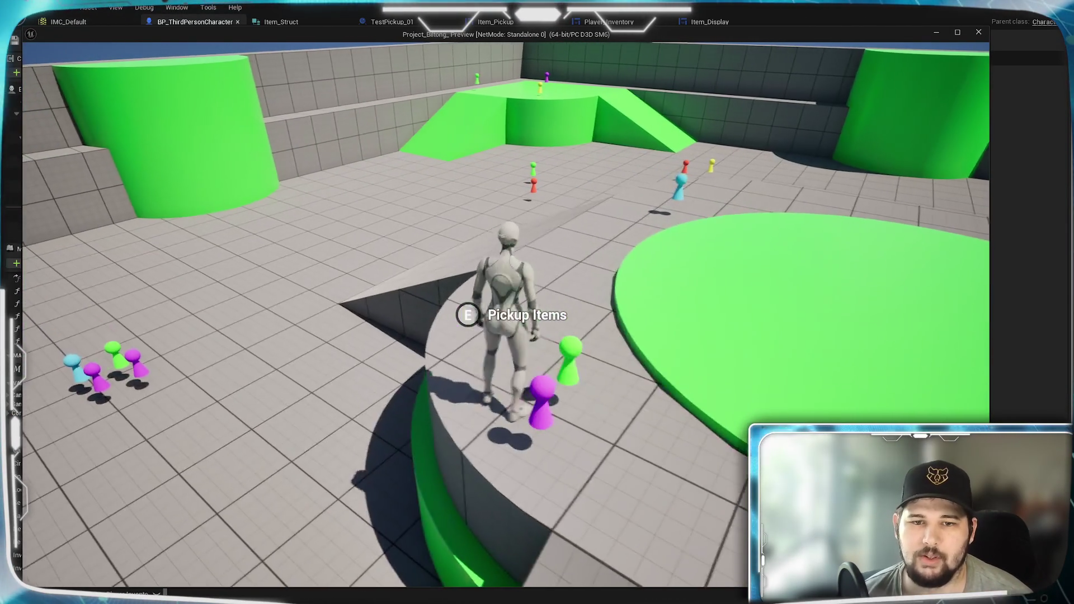
key("s")
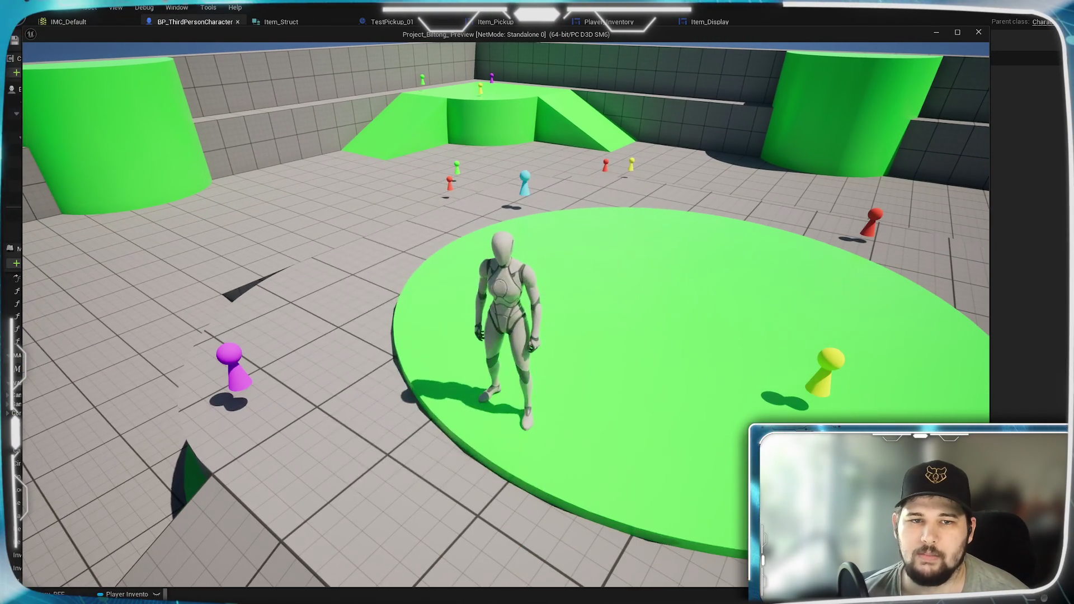
key("i")
key("Escape")
mouse_move(794, 263)
left_mouse_down()
mouse_move(699, 330)
mouse_move(431, 363)
mouse_move(479, 312)
mouse_move(463, 307)
mouse_move(493, 288)
left_mouse_up()
- Deselect the moved nodes and pan to the Pick Up Item - Add to Inventory section's Branch
left_click(613, 368)
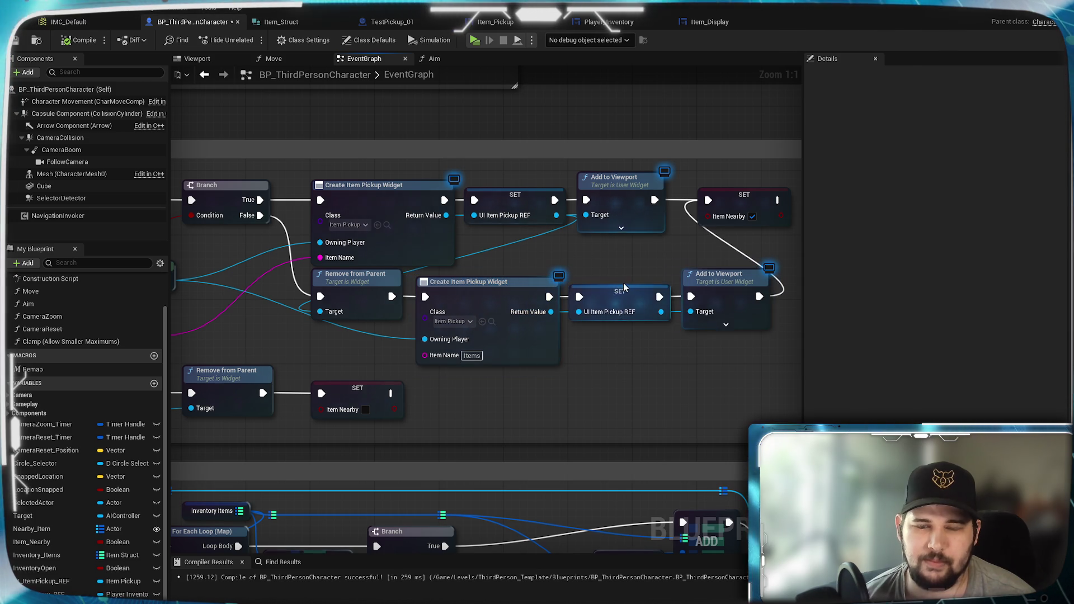
left_click_drag(631, 283, 442, 297)
mouse_move(373, 281)
left_mouse_down()
mouse_move(452, 309)
mouse_move(620, 281)
left_mouse_up()
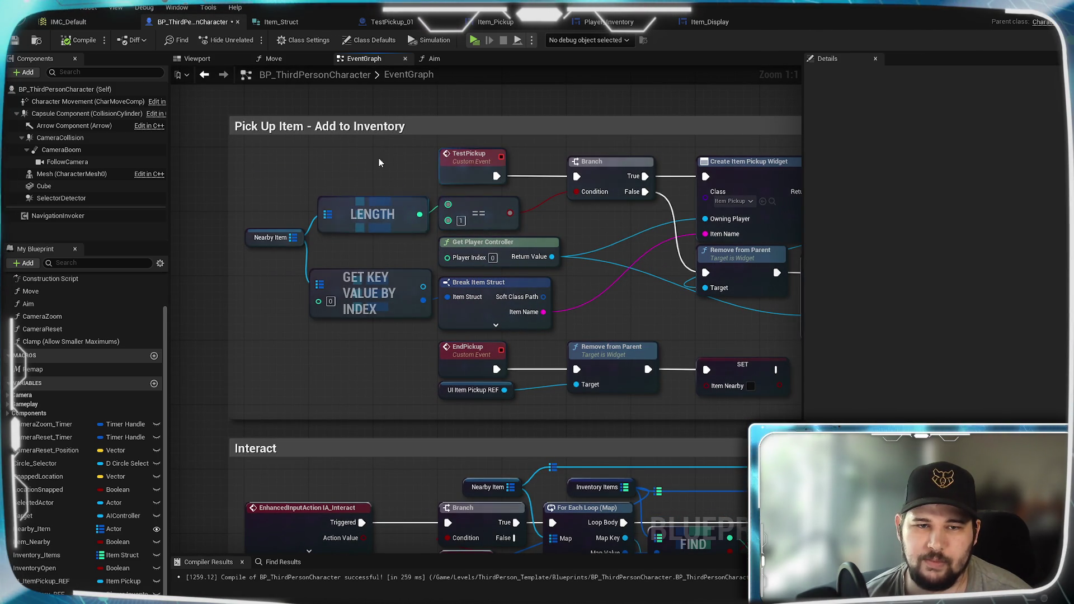
scroll(633, 300, "down", 2)
scroll(441, 351, "up", 1)
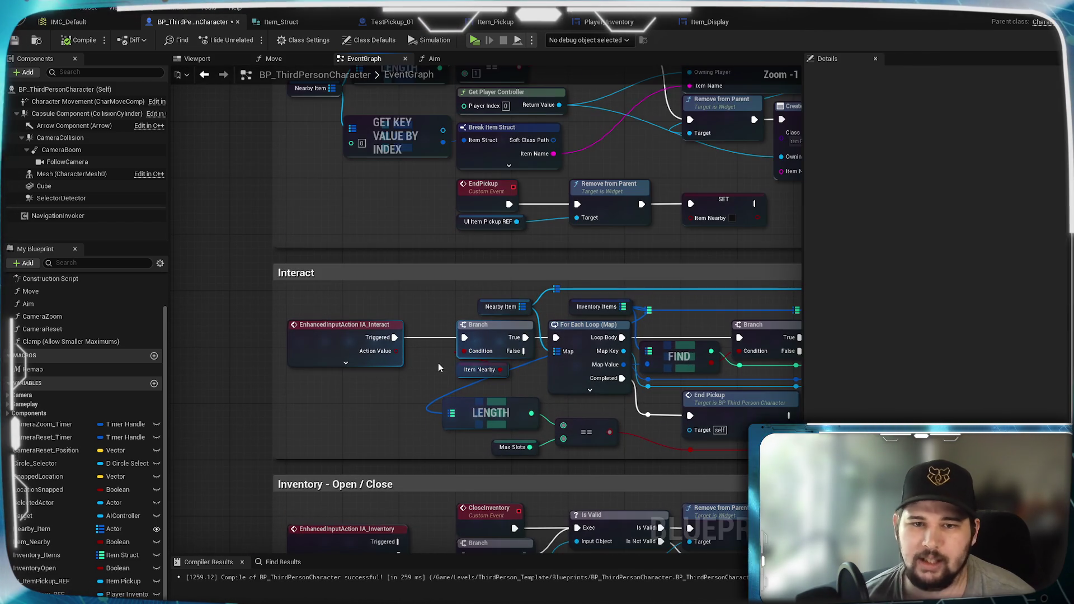
left_click_drag(464, 338, 392, 314)
- Pan across the Interact section's ADD nodes and select the For Each Loop (Map) node
scroll(392, 314, "up", 1)
left_click_drag(467, 374, 334, 339)
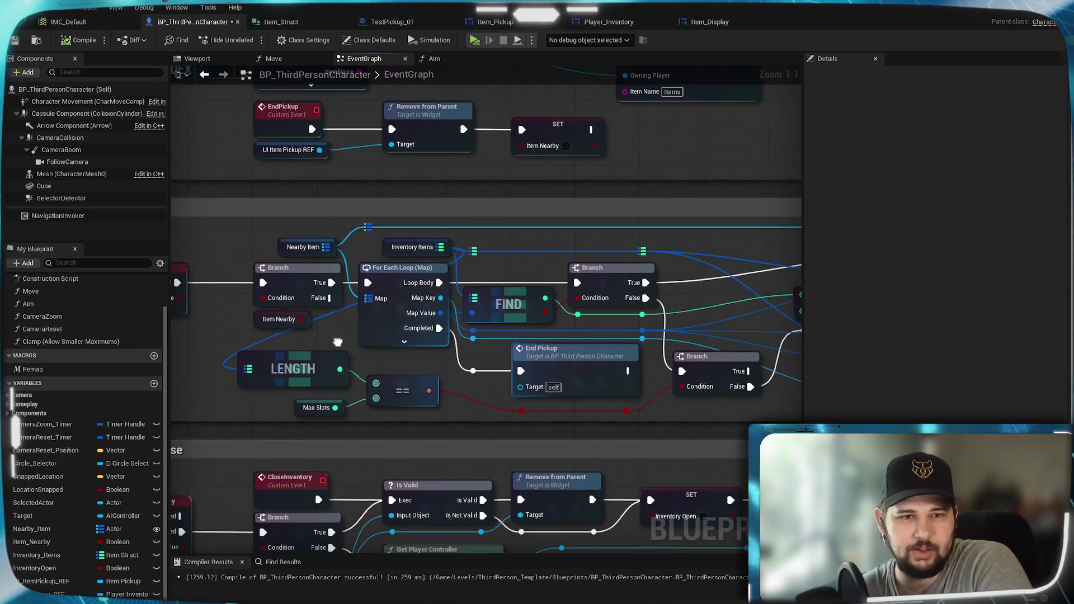
mouse_move(257, 318)
left_mouse_down()
mouse_move(324, 418)
mouse_move(223, 212)
left_mouse_up()
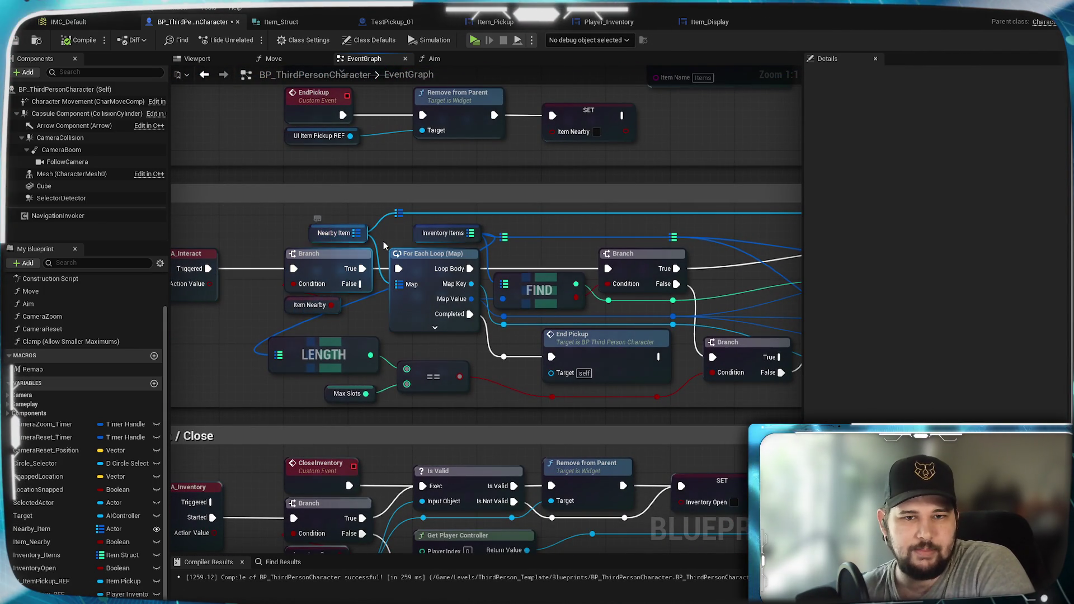
left_click_drag(414, 335, 269, 332)
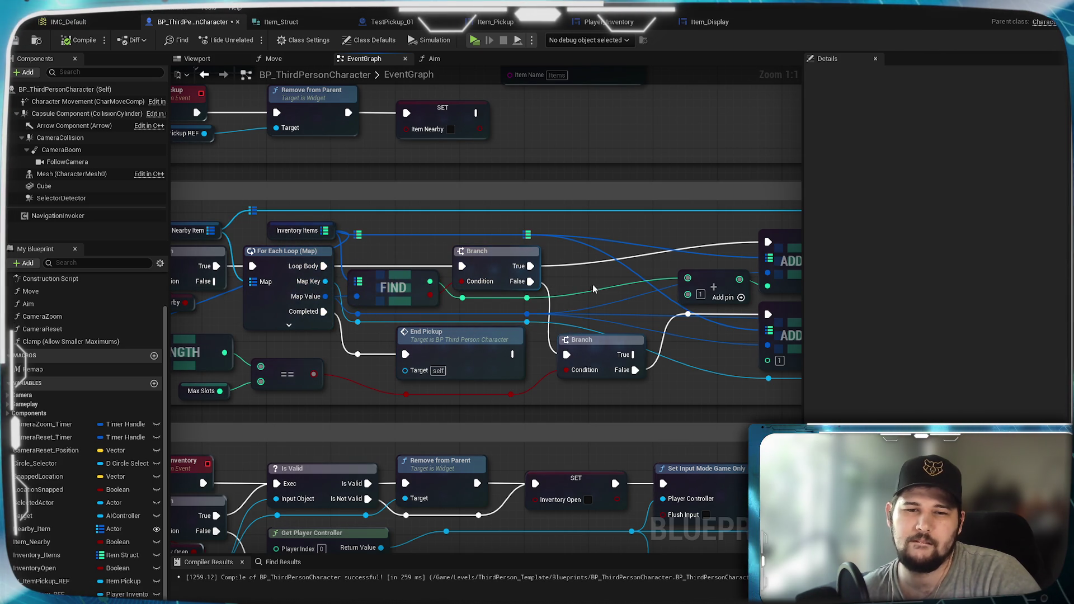
mouse_move(589, 287)
left_mouse_down()
mouse_move(452, 263)
mouse_move(697, 261)
mouse_move(307, 243)
mouse_move(714, 260)
left_mouse_up()
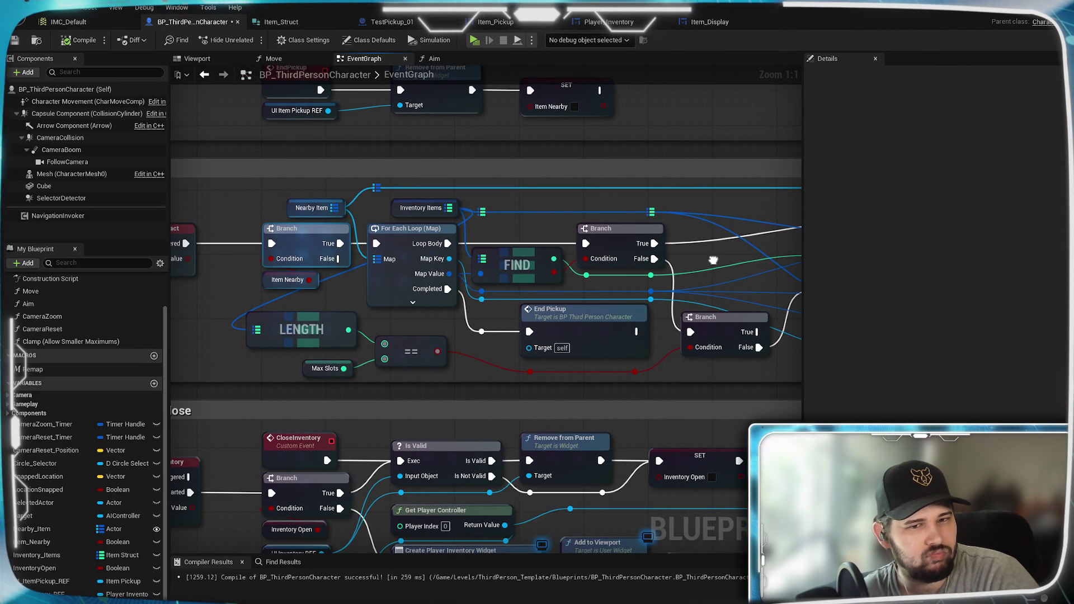
left_click(401, 234)
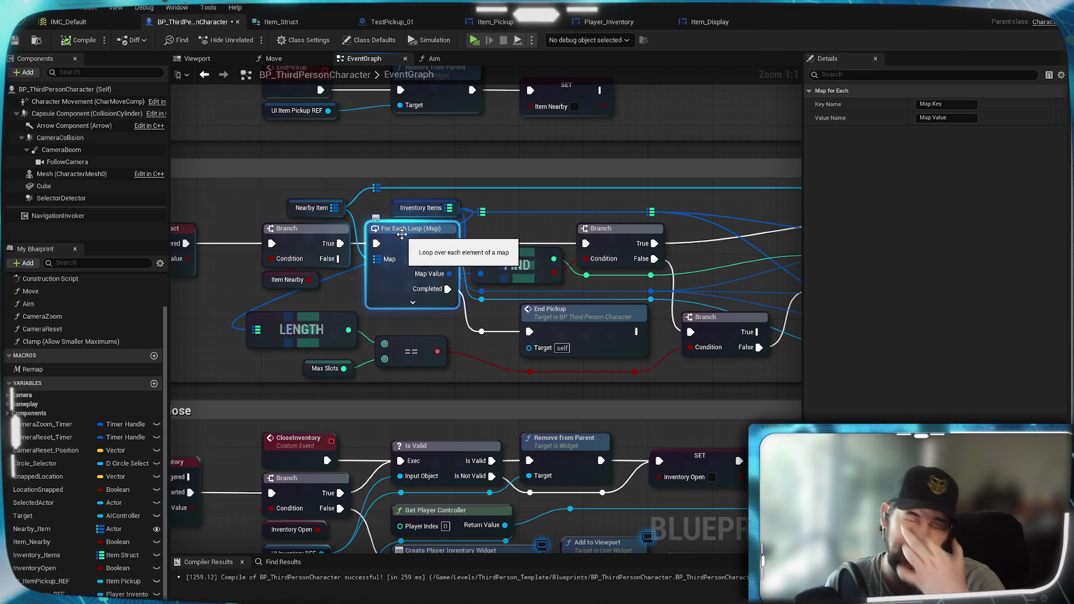
- Review the ADD, REMOVE and Destroy Actor nodes, then reselect the For Each Loop (Map) node
left_click_drag(402, 234, 238, 231)
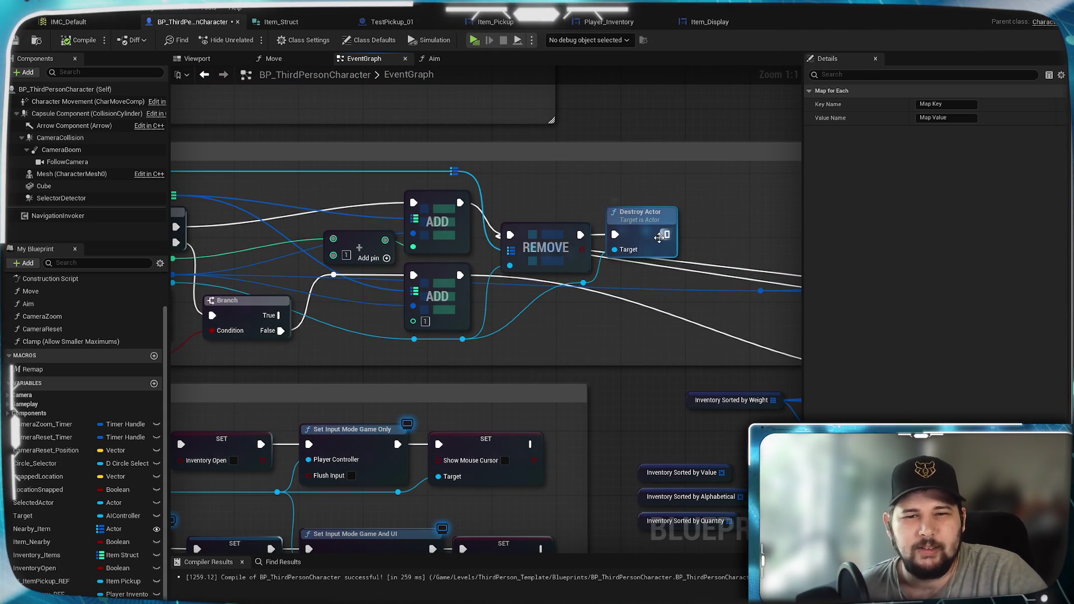
mouse_move(658, 237)
left_mouse_down()
mouse_move(99, 247)
mouse_move(315, 261)
mouse_move(565, 252)
left_mouse_up()
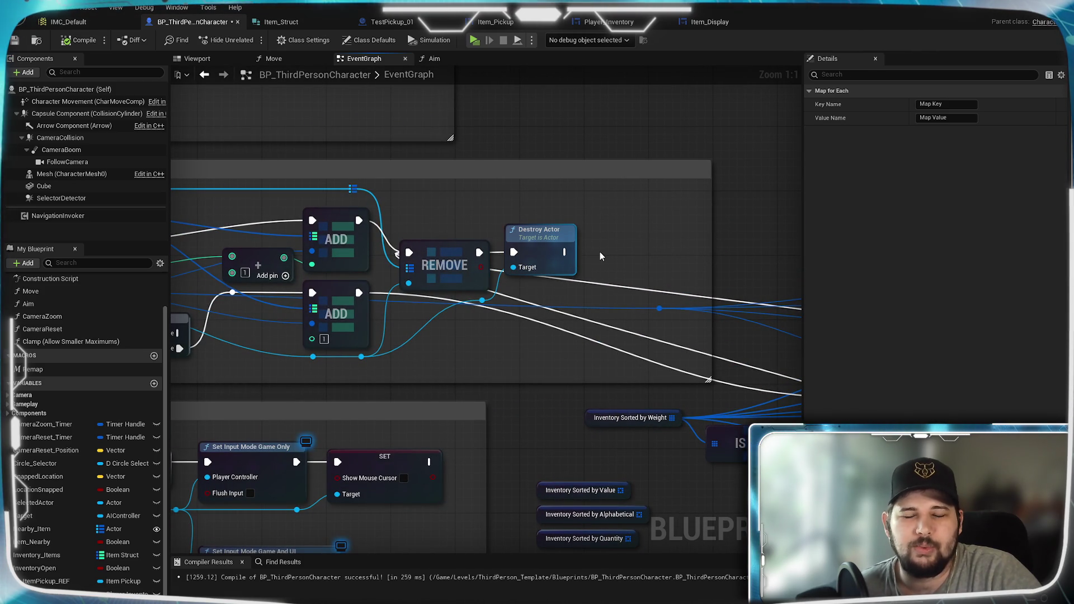
left_click(776, 211)
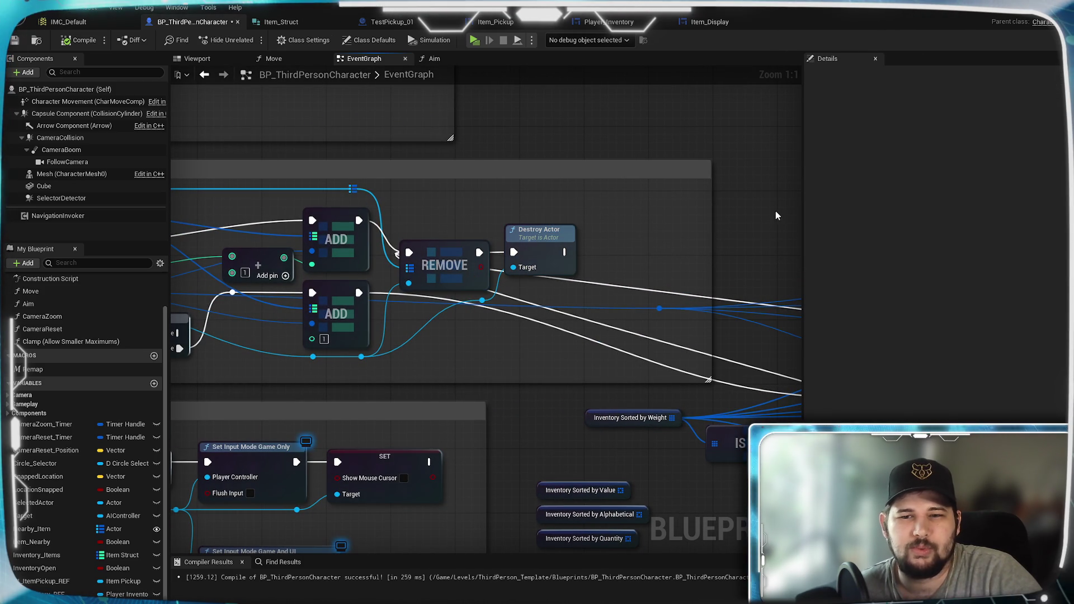
left_click_drag(480, 206, 892, 178)
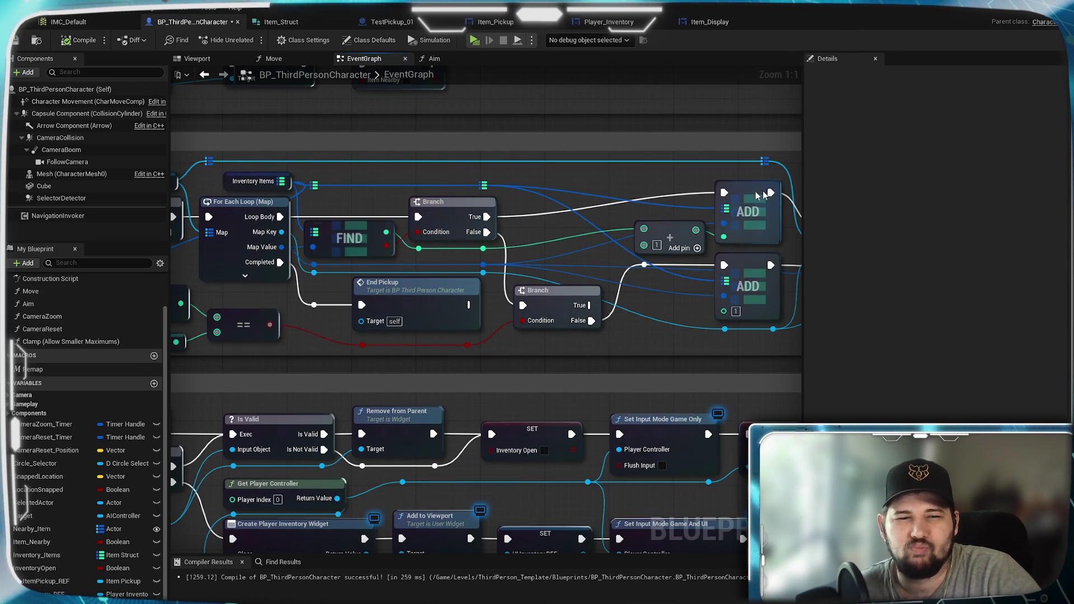
left_click_drag(345, 213, 521, 213)
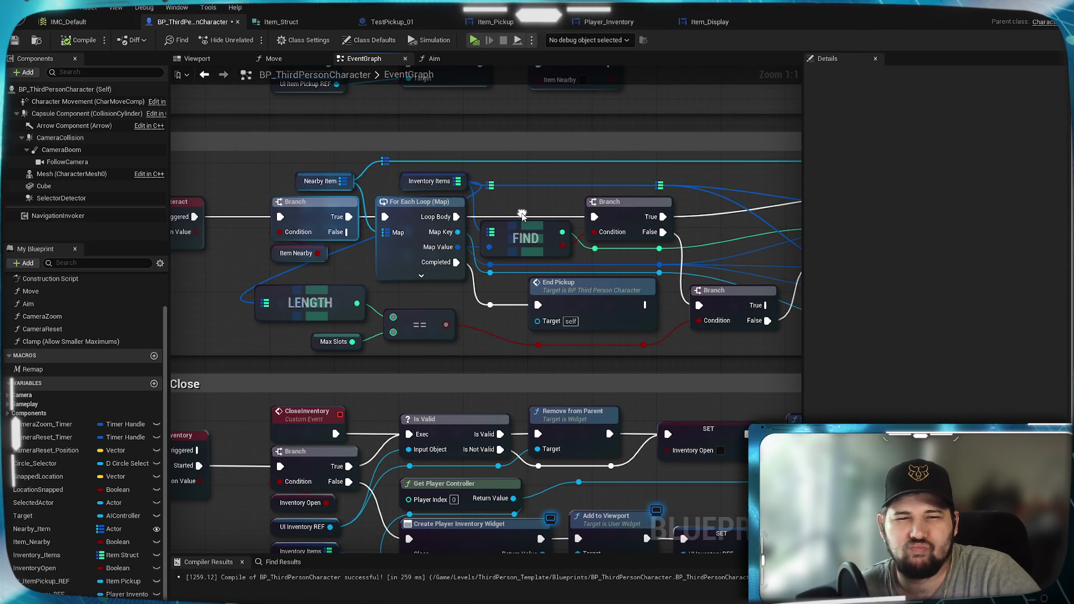
left_click(406, 212)
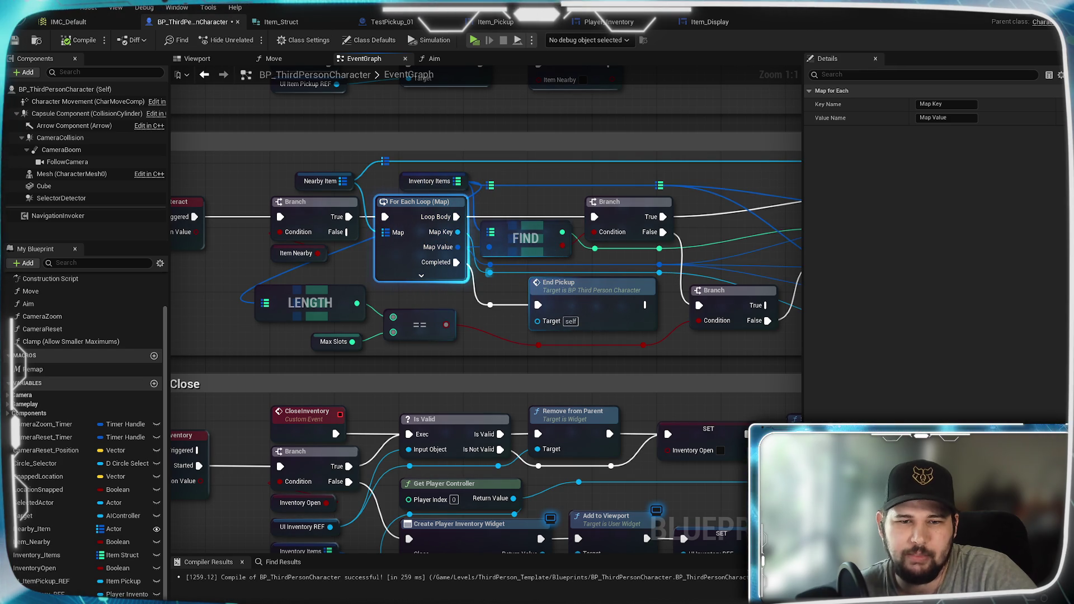
- Compare the For Each Loop, FIND and LENGTH nodes with the ADD, REMOVE and Destroy Actor chain
left_click_drag(800, 313, 440, 293)
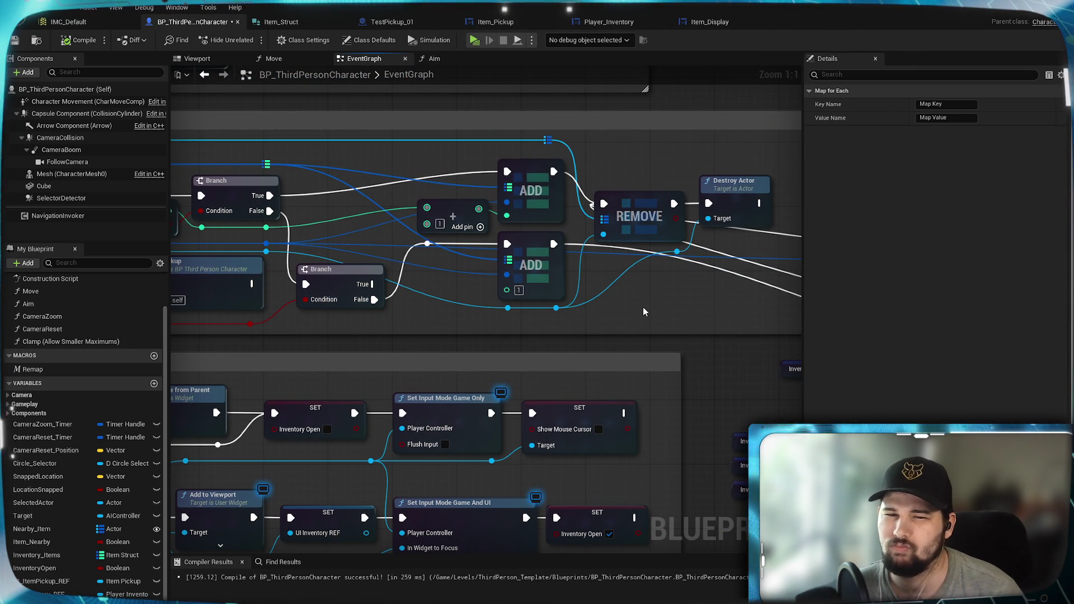
mouse_move(367, 243)
left_mouse_down()
mouse_move(731, 274)
mouse_move(310, 250)
left_mouse_up()
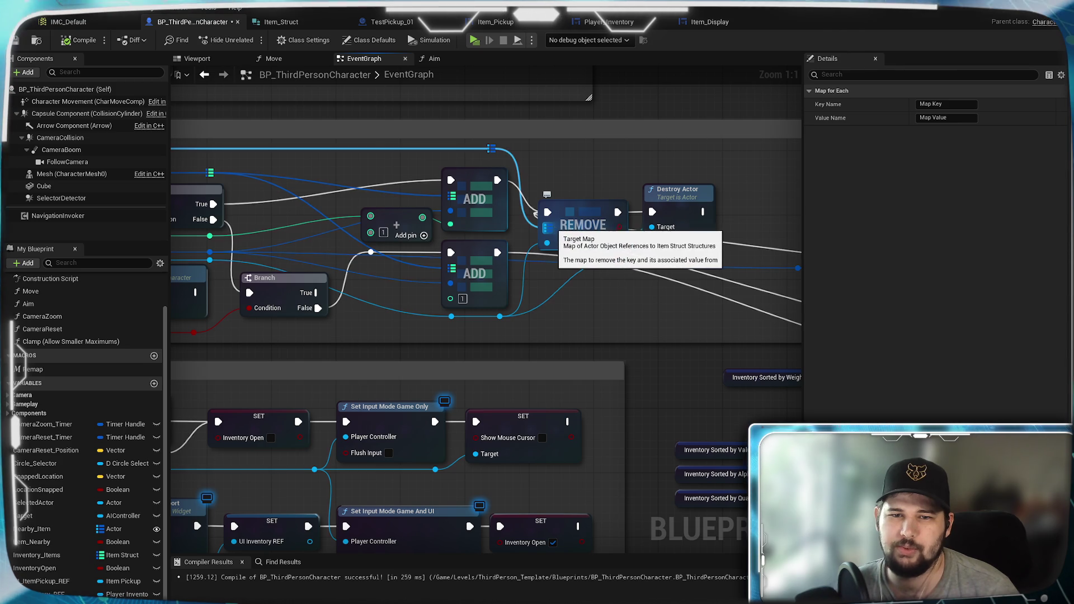
mouse_move(367, 288)
left_mouse_down()
mouse_move(765, 301)
mouse_move(428, 297)
left_mouse_up()
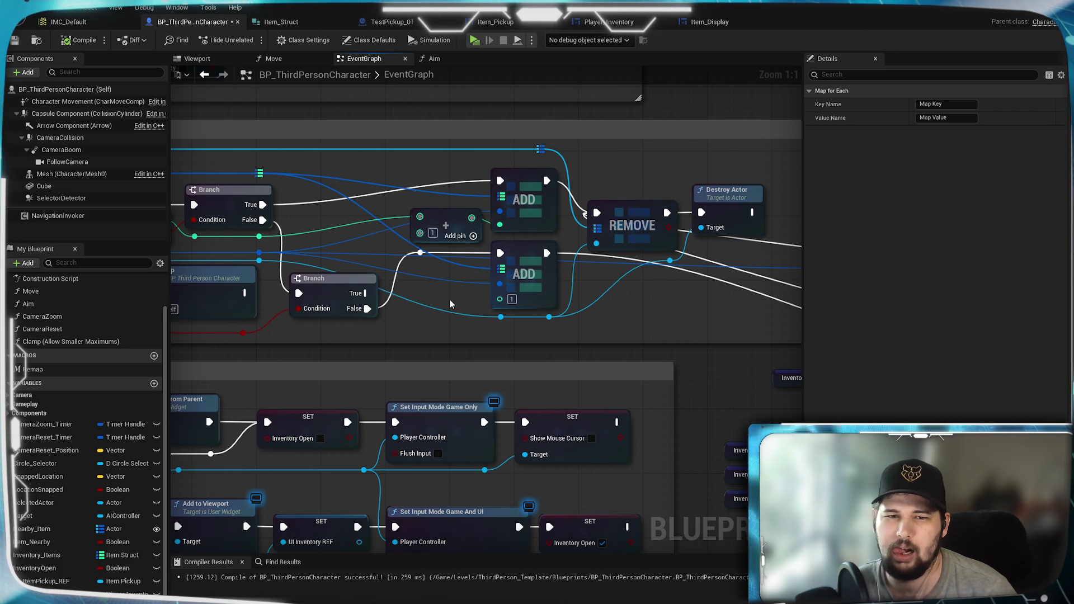
key("Home")
left_click_drag(895, 299, 381, 288)
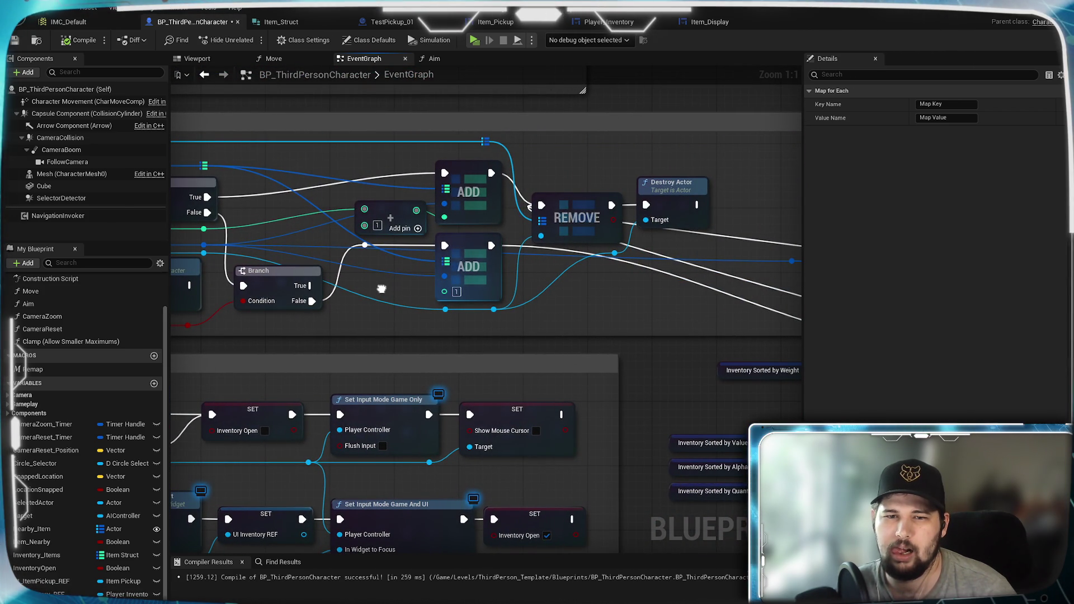
key("Home")
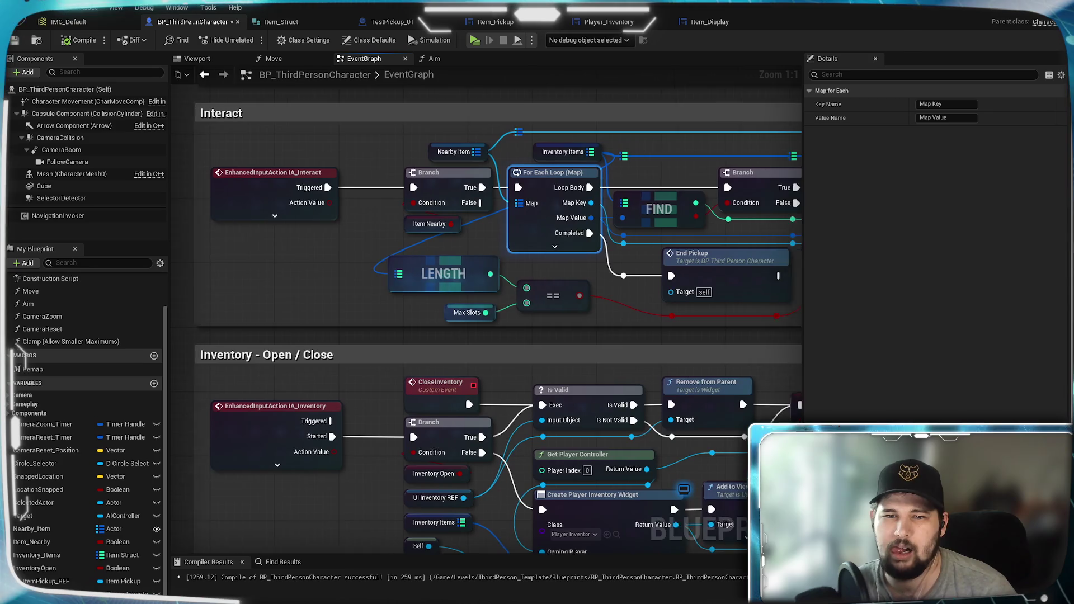
left_click_drag(875, 284, 394, 287)
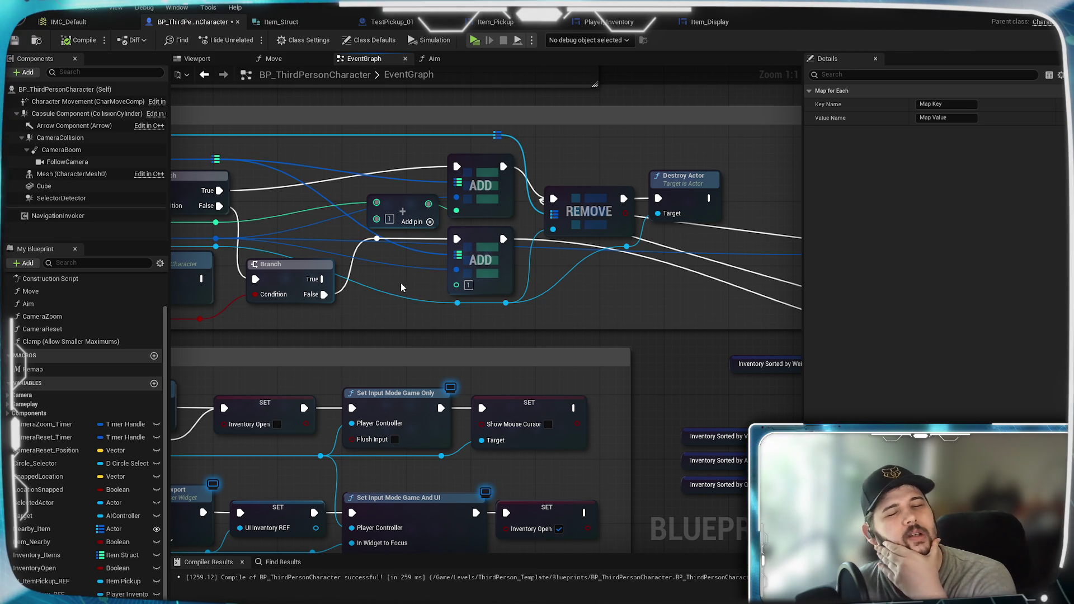
left_click_drag(399, 274, 621, 299)
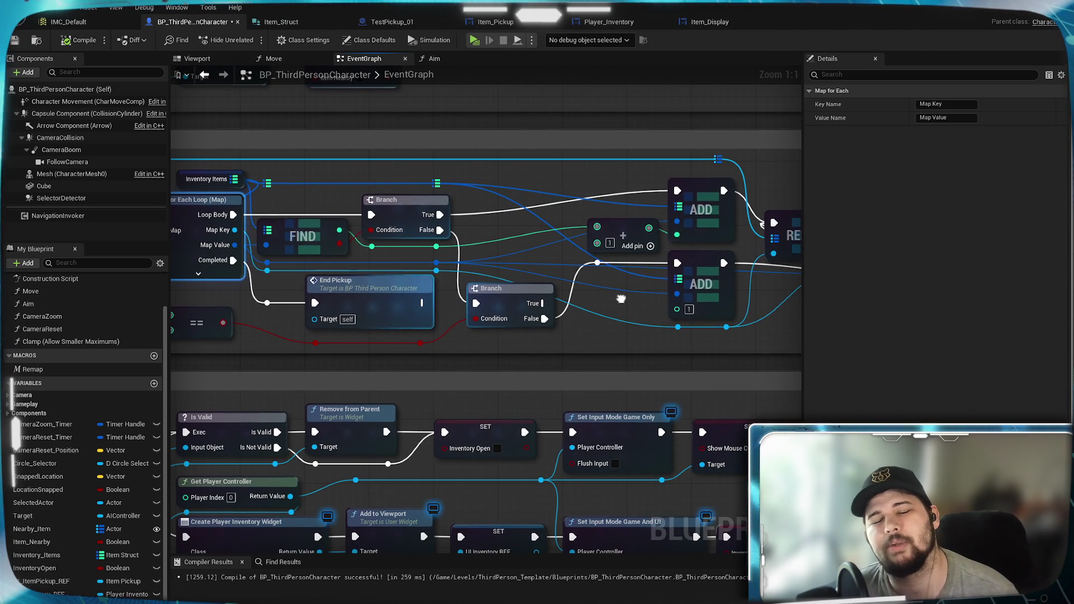
left_click_drag(283, 326, 450, 327)
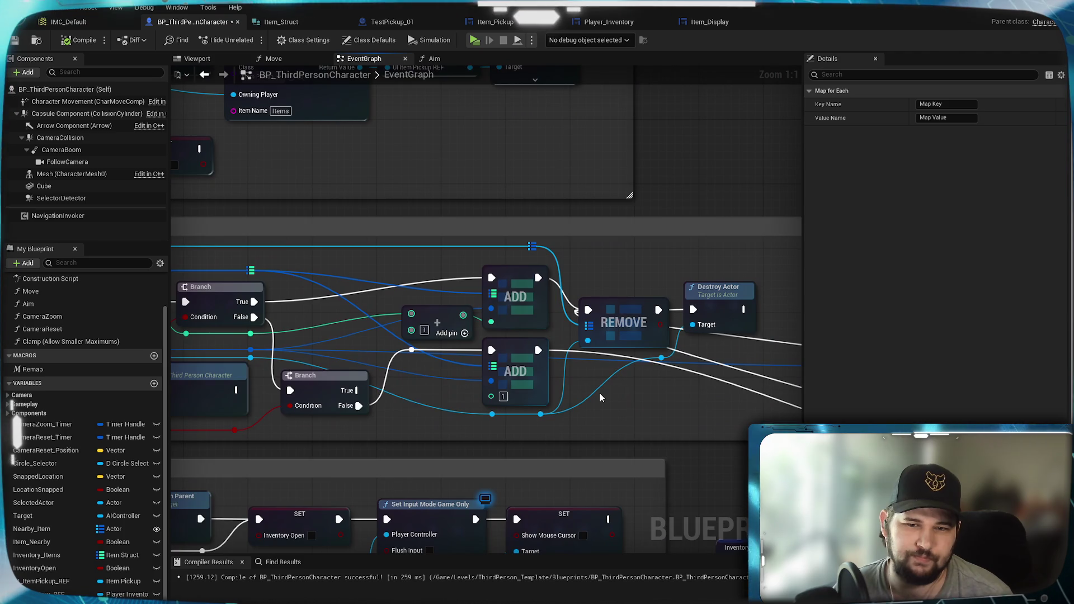
- Save the character blueprint, then drag from the second Branch's True pin into empty space
left_click_drag(600, 397, 543, 348)
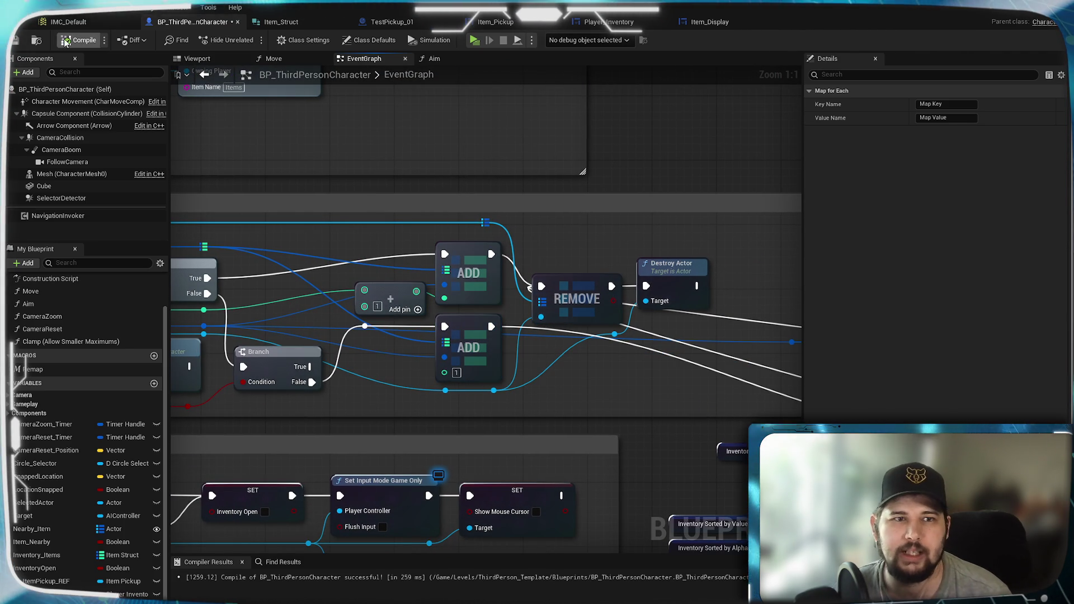
key("ctrl+s")
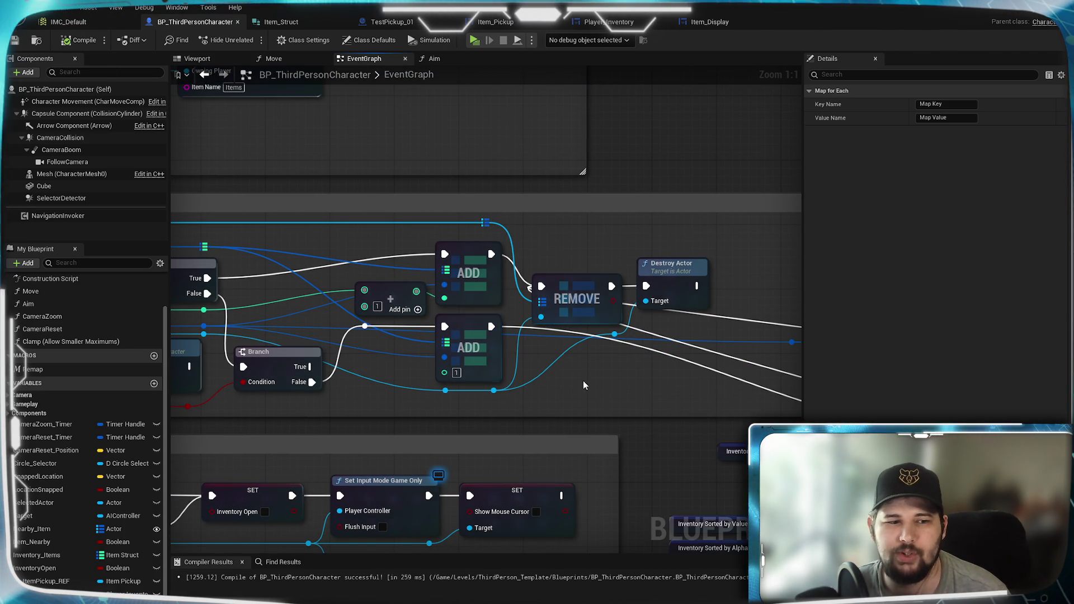
left_click_drag(582, 381, 576, 373)
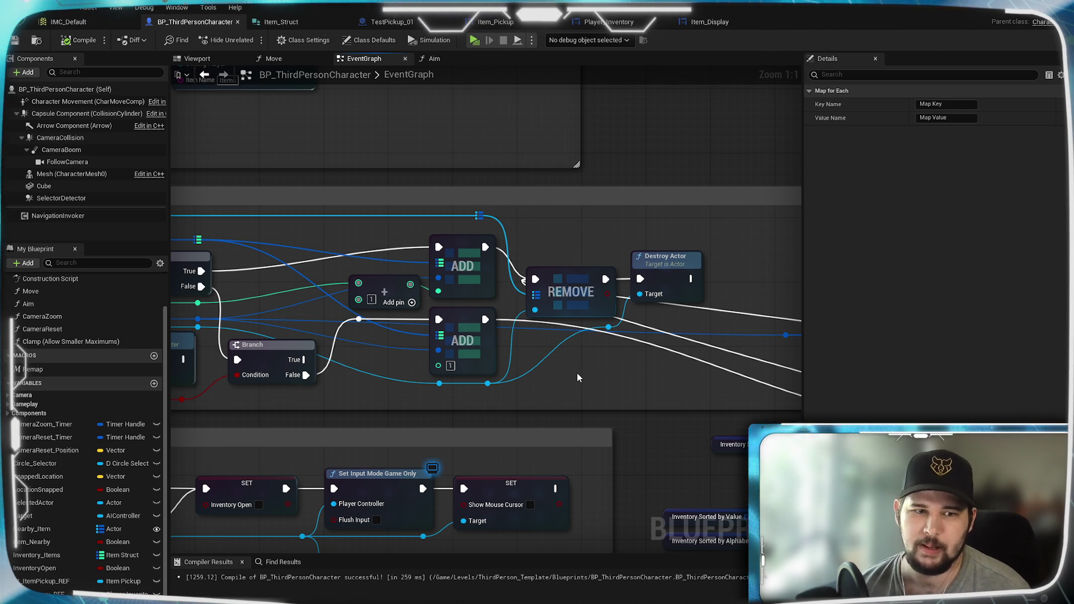
left_click_drag(338, 409, 745, 332)
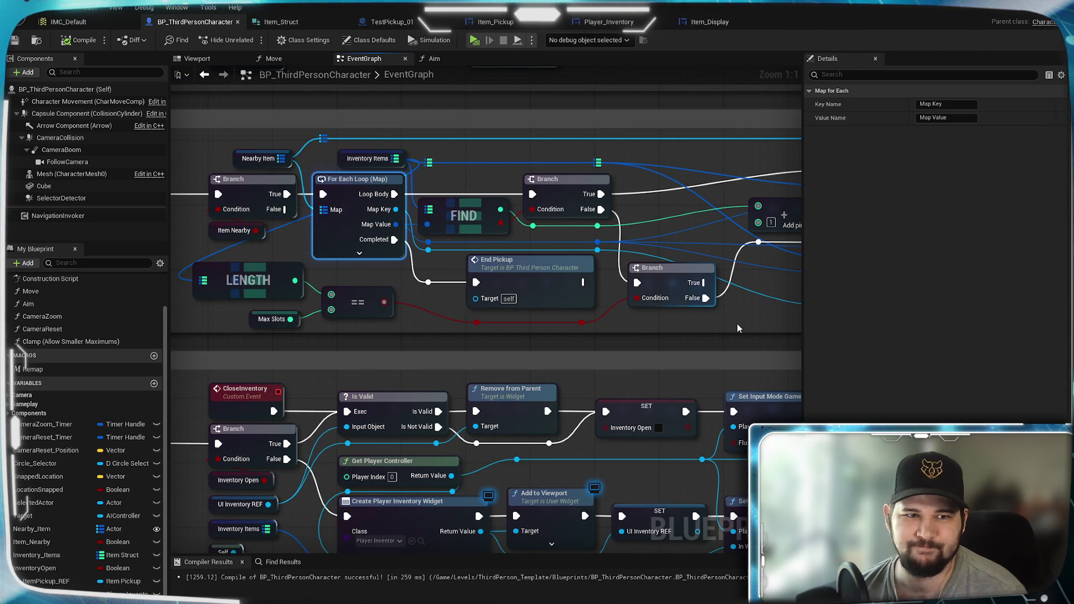
mouse_move(737, 329)
left_mouse_down()
mouse_move(651, 339)
mouse_move(663, 357)
mouse_move(424, 277)
left_mouse_up()
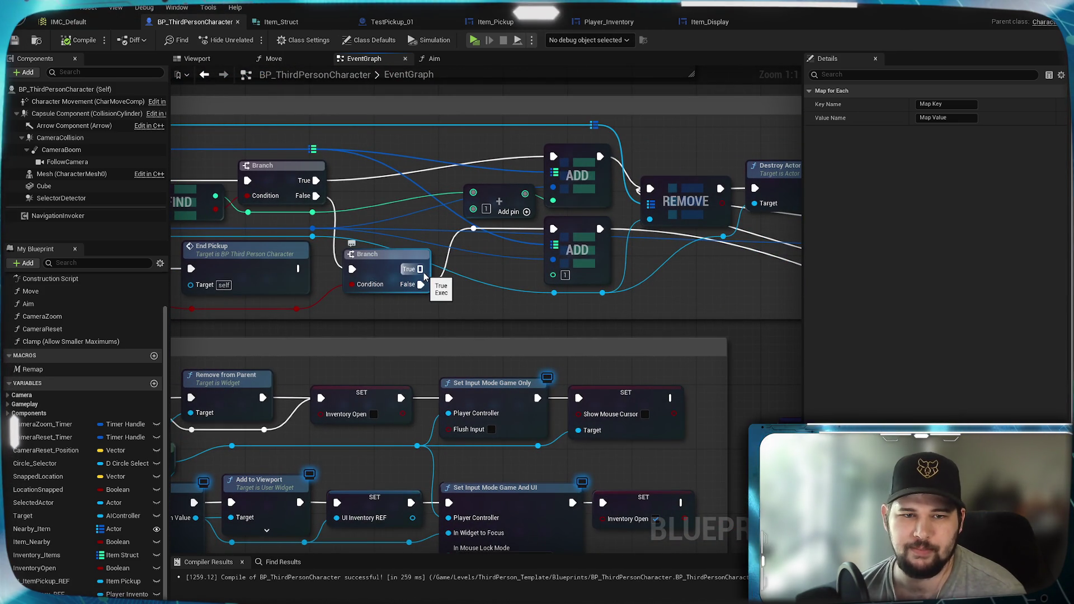
mouse_move(421, 269)
left_mouse_down()
mouse_move(498, 313)
mouse_move(472, 301)
mouse_move(484, 297)
mouse_move(460, 299)
mouse_move(492, 300)
mouse_move(468, 293)
mouse_move(437, 307)
mouse_move(471, 298)
left_mouse_up()
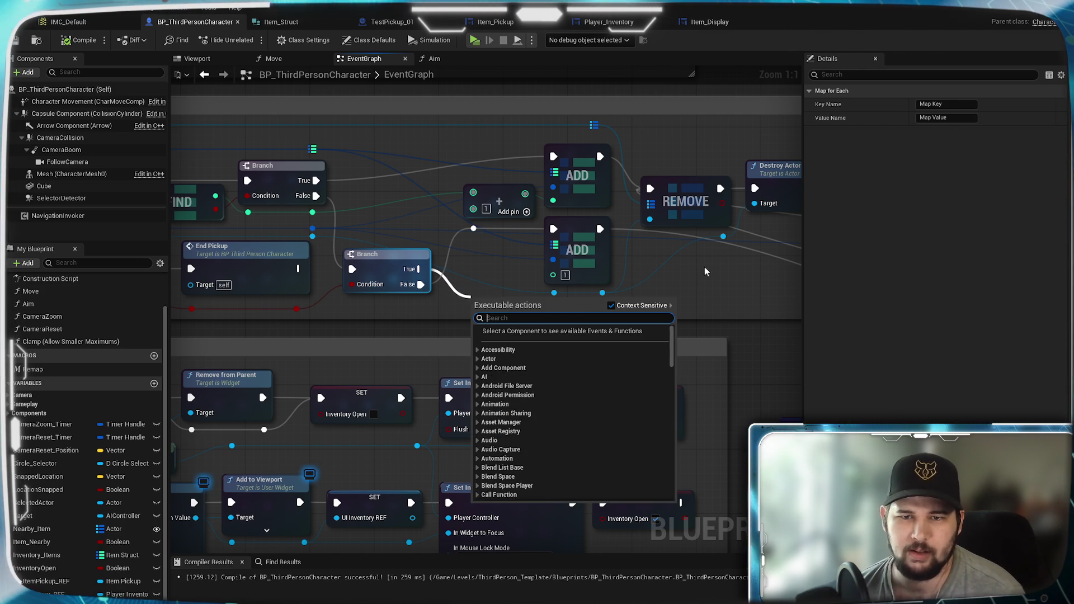
- Dismiss the action list and pan over the ADD, REMOVE, For Each Loop and FIND nodes
left_click(632, 302)
mouse_move(668, 194)
left_mouse_down()
mouse_move(537, 234)
mouse_move(595, 333)
mouse_move(621, 335)
mouse_move(330, 330)
left_mouse_up()
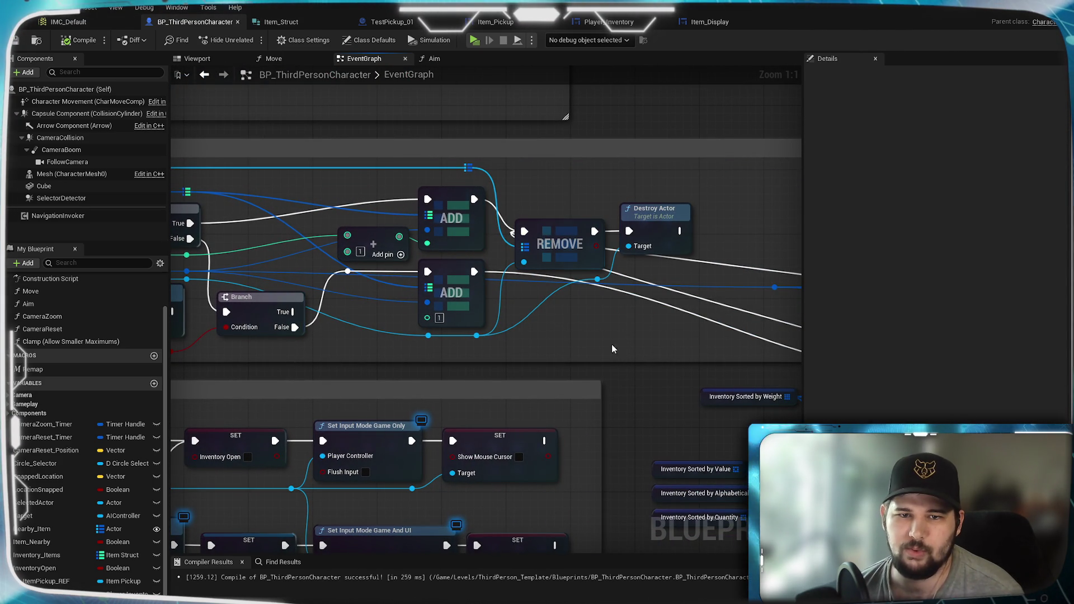
mouse_move(628, 348)
left_mouse_down()
mouse_move(285, 314)
mouse_move(696, 336)
left_mouse_up()
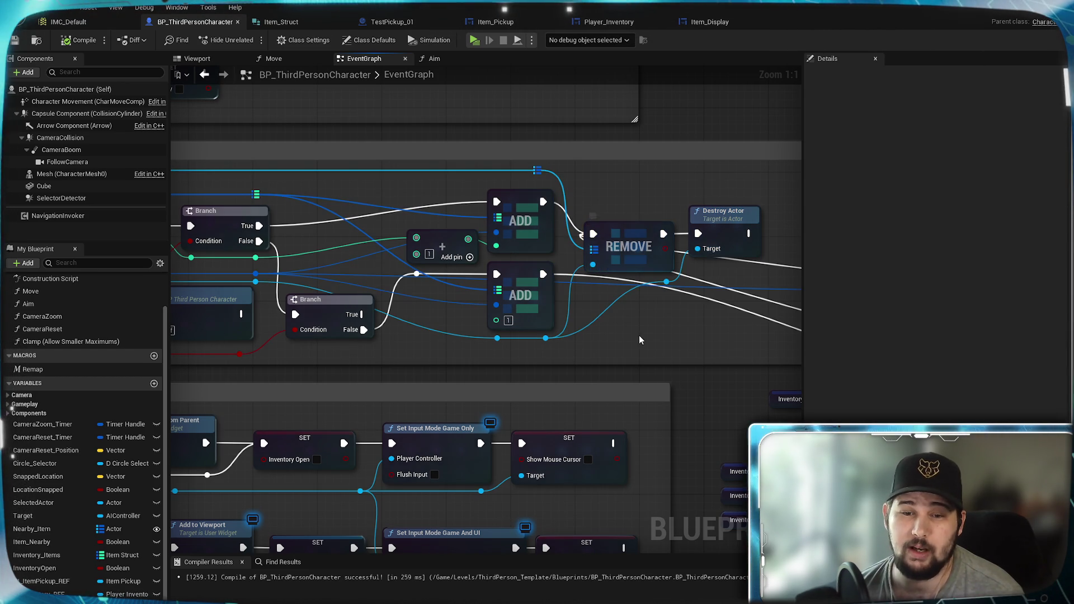
mouse_move(627, 331)
left_mouse_down()
mouse_move(669, 303)
mouse_move(750, 315)
mouse_move(561, 337)
mouse_move(734, 347)
left_mouse_up()
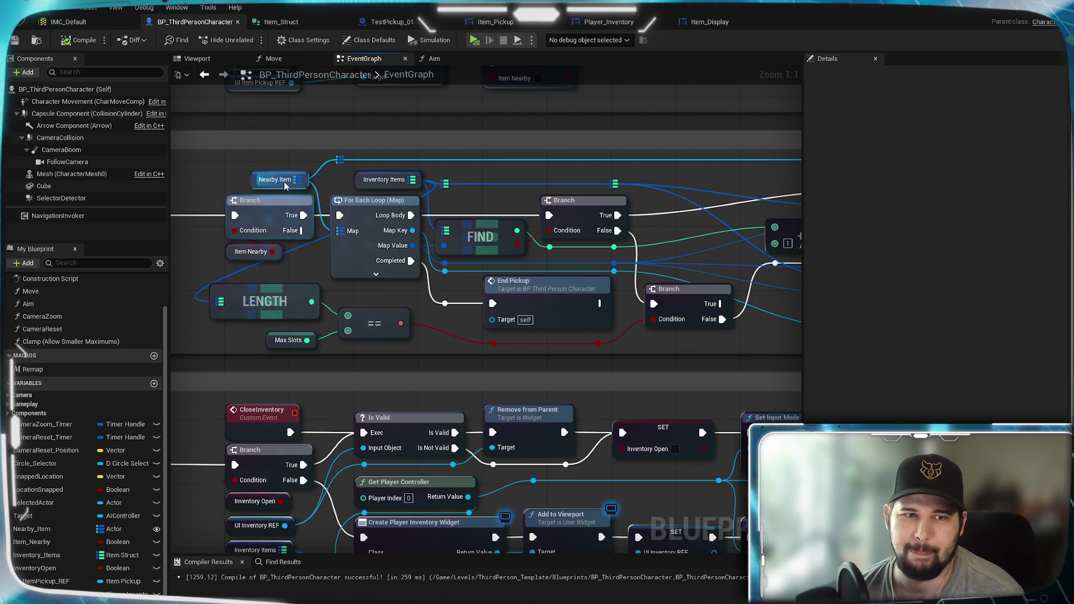
- From Inventory Items, search all actions for 'refresh' with Context Sensitive off
mouse_move(412, 179)
left_mouse_down()
mouse_move(727, 353)
mouse_move(766, 349)
mouse_move(718, 338)
left_mouse_up()
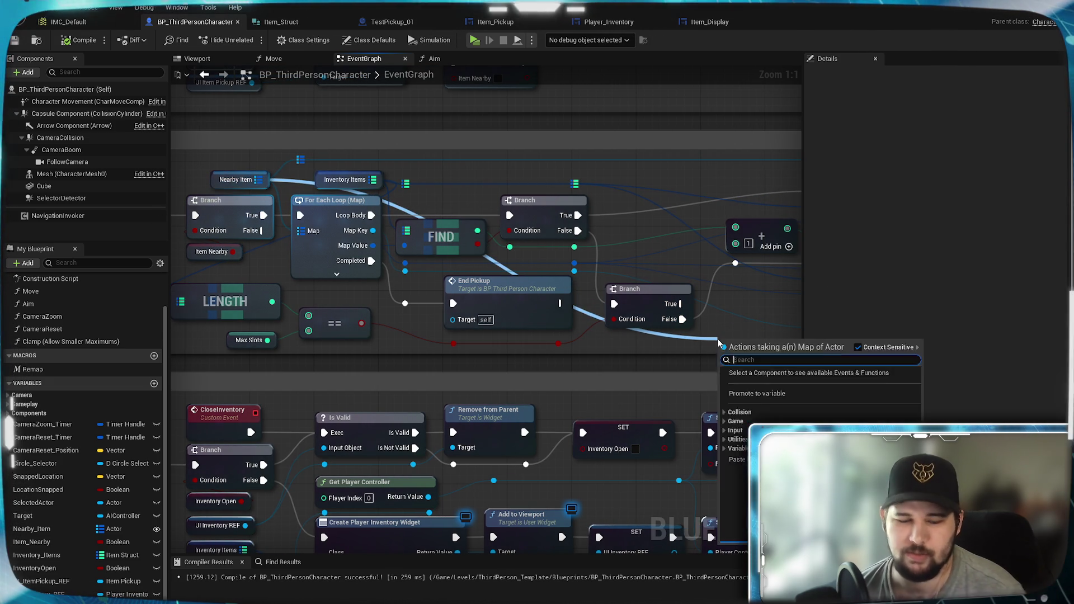
type("refre")
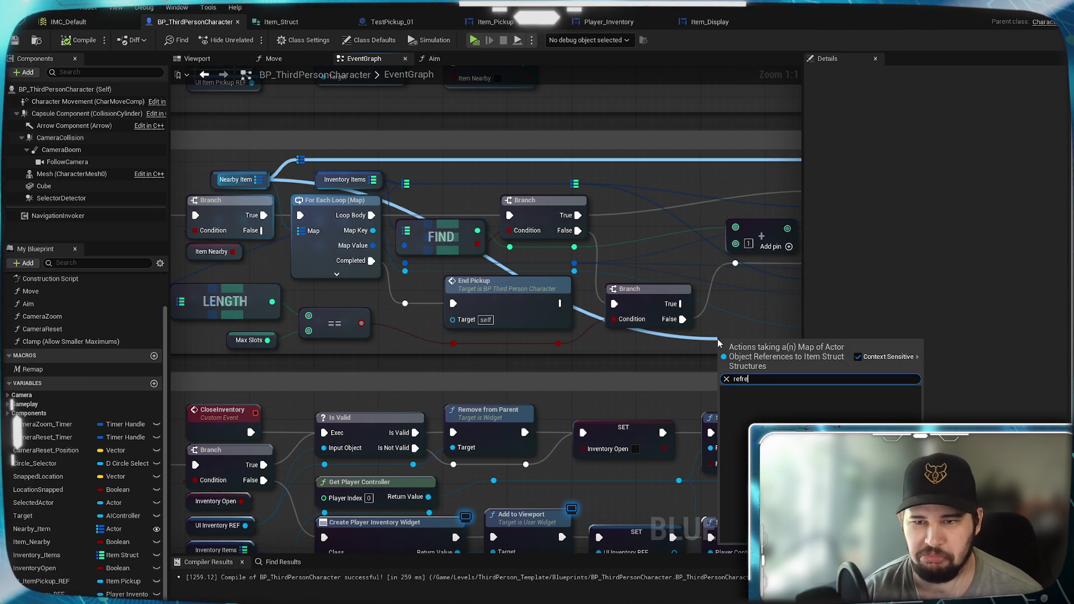
left_click(858, 357)
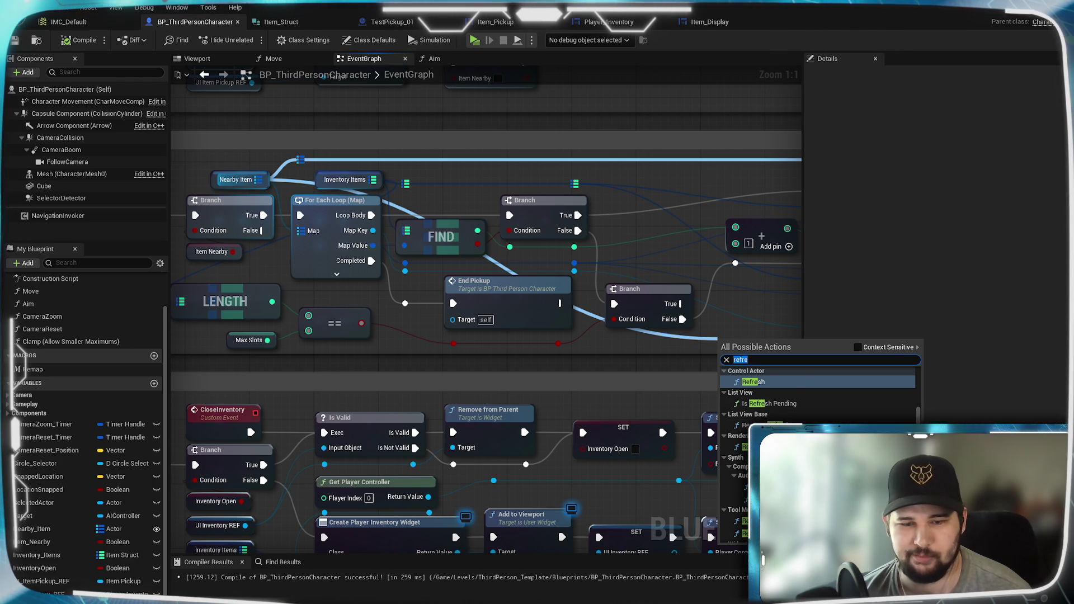
type("sh")
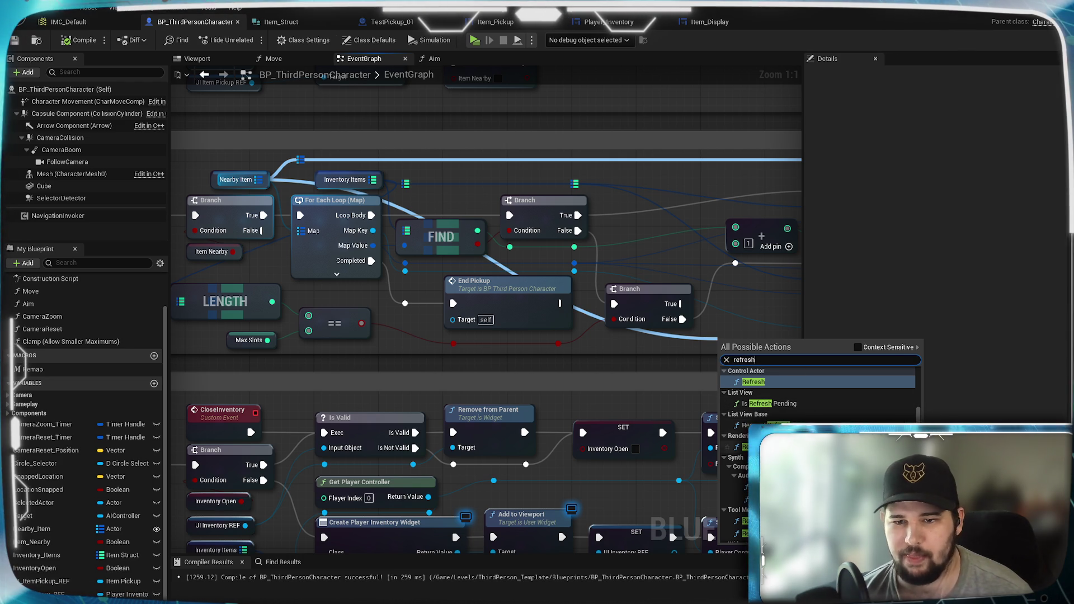
scroll(819, 391, "down", 1)
scroll(820, 392, "up", 3)
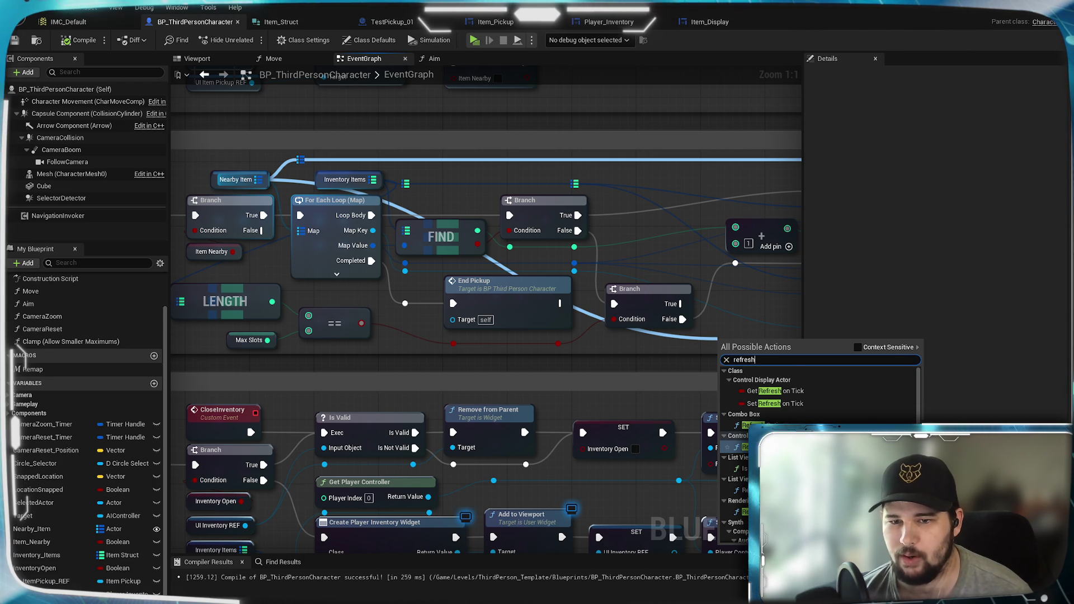
scroll(853, 411, "down", 3)
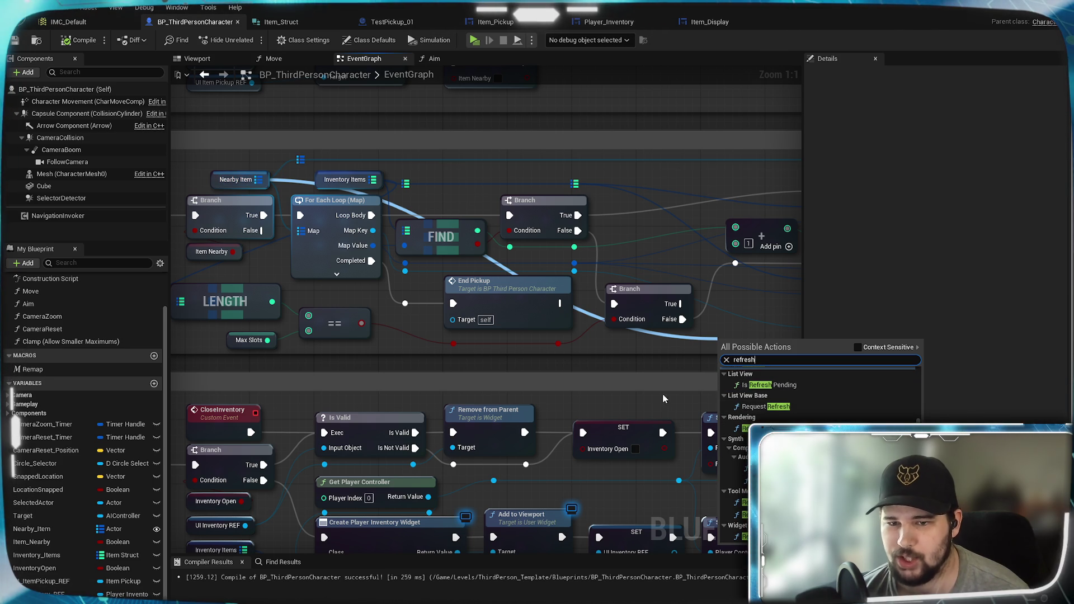
- Cancel the search without adding a node and view the For Each Loop, FIND and LENGTH nodes
left_click(619, 376)
mouse_move(717, 341)
left_mouse_down()
mouse_move(559, 352)
mouse_move(381, 336)
left_mouse_up()
mouse_move(569, 342)
left_mouse_down()
mouse_move(795, 335)
mouse_move(354, 335)
mouse_move(422, 334)
left_mouse_up()
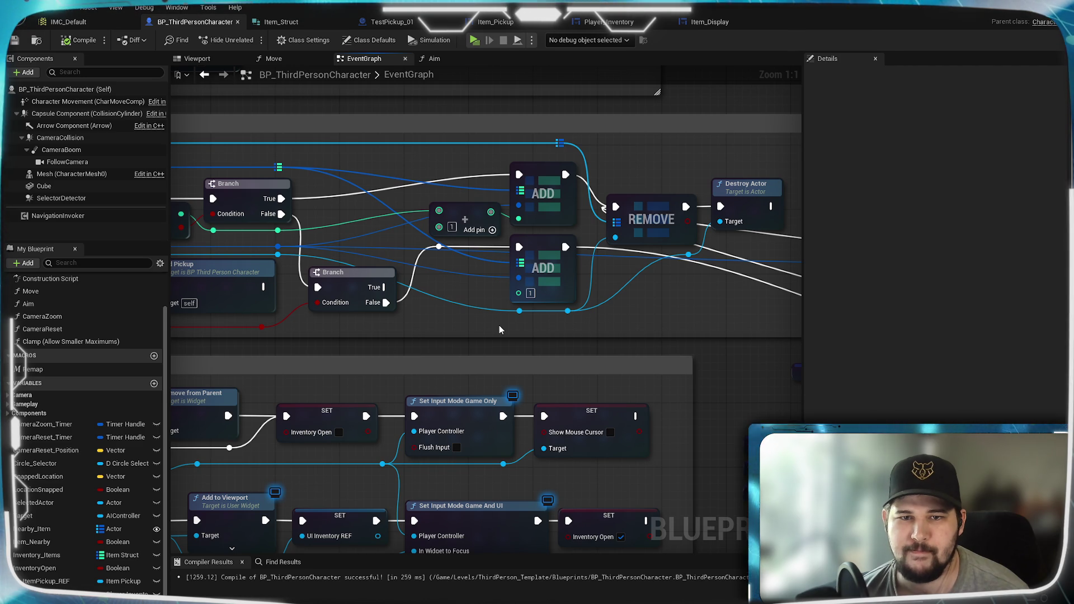
mouse_move(450, 325)
left_mouse_down()
mouse_move(790, 337)
mouse_move(823, 457)
mouse_move(945, 462)
mouse_move(863, 469)
mouse_move(619, 389)
left_mouse_up()
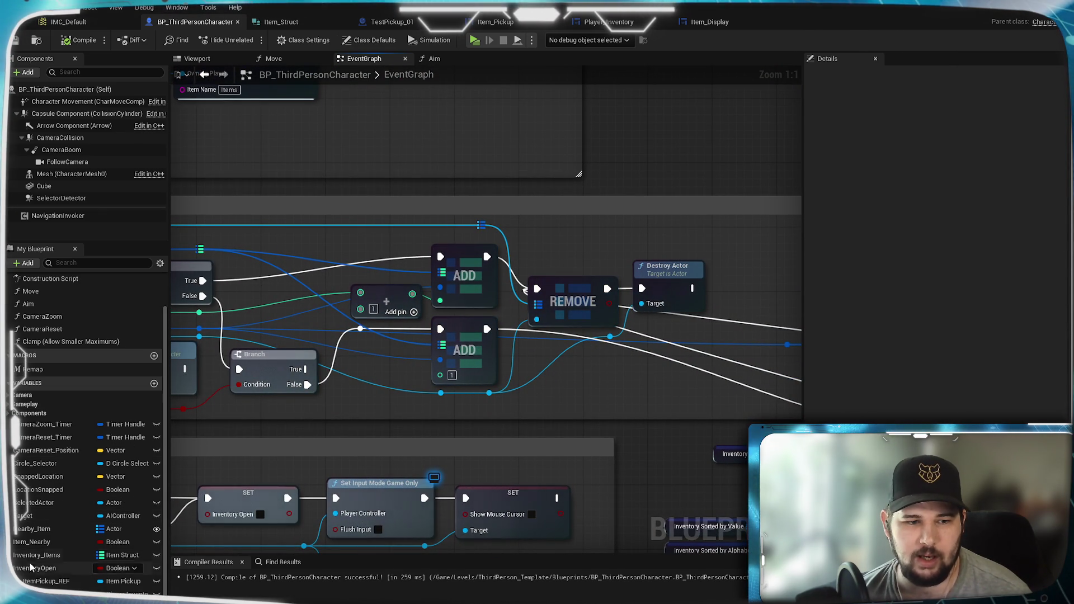
- Duplicate Nearby_Item as Nearby_Item_Leftover and place its getter below the second Branch
right_click(34, 530)
key("ctrl+w")
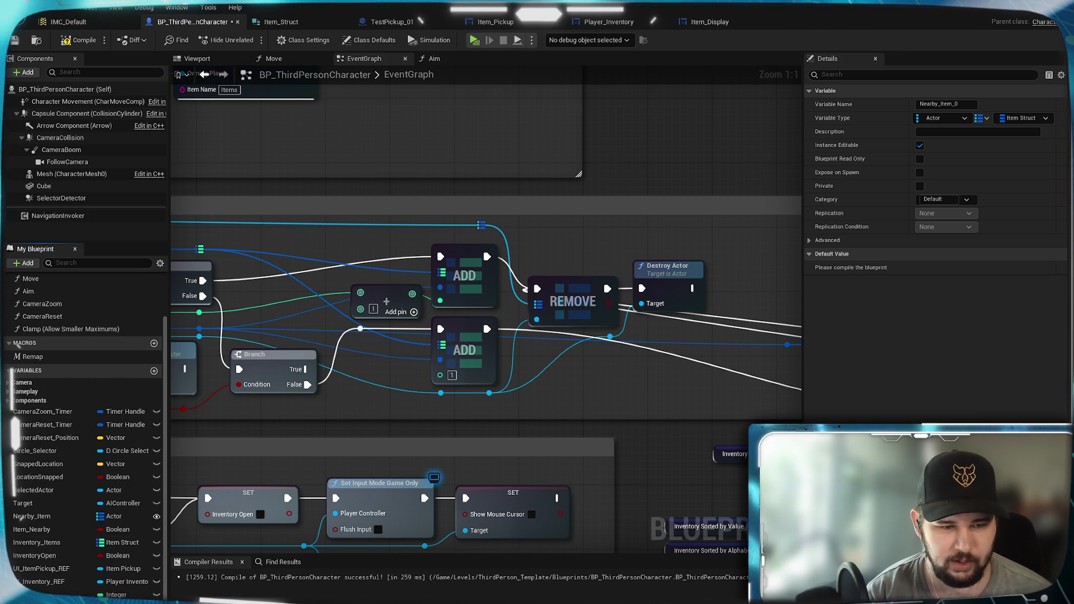
mouse_move(353, 414)
left_mouse_down()
mouse_move(569, 403)
mouse_move(484, 423)
left_mouse_up()
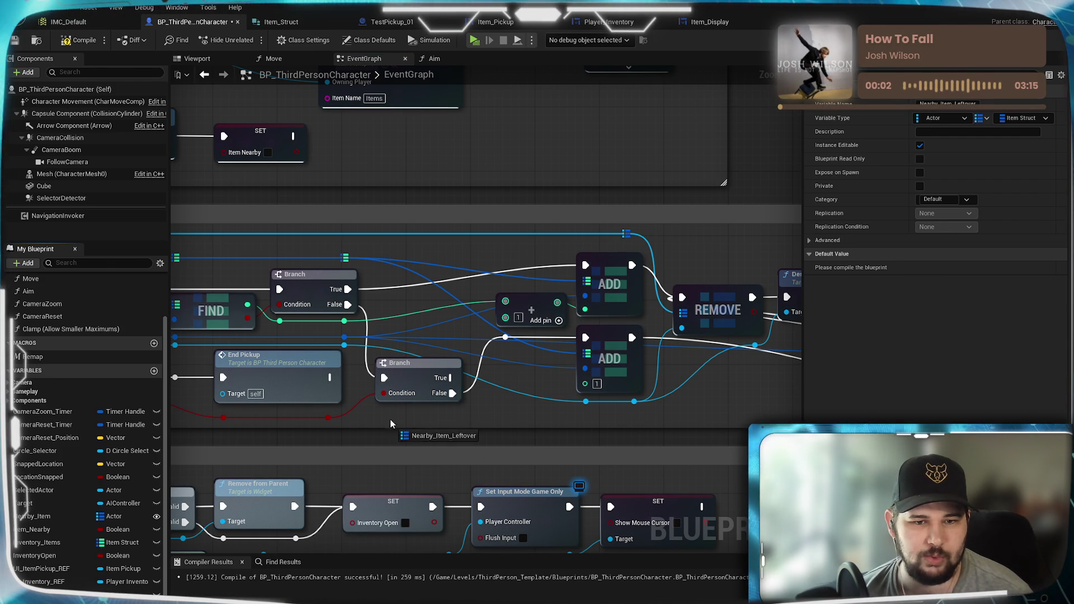
left_click_drag(391, 425, 394, 416)
left_click(423, 430)
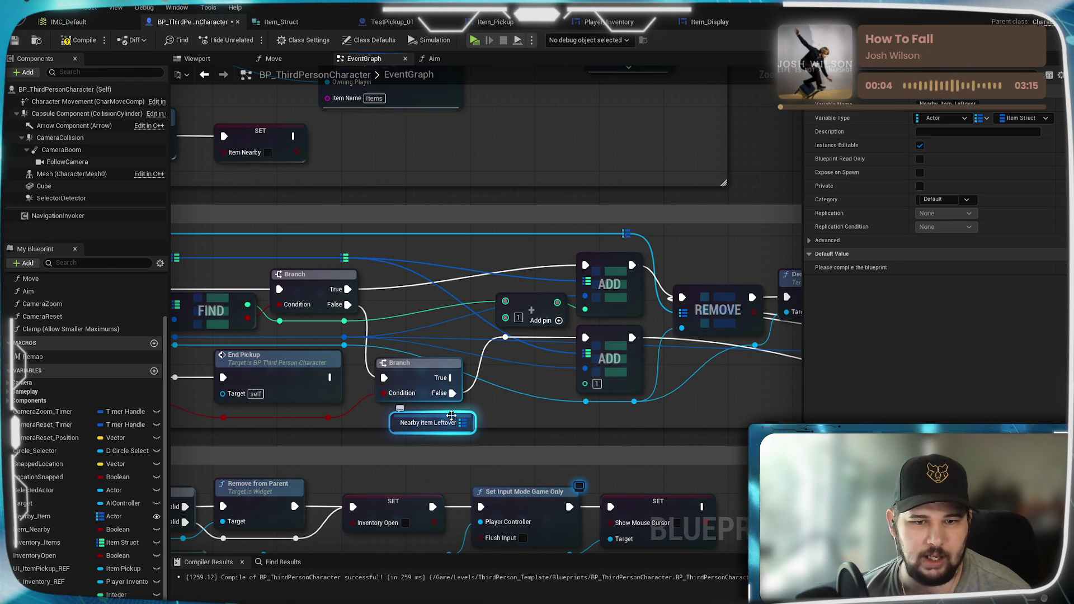
- Add an ADD node on Nearby Item Leftover, driven by Branch False and taking the item value
mouse_move(447, 415)
left_mouse_down()
mouse_move(489, 402)
mouse_move(526, 372)
left_mouse_up()
type("add")
left_click(542, 443)
mouse_move(453, 394)
left_mouse_down()
mouse_move(498, 396)
mouse_move(503, 380)
left_mouse_up()
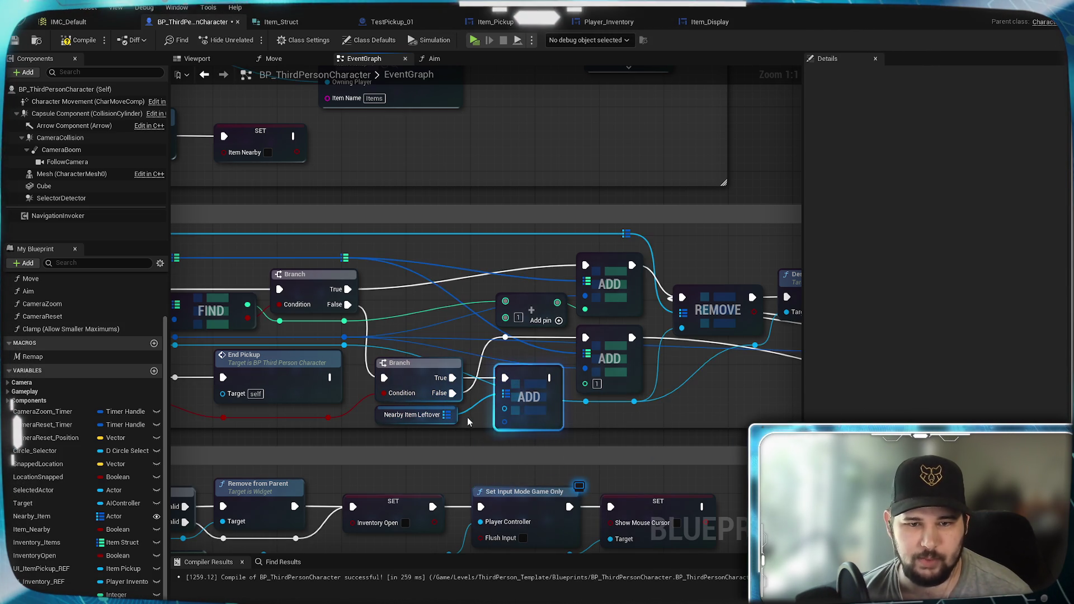
left_click_drag(524, 425, 583, 425)
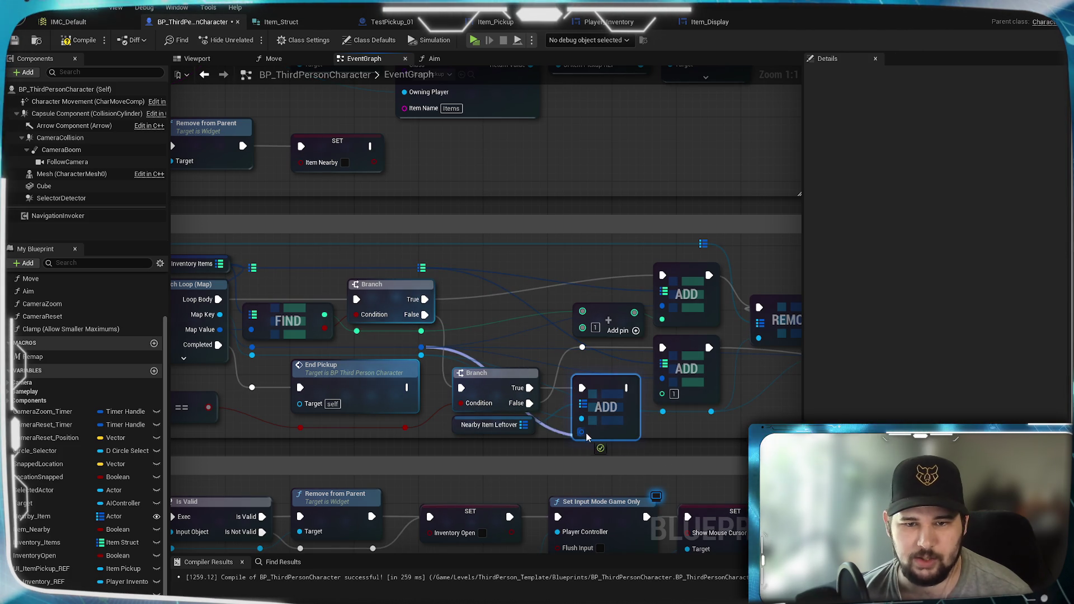
left_click_drag(681, 427, 627, 421)
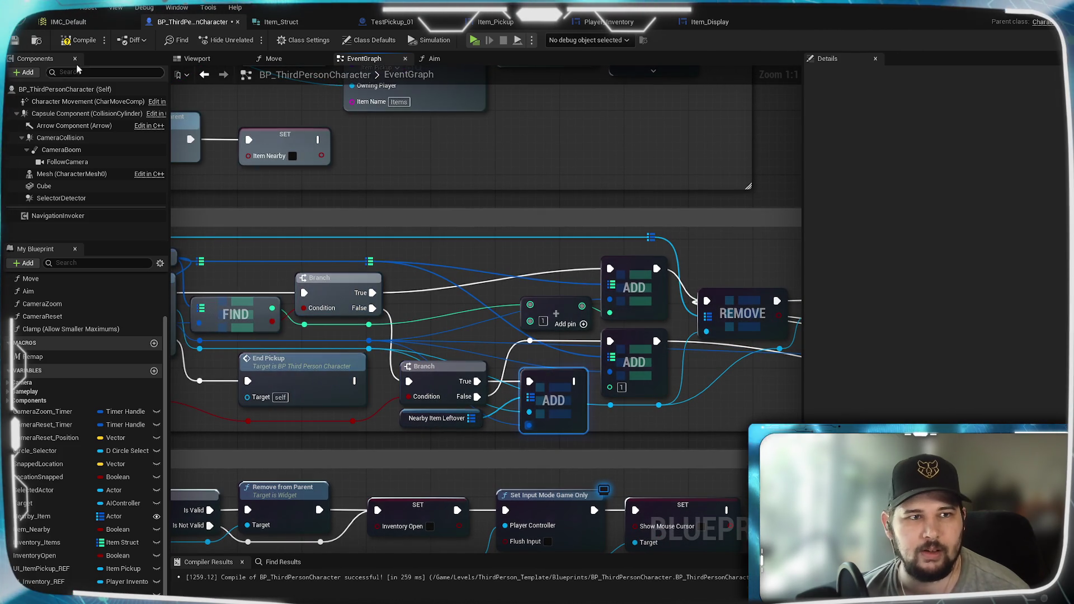
mouse_move(490, 361)
left_mouse_down()
mouse_move(503, 386)
mouse_move(546, 412)
mouse_move(537, 391)
mouse_move(420, 449)
mouse_move(442, 448)
left_mouse_up()
left_click_drag(565, 432, 501, 399)
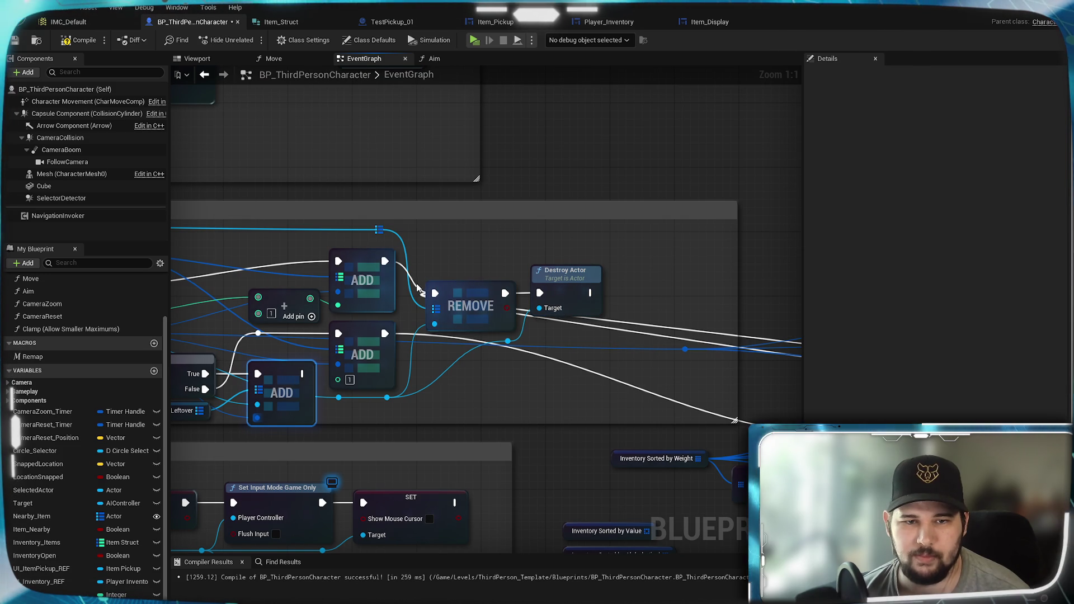
- Add a reroute point above REMOVE and wire the leftover ADD's execution into it
double_click(417, 282)
left_click_drag(417, 282, 458, 272)
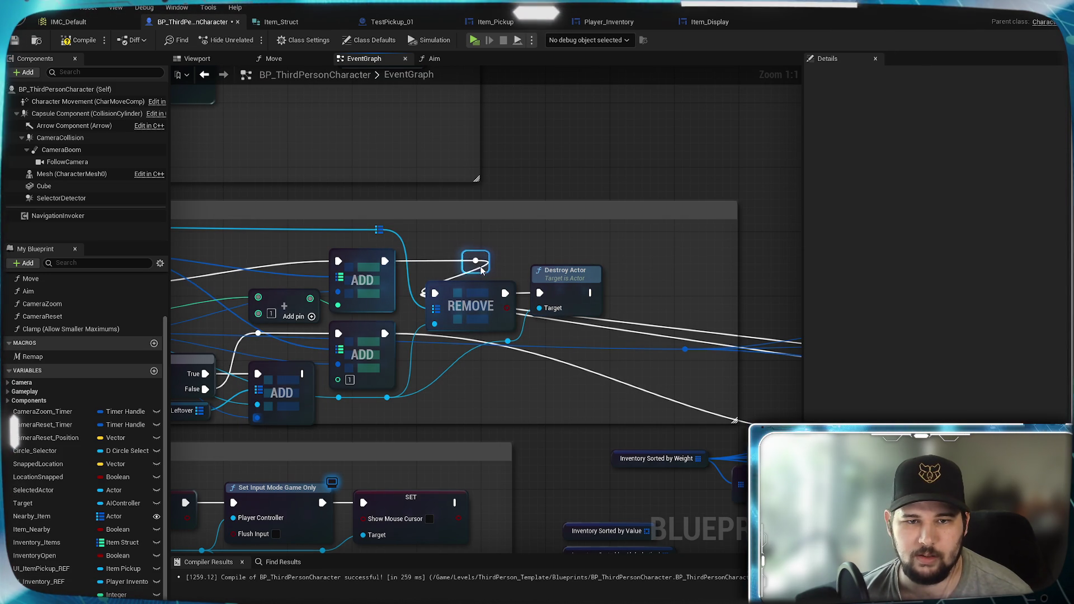
scroll(452, 364, "down", 2)
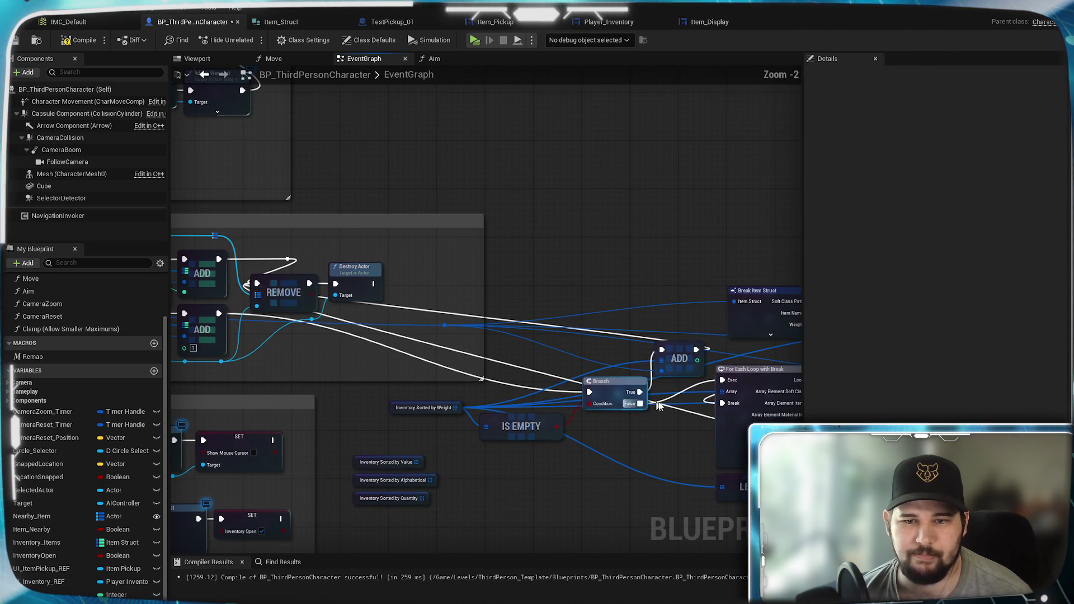
mouse_move(695, 350)
left_mouse_down()
mouse_move(380, 297)
mouse_move(285, 259)
left_mouse_up()
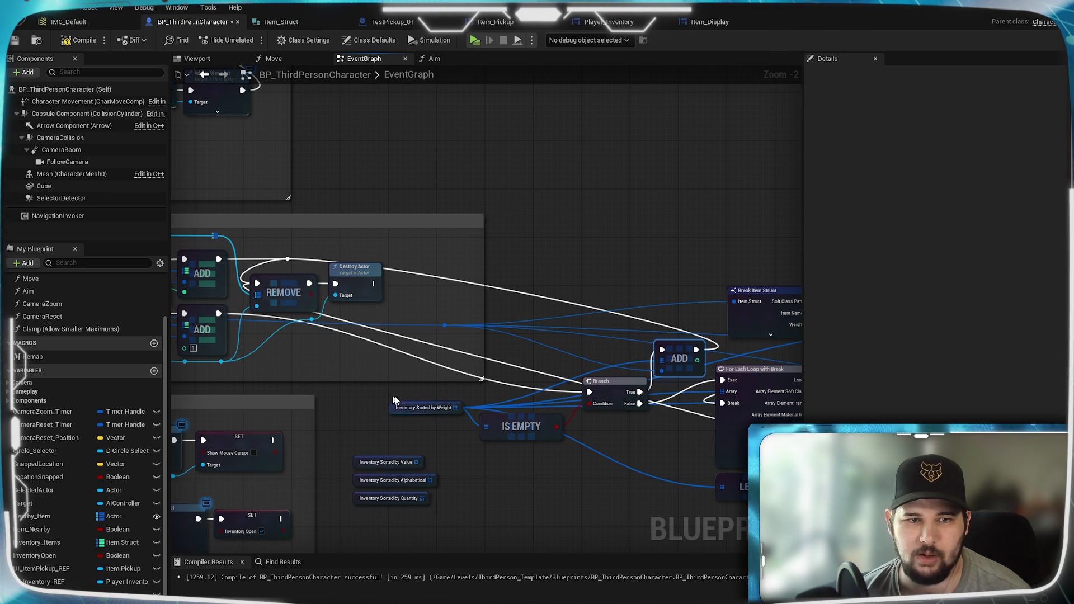
- Connect the reroute point's execution to Destroy Actor
left_click_drag(502, 456, 212, 399)
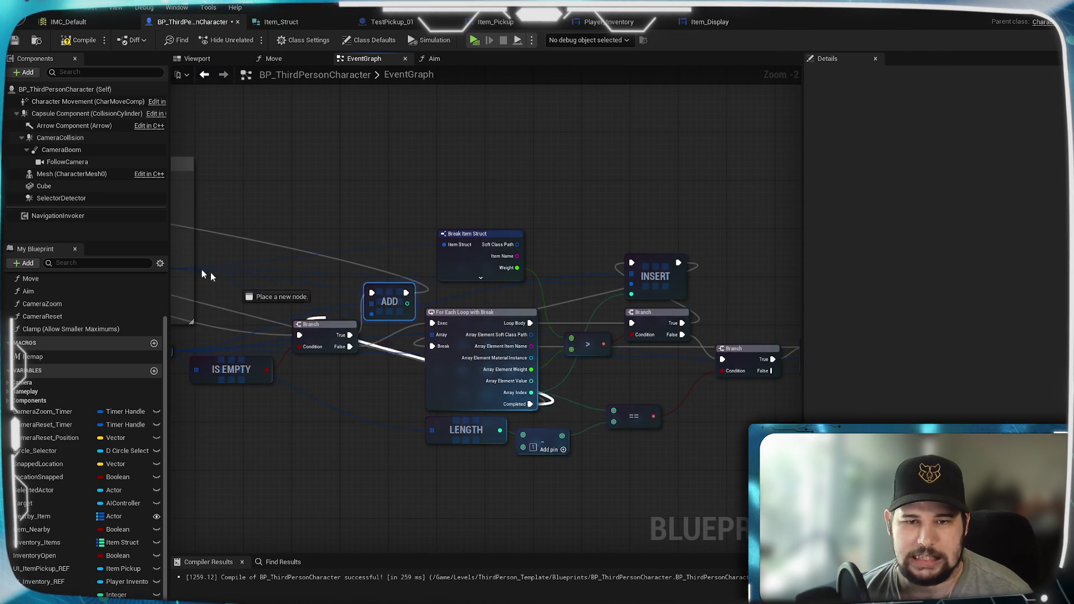
mouse_move(443, 206)
left_mouse_down()
mouse_move(552, 239)
mouse_move(767, 336)
left_mouse_up()
scroll(488, 216, "up", 3)
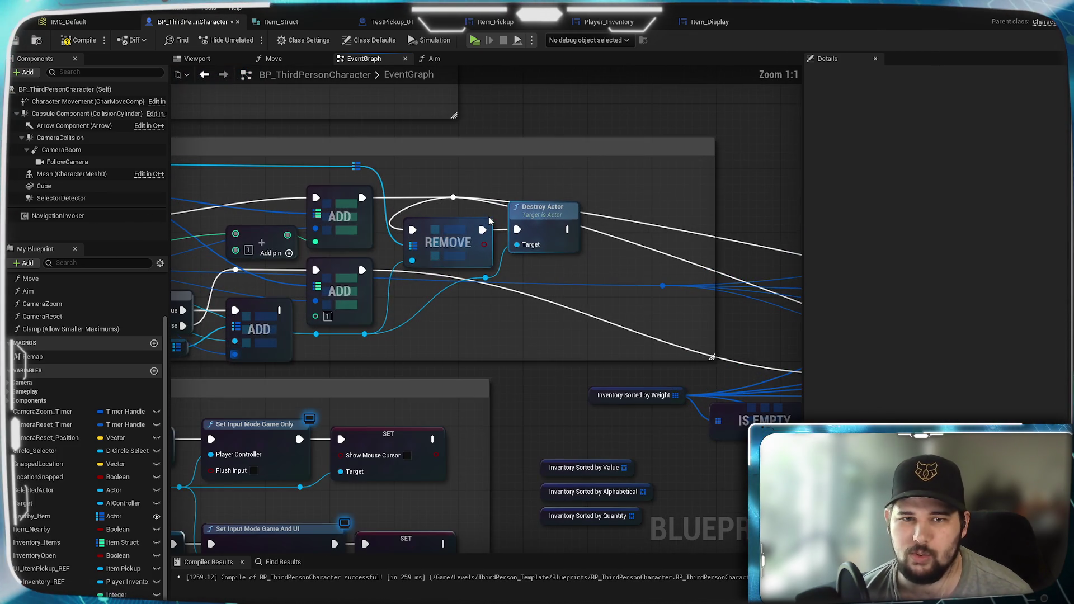
left_click_drag(453, 197, 518, 234)
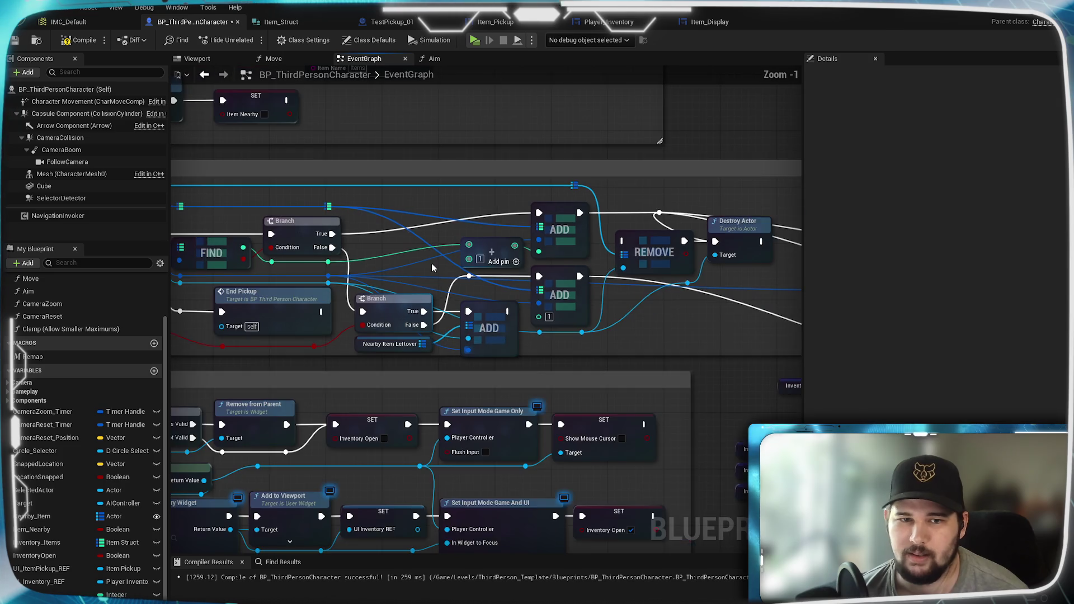
- Pan across ADD, REMOVE, Destroy Actor and the sorted inventory variables toward EndPickup
scroll(431, 267, "down", 1)
mouse_move(502, 297)
left_mouse_down()
mouse_move(279, 297)
mouse_move(221, 328)
left_mouse_up()
scroll(221, 327, "down", 2)
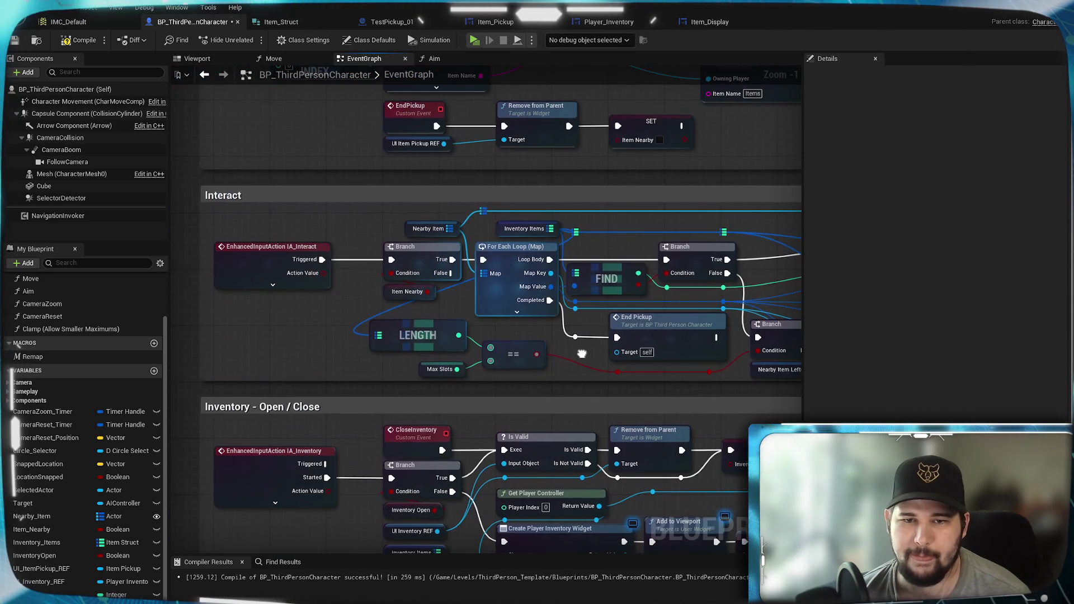
scroll(217, 335, "up", 2)
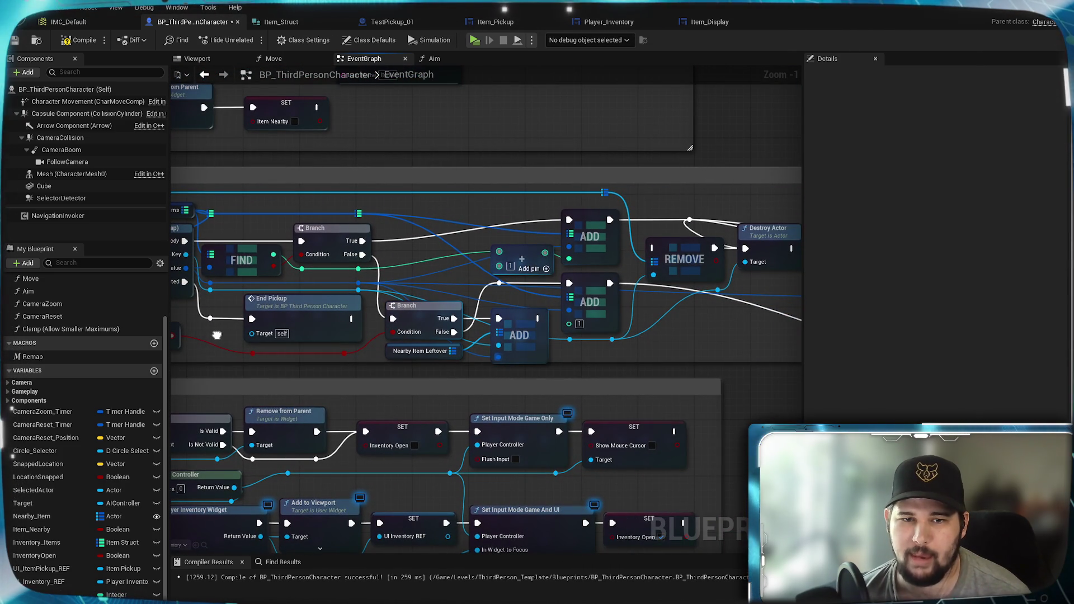
mouse_move(216, 335)
left_mouse_down()
mouse_move(110, 317)
mouse_move(424, 326)
mouse_move(345, 291)
mouse_move(438, 325)
mouse_move(491, 271)
mouse_move(448, 331)
left_mouse_up()
scroll(491, 271, "up", 1)
mouse_move(593, 286)
left_mouse_down()
mouse_move(341, 313)
mouse_move(511, 295)
left_mouse_up()
- Add a Map Clear node after SET Item Nearby in the execution flow
mouse_move(327, 329)
left_mouse_down()
mouse_move(568, 298)
mouse_move(599, 256)
left_mouse_up()
type("cle")
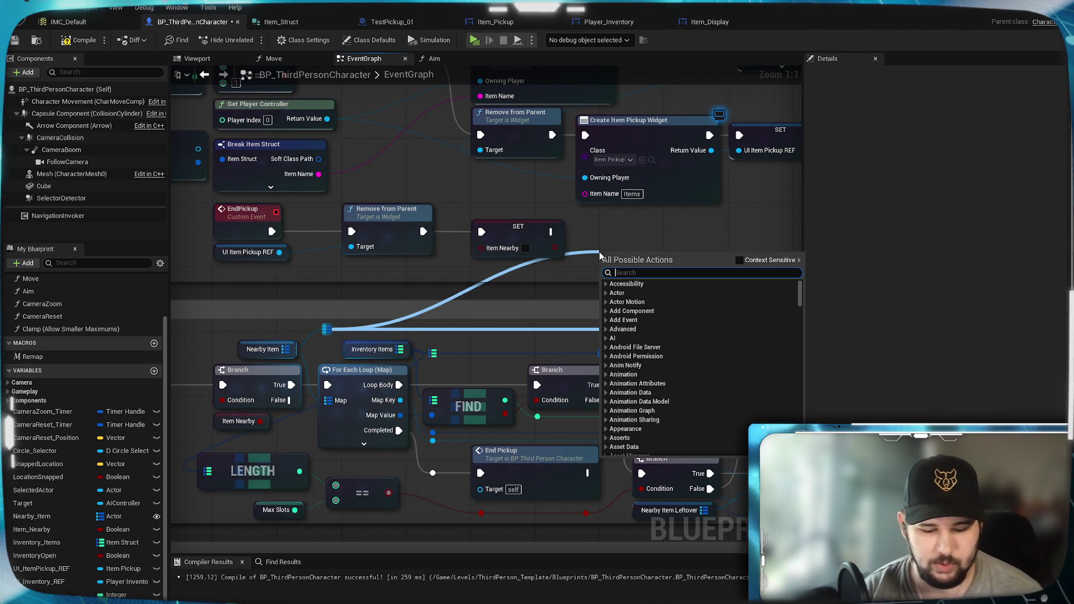
type("ar")
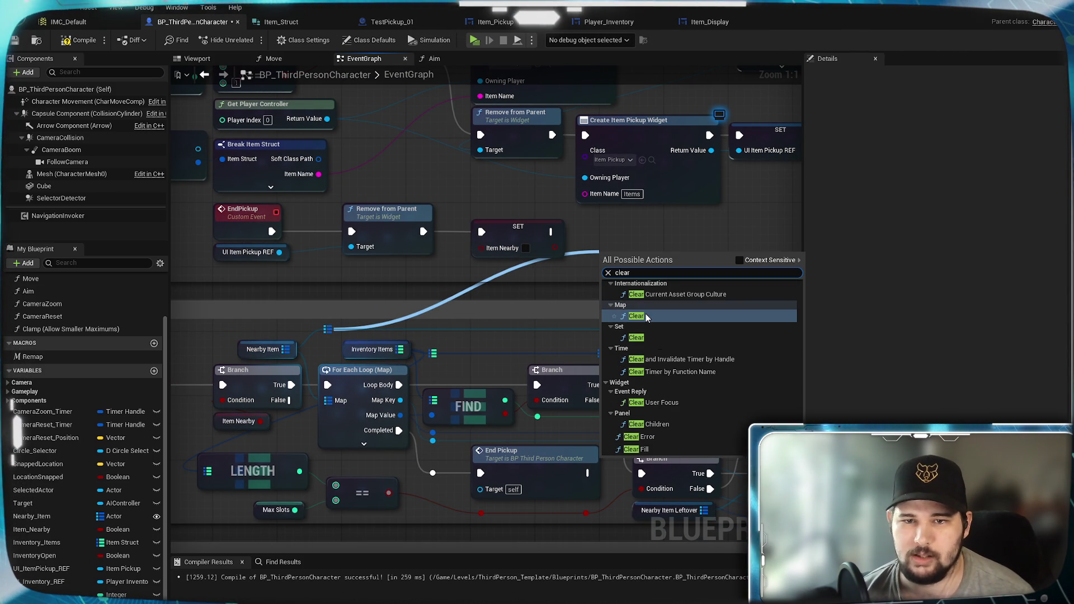
left_click(646, 317)
mouse_move(551, 232)
left_mouse_down()
mouse_move(602, 248)
mouse_move(646, 235)
left_mouse_up()
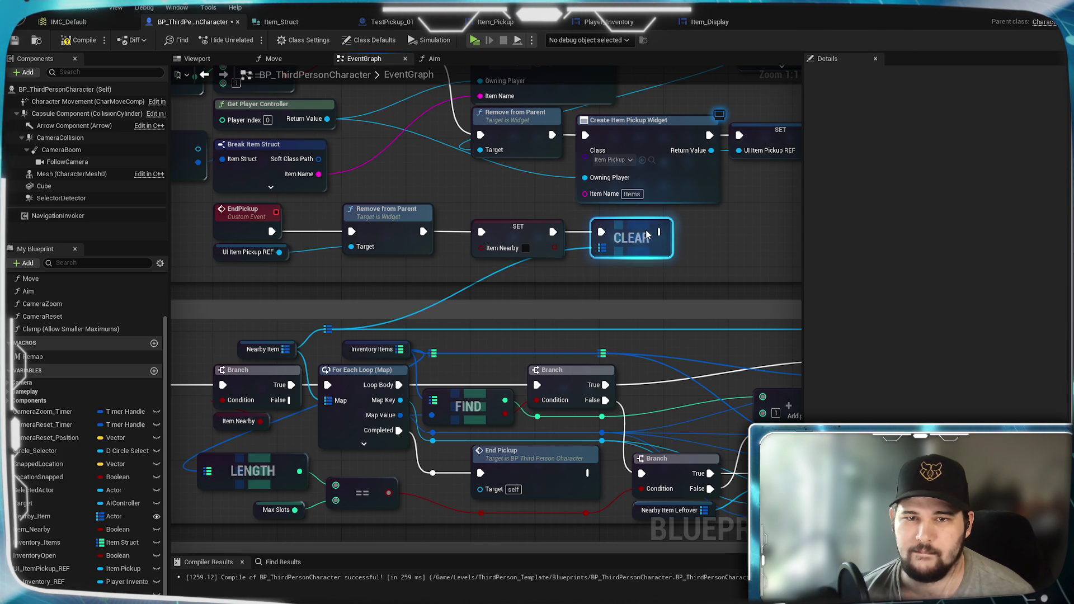
mouse_move(637, 276)
left_mouse_down()
mouse_move(461, 282)
mouse_move(531, 264)
left_mouse_up()
- Add a SET Nearby Item node and position it near the Clear node
left_click_drag(562, 219, 619, 228)
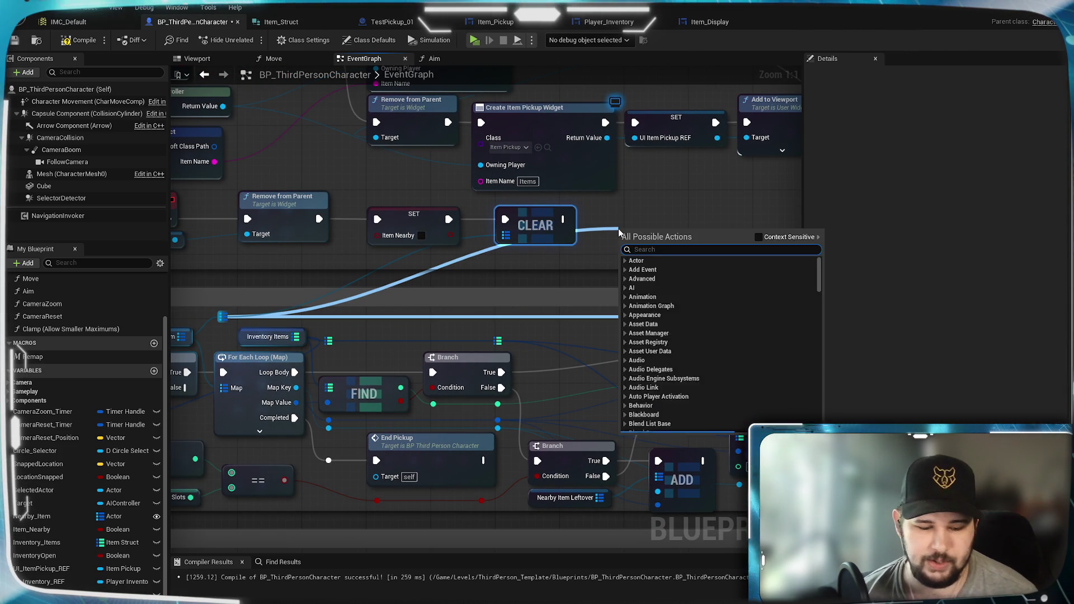
type("set")
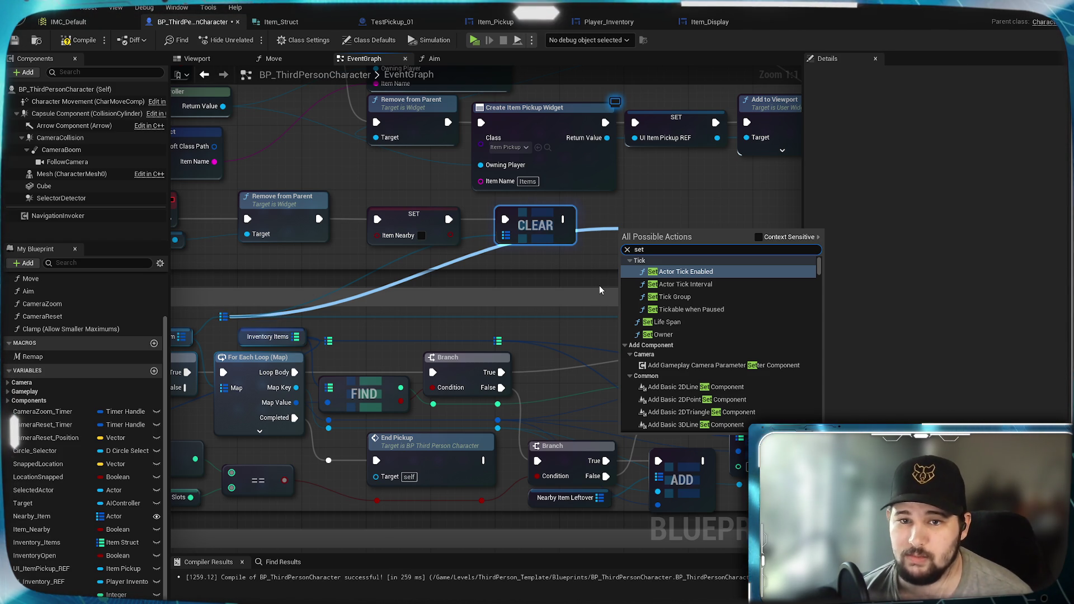
scroll(754, 317, "down", 1)
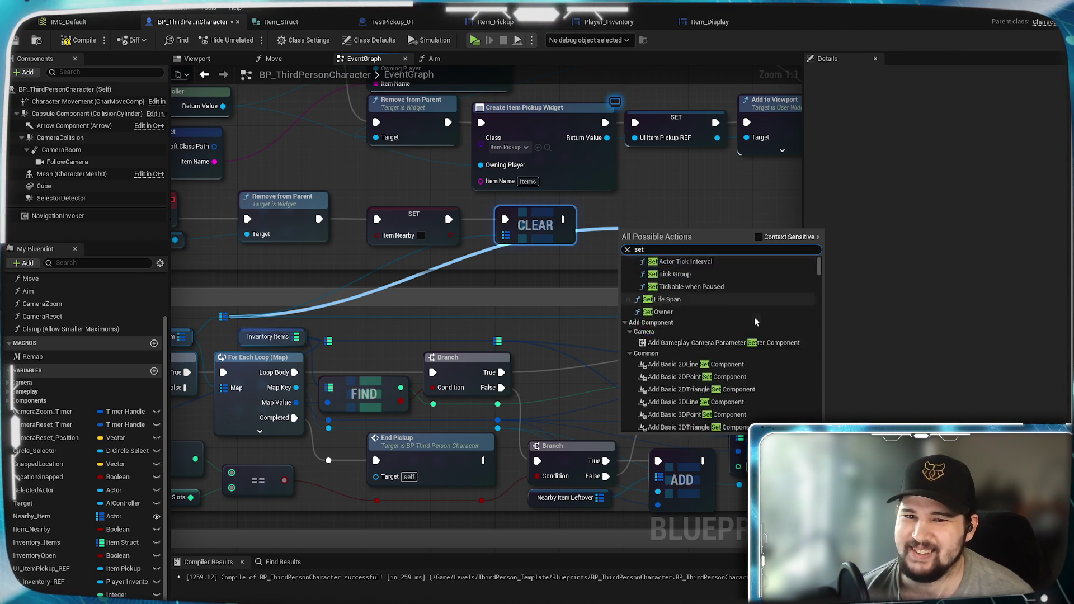
scroll(754, 321, "down", 10)
scroll(767, 321, "down", 10)
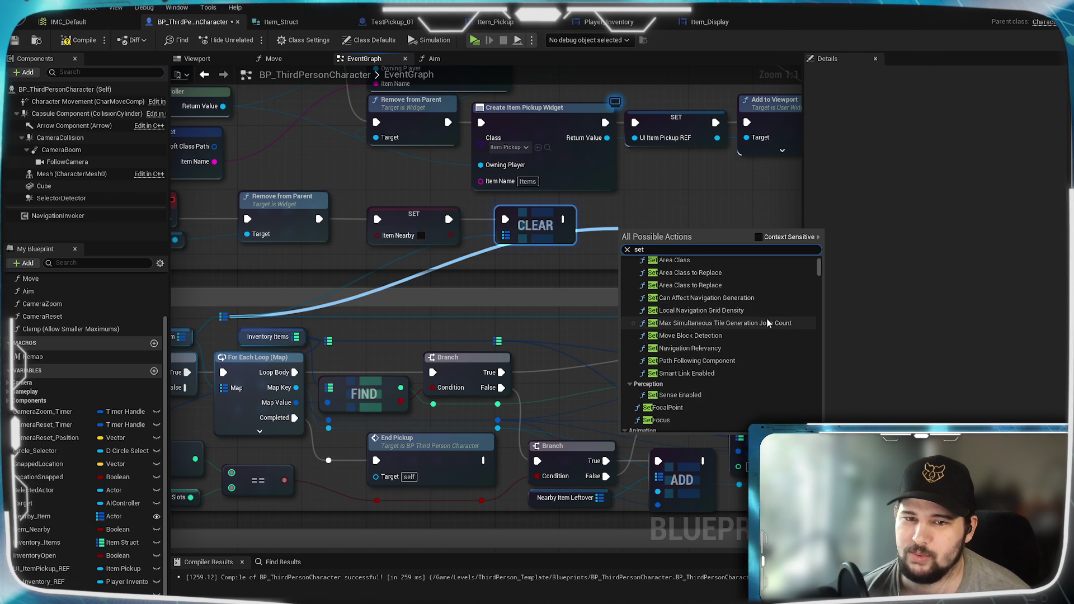
left_click(757, 238)
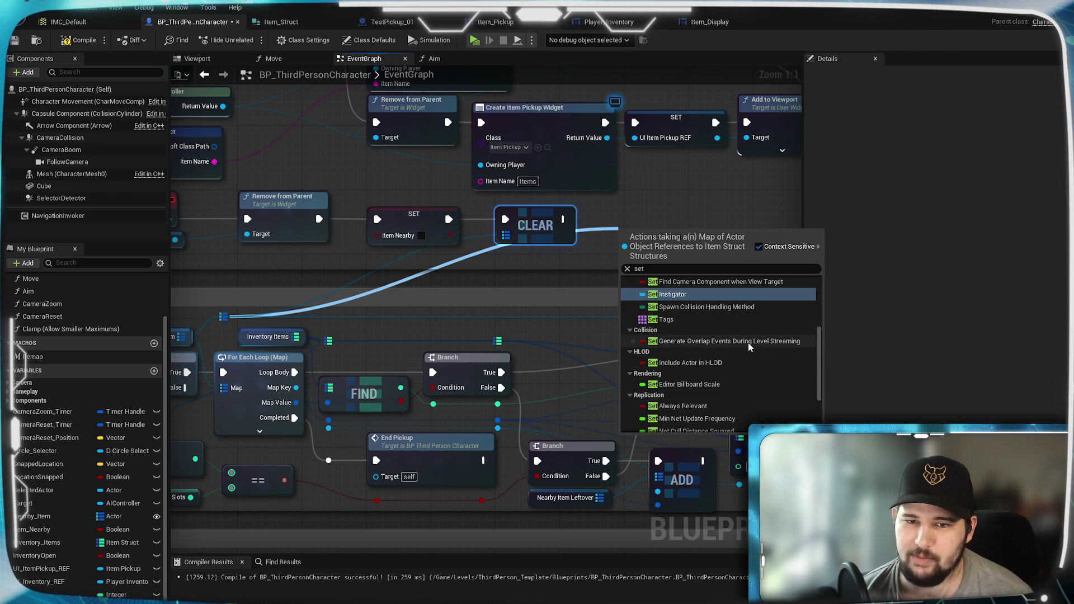
scroll(747, 342, "down", 5)
scroll(747, 358, "up", 10)
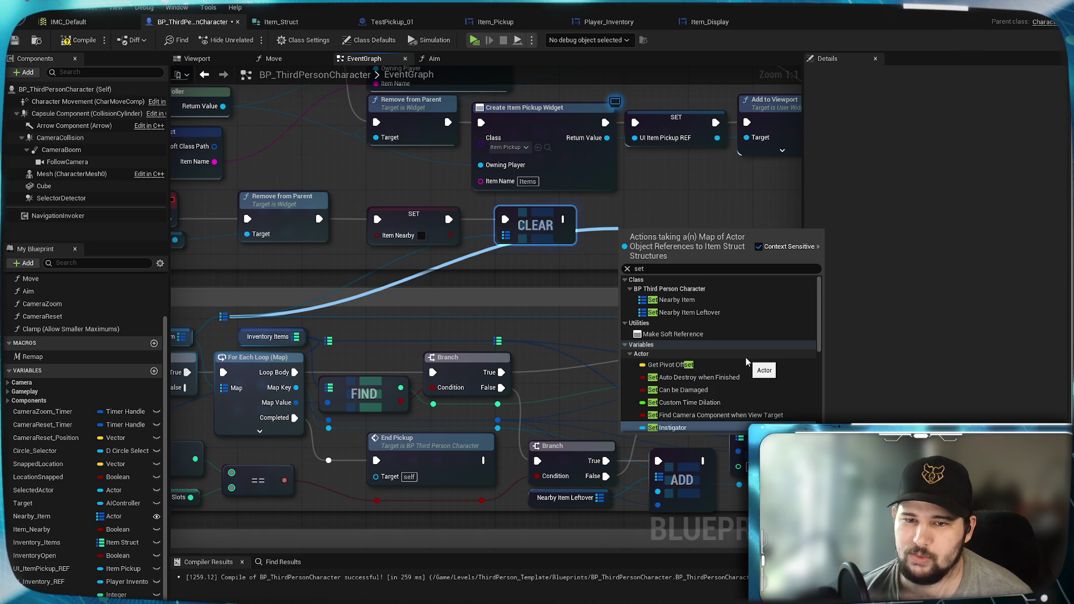
left_click(706, 301)
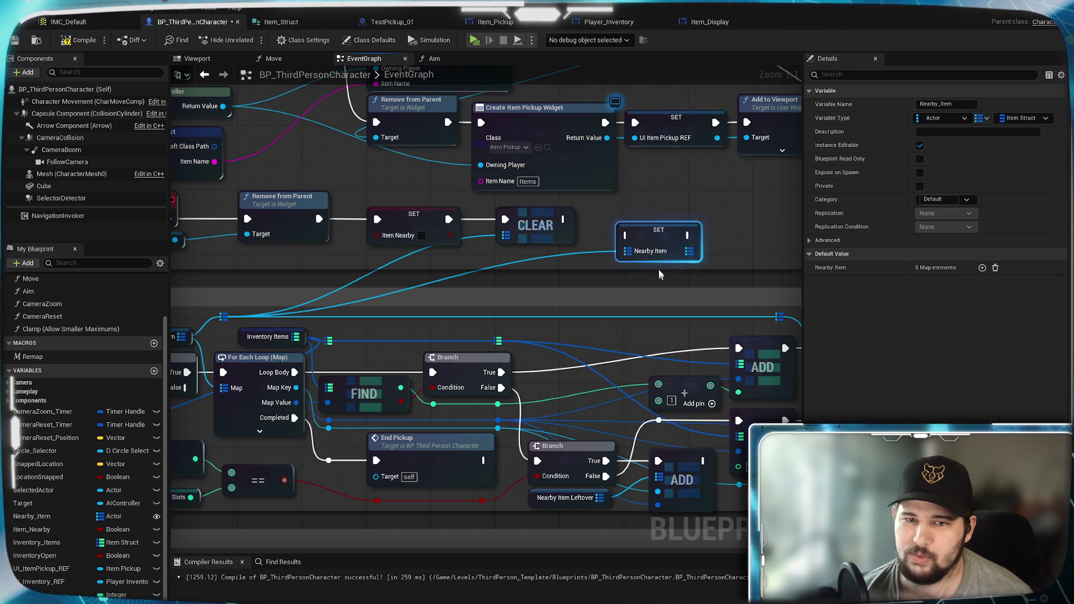
left_click_drag(649, 224, 651, 233)
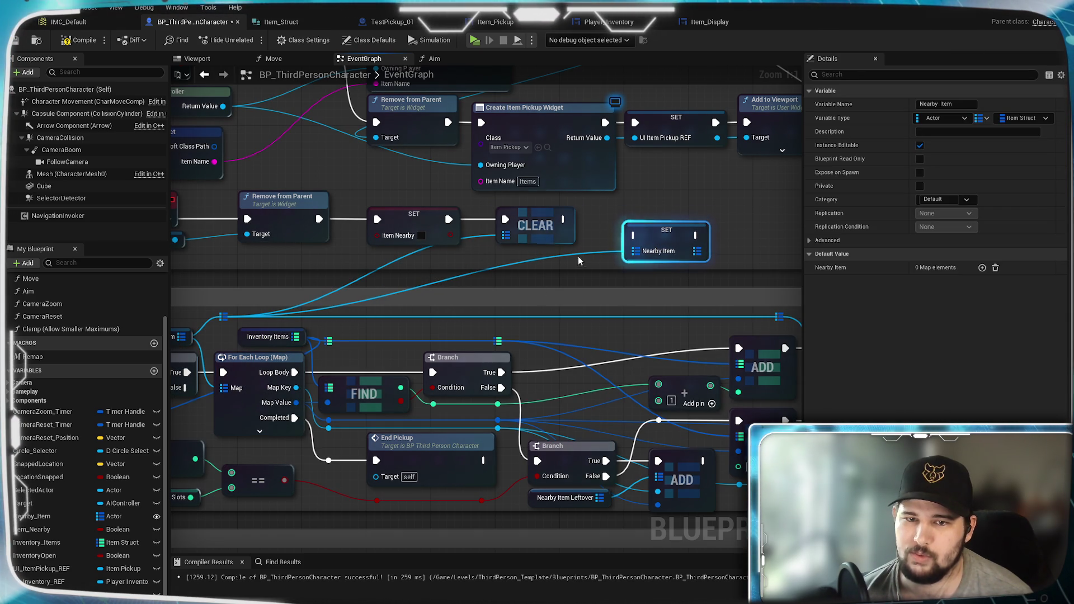
left_click(595, 270)
left_click_drag(658, 232, 623, 222)
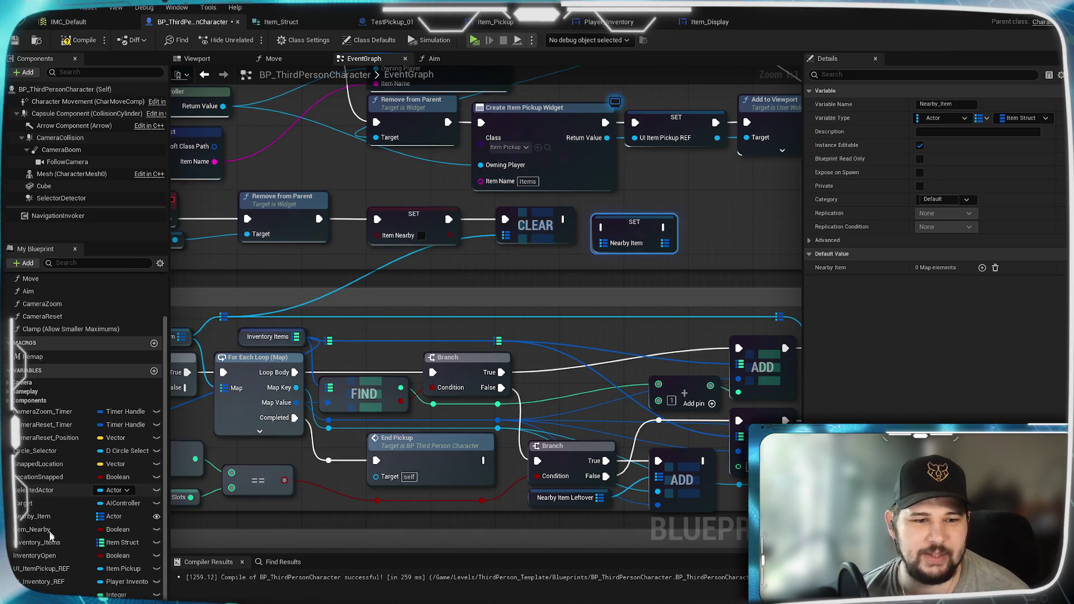
- Feed a Nearby Item Leftover getter into SET Nearby Item and Clear, chaining SET before Clear
left_click_drag(34, 594, 542, 313)
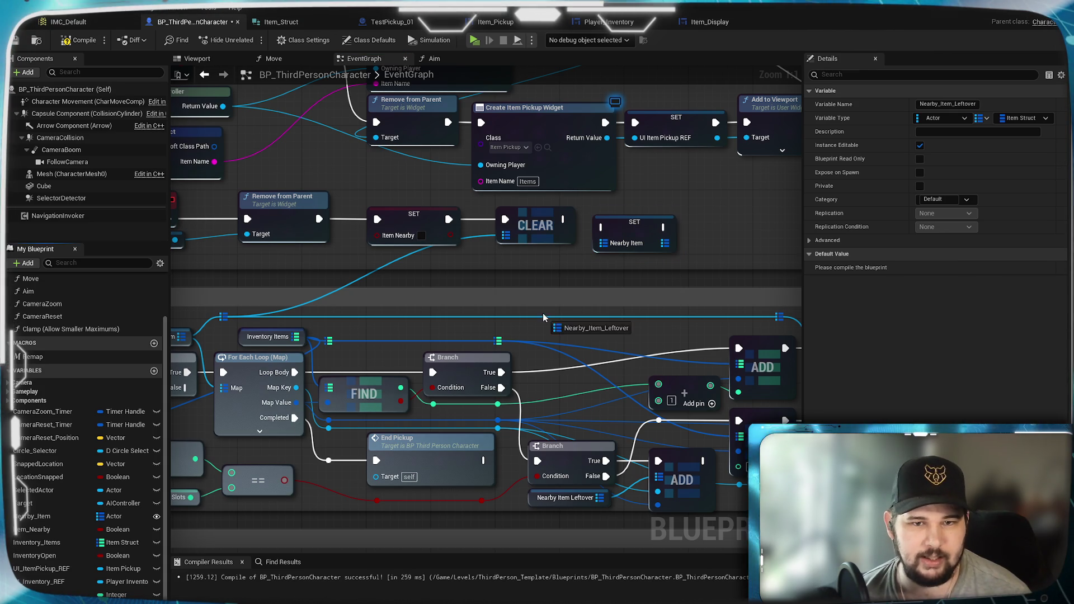
left_click(525, 281)
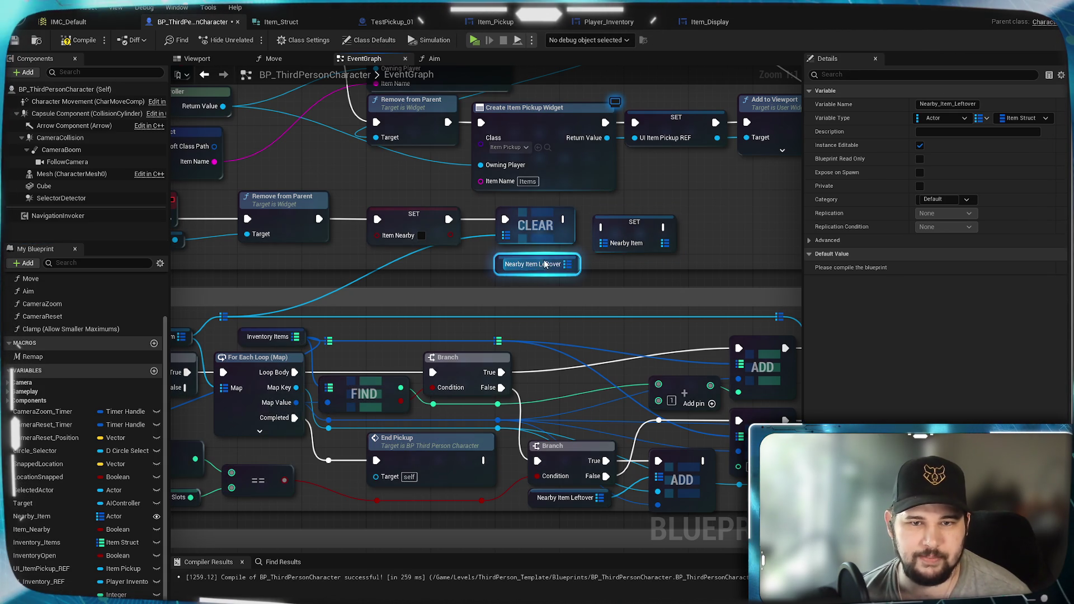
mouse_move(511, 263)
left_mouse_down()
mouse_move(448, 279)
mouse_move(505, 234)
mouse_move(470, 216)
mouse_move(697, 217)
left_mouse_up()
left_click_drag(630, 225, 525, 217)
mouse_move(487, 281)
left_mouse_down()
mouse_move(499, 235)
mouse_move(473, 270)
mouse_move(442, 260)
left_mouse_up()
left_click(593, 241)
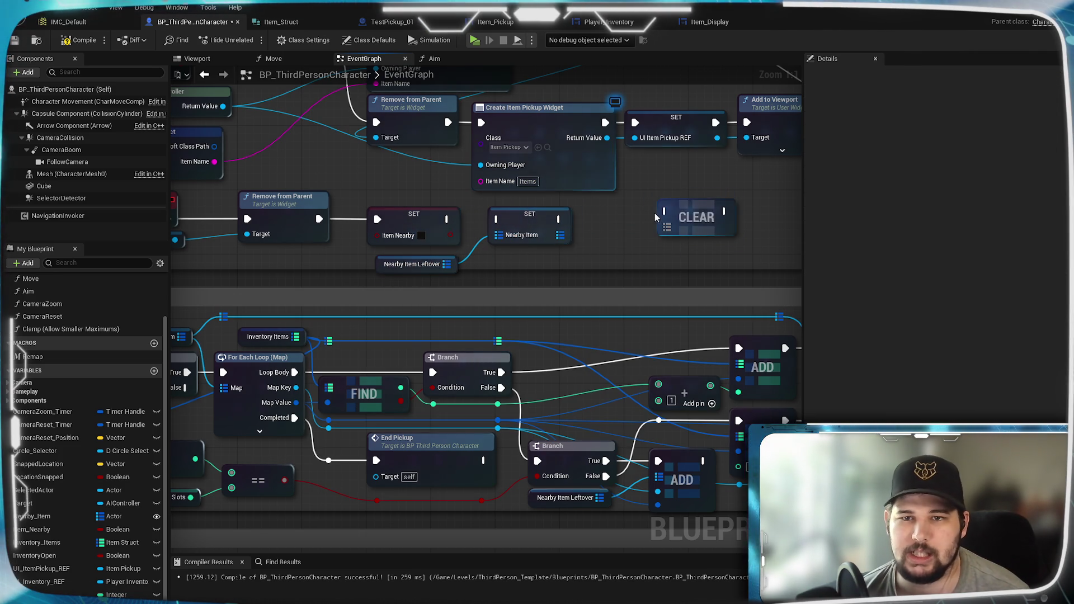
left_click_drag(671, 211, 607, 219)
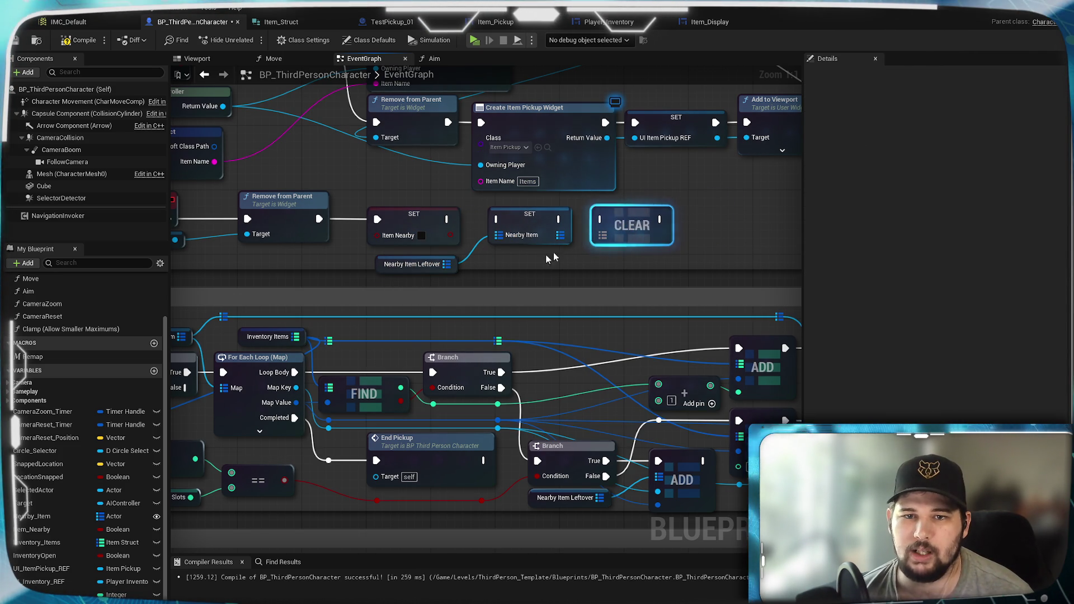
left_click_drag(454, 268, 597, 239)
left_click(600, 276)
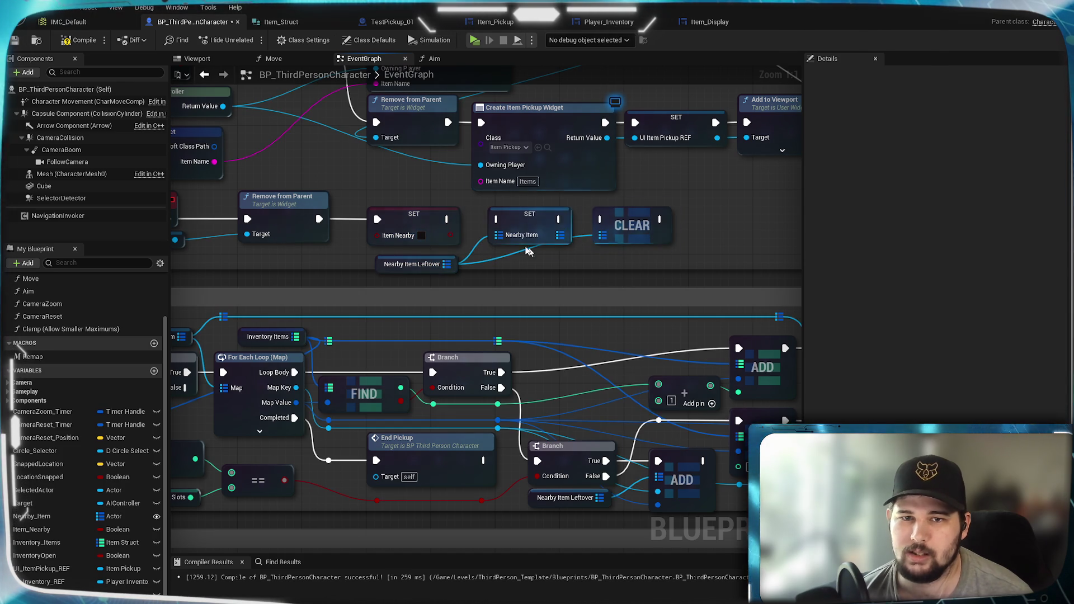
left_click_drag(448, 219, 600, 219)
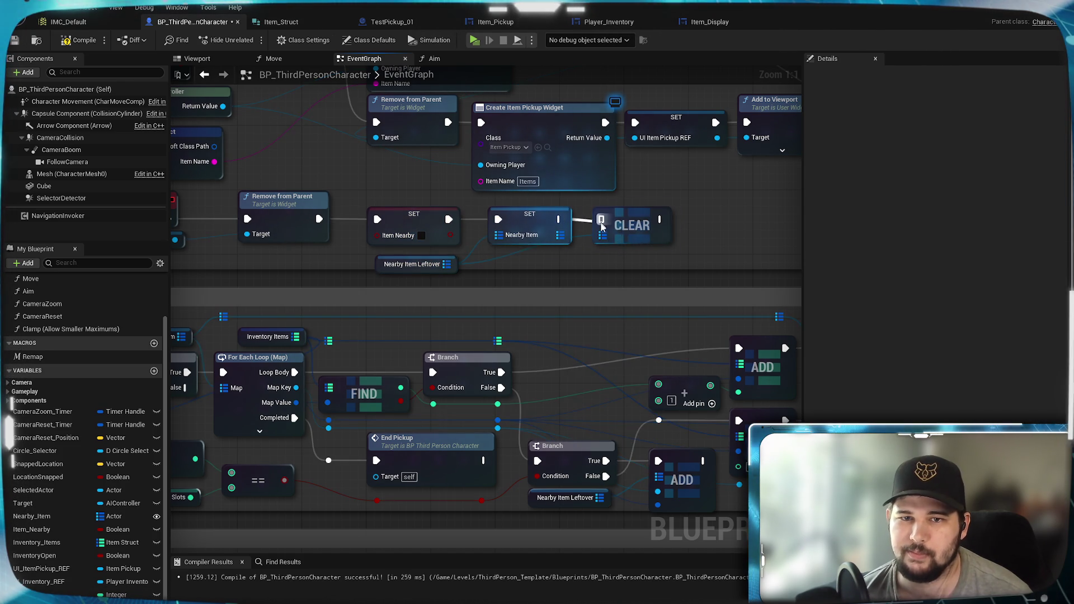
- Compile and save the character blueprint, then review the add and remove logic
left_click_drag(611, 268, 628, 259)
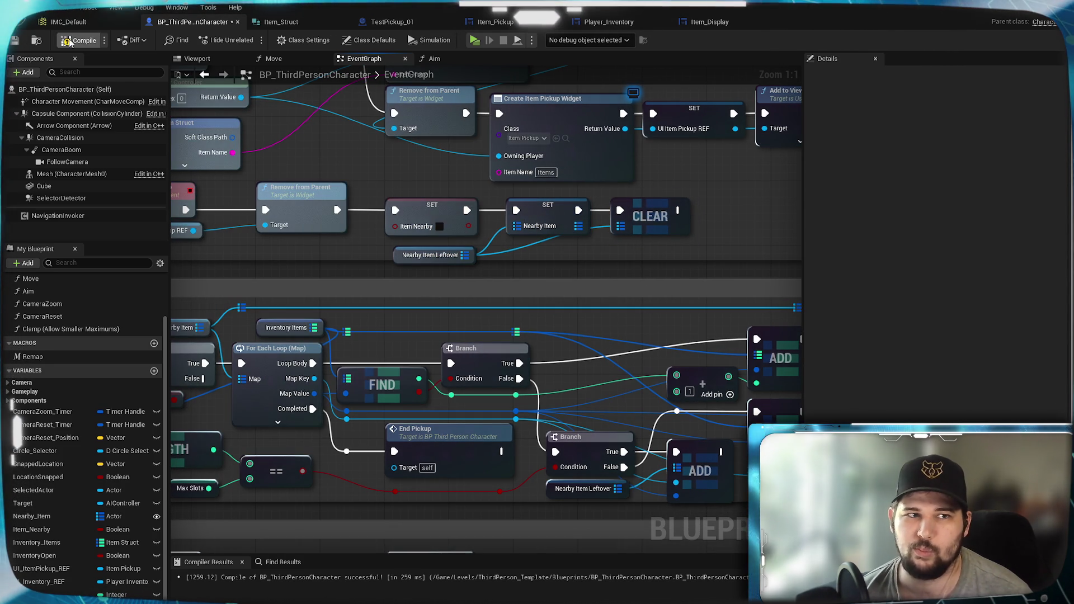
left_click(15, 43)
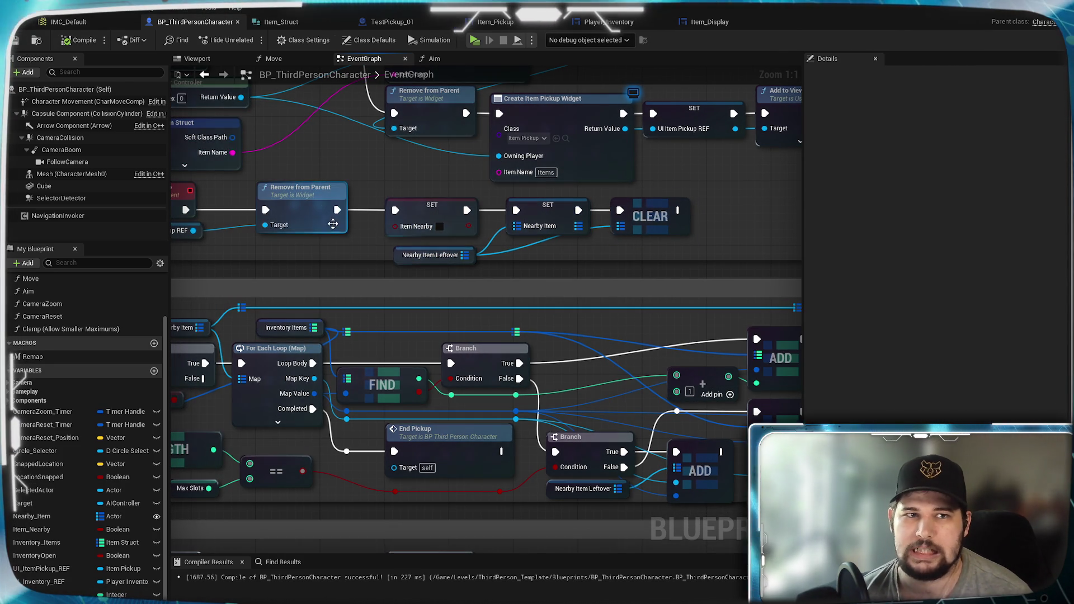
mouse_move(629, 332)
left_mouse_down()
mouse_move(299, 213)
mouse_move(314, 222)
left_mouse_up()
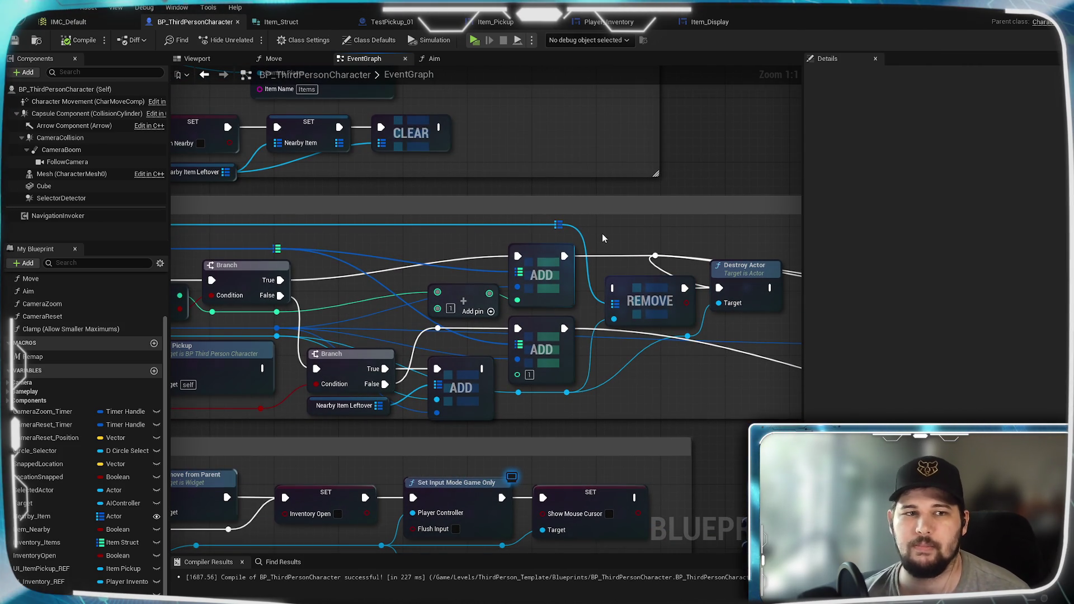
mouse_move(616, 237)
left_mouse_down()
mouse_move(499, 237)
mouse_move(550, 234)
left_mouse_up()
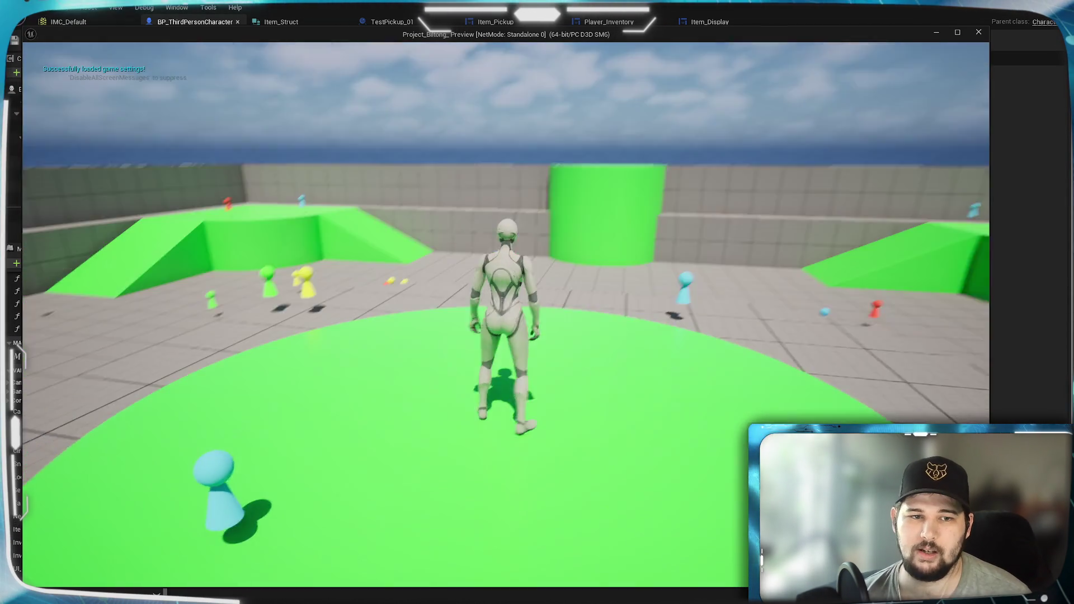
- Run to the pickups in play mode and toggle the inventory to check collected items
key("w")
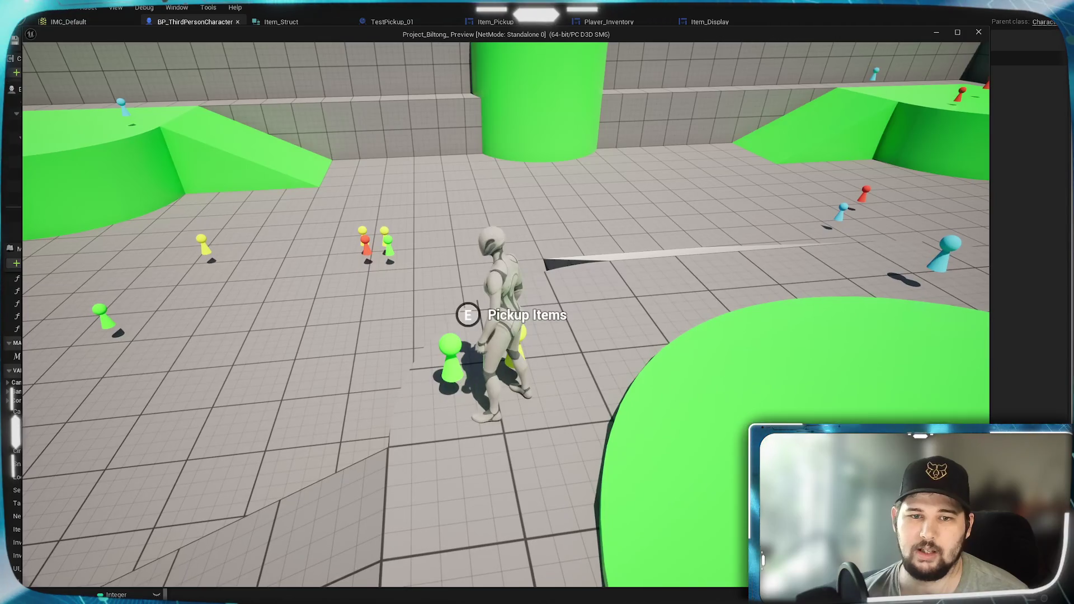
key("i")
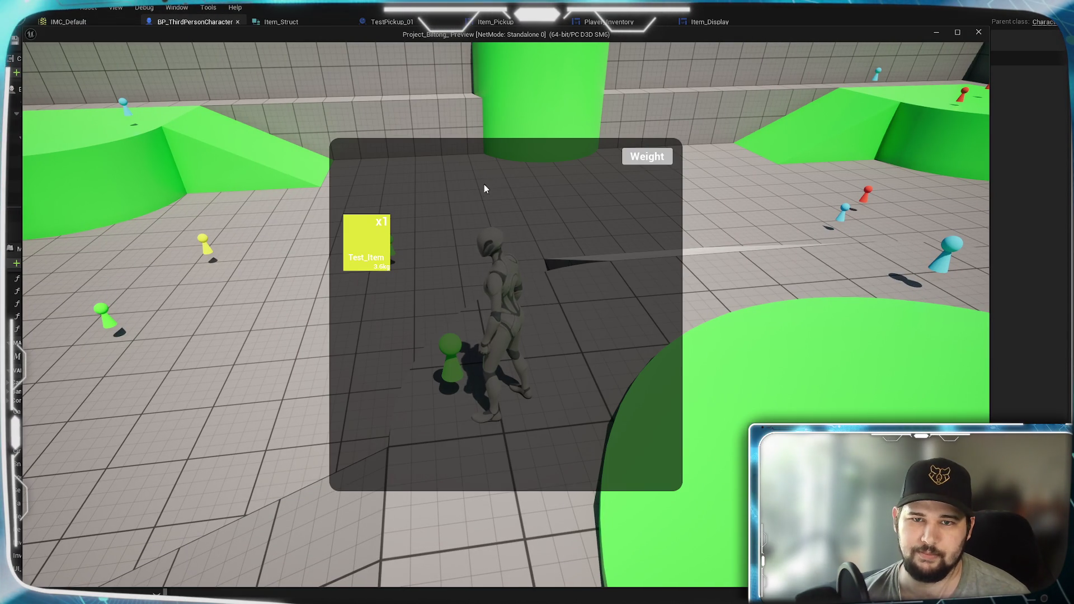
key("i")
key("w")
key("w")
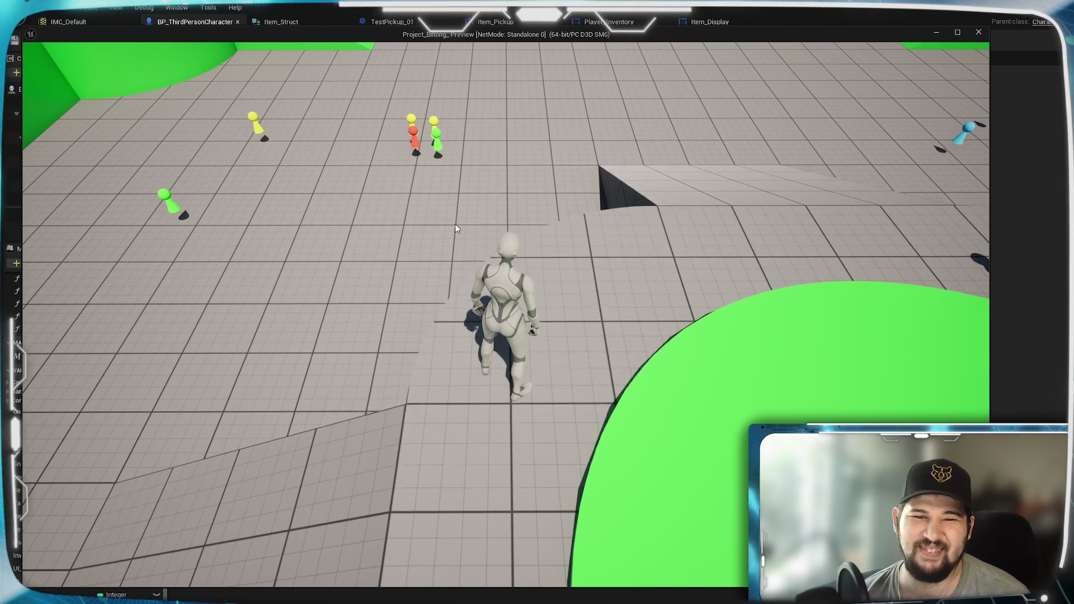
key("i")
key("i")
key("w")
- Confirm three items in the inventory, pick up the red item, verify it, and stop the preview
mouse_move(718, 209)
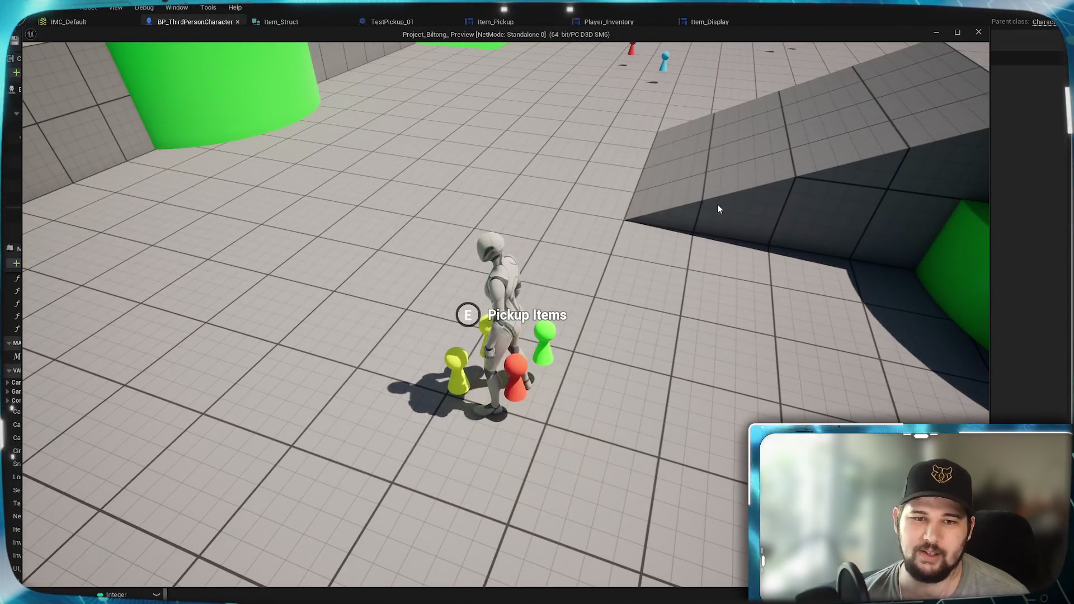
left_click(719, 208)
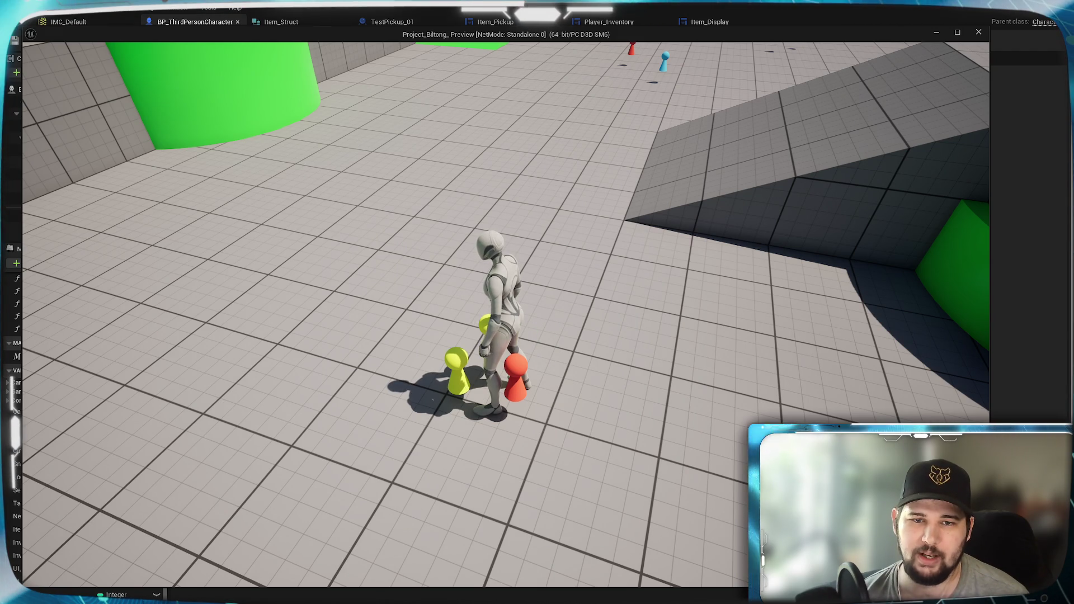
key("Tab")
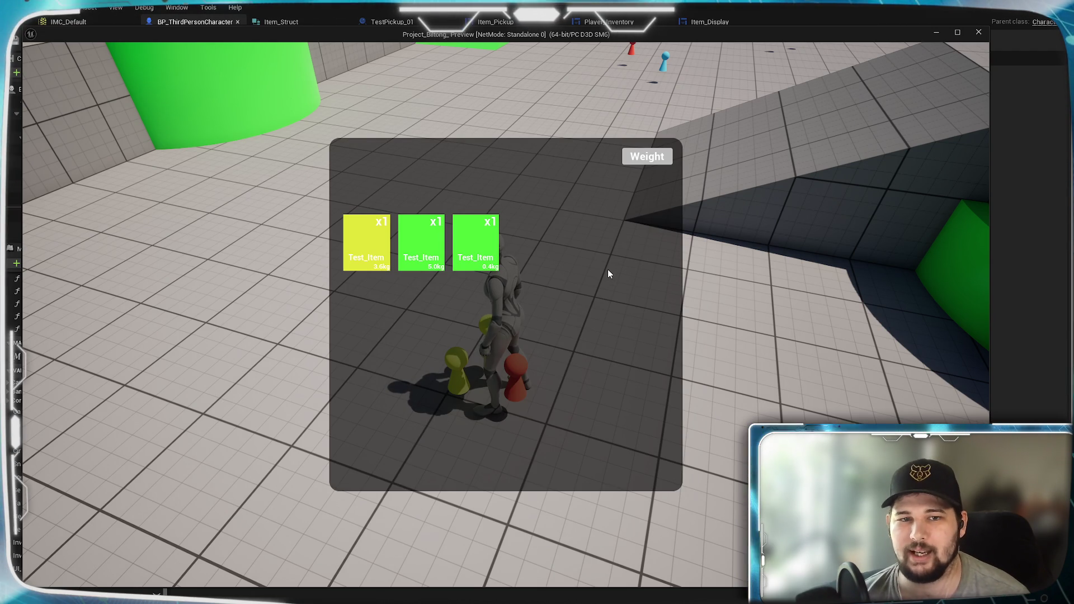
key("Tab")
key("space")
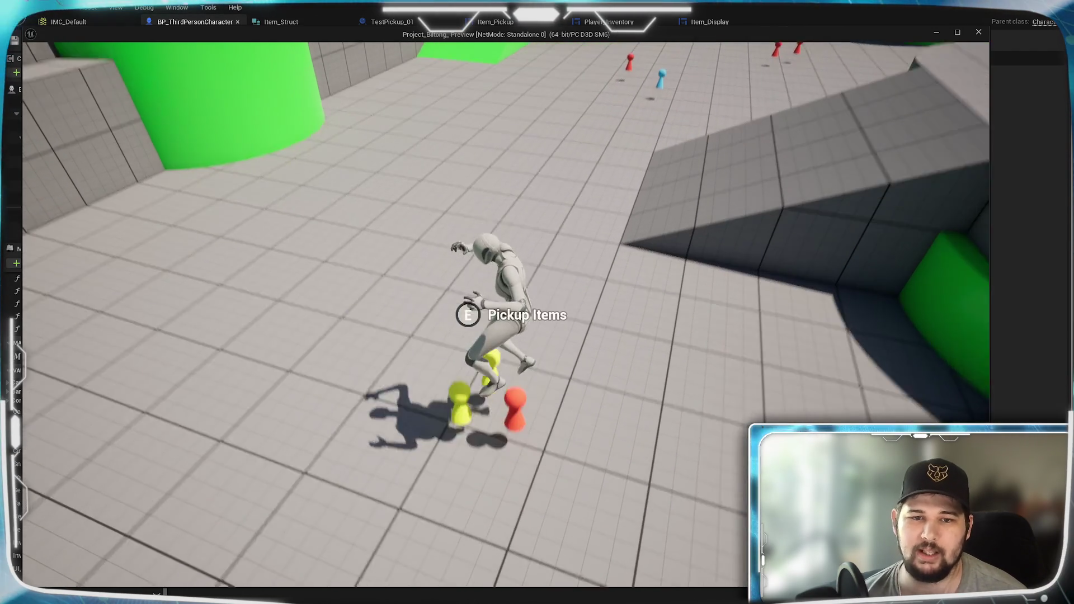
key("e")
key("Tab")
key("Tab")
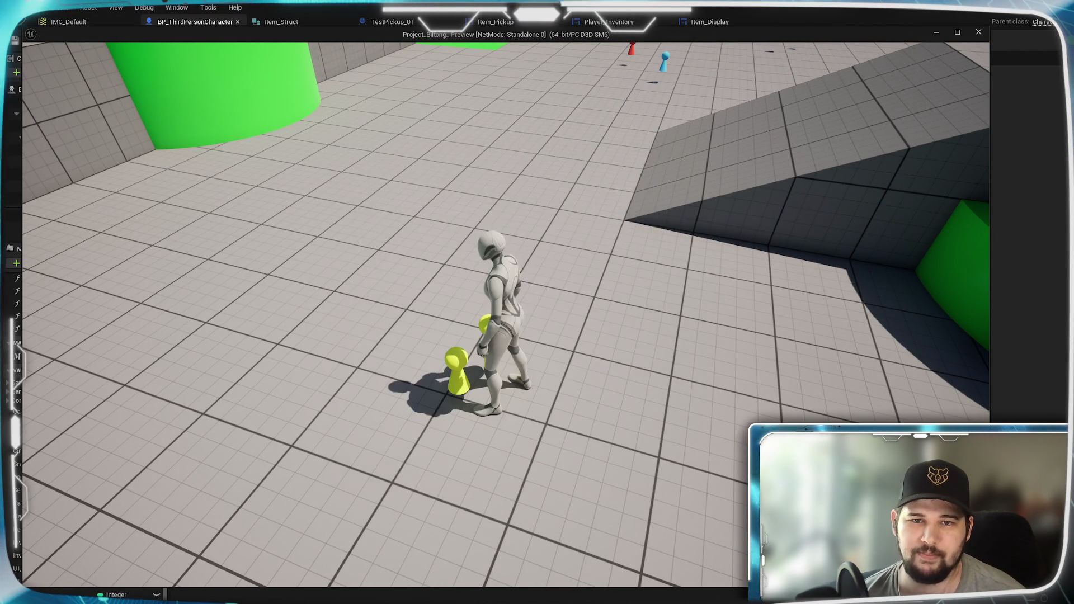
key("Escape")
mouse_move(594, 379)
left_mouse_down()
mouse_move(498, 371)
mouse_move(512, 358)
mouse_move(619, 366)
left_mouse_up()
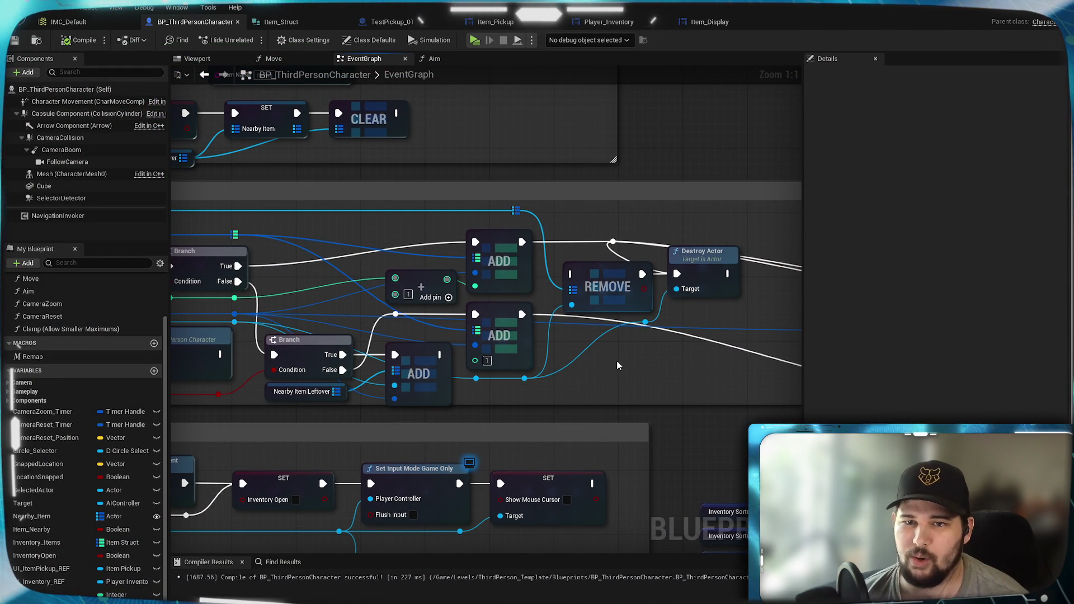
mouse_move(603, 367)
left_mouse_down()
mouse_move(872, 341)
mouse_move(736, 322)
mouse_move(719, 301)
mouse_move(689, 299)
left_mouse_up()
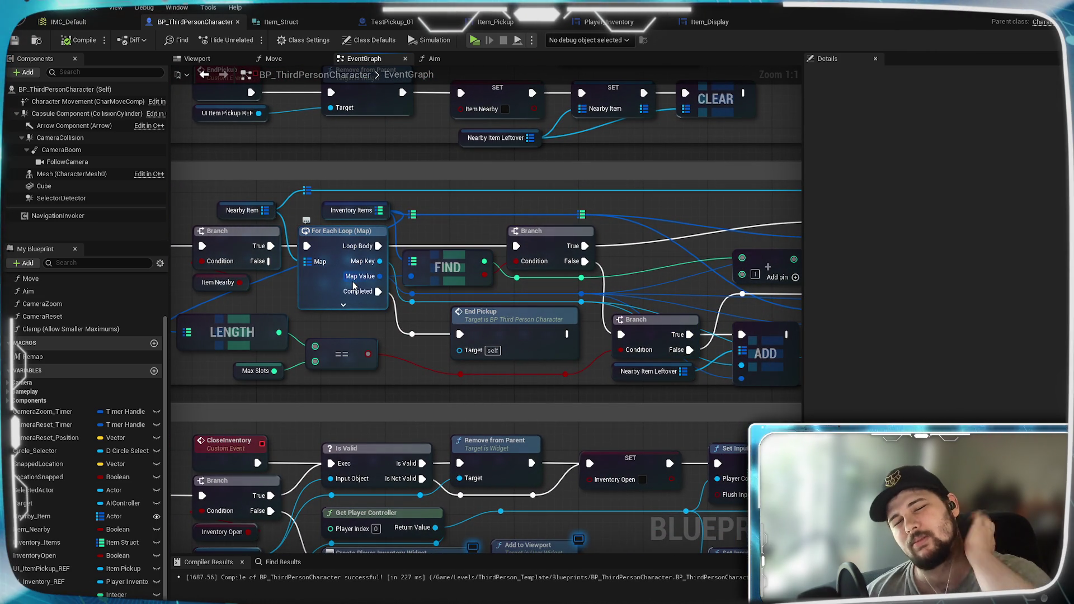
left_click(323, 249)
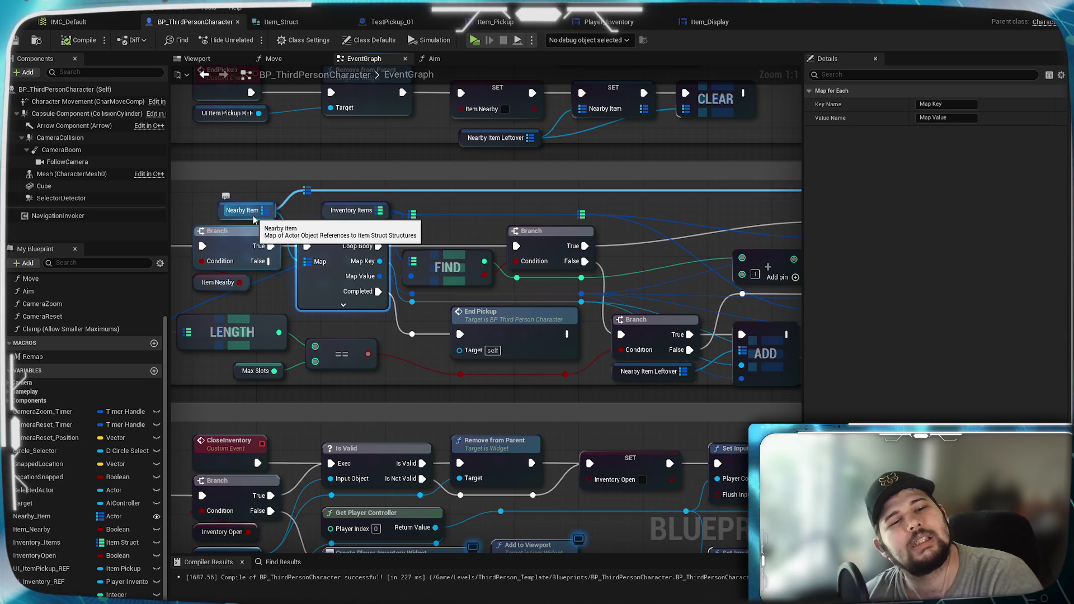
mouse_move(459, 208)
left_mouse_down()
mouse_move(444, 465)
mouse_move(638, 439)
left_mouse_up()
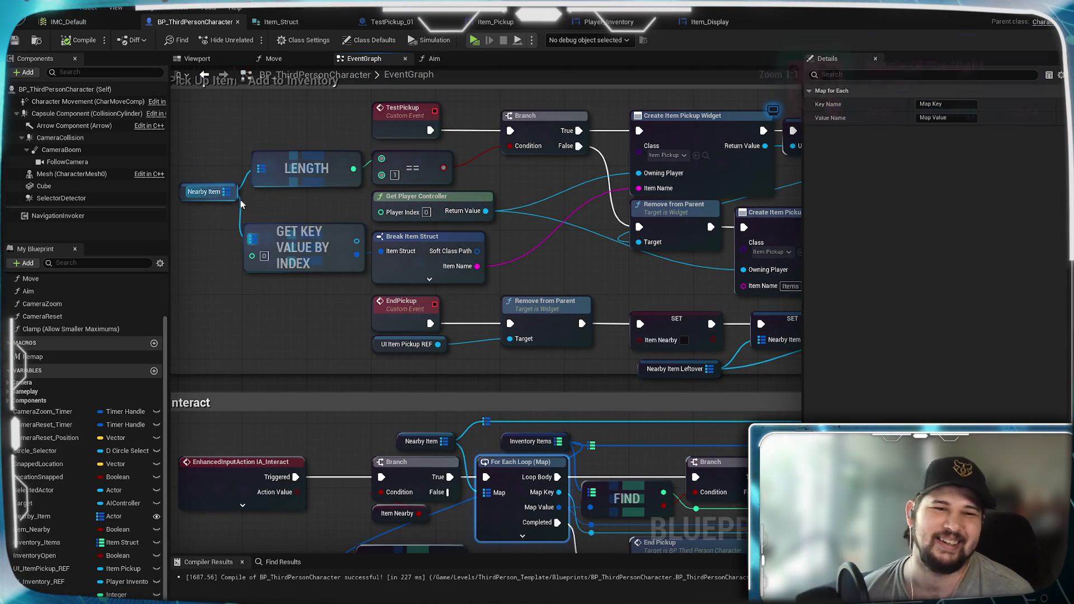
mouse_move(429, 195)
left_mouse_down()
mouse_move(369, 241)
mouse_move(451, 253)
left_mouse_up()
left_click_drag(576, 244, 453, 247)
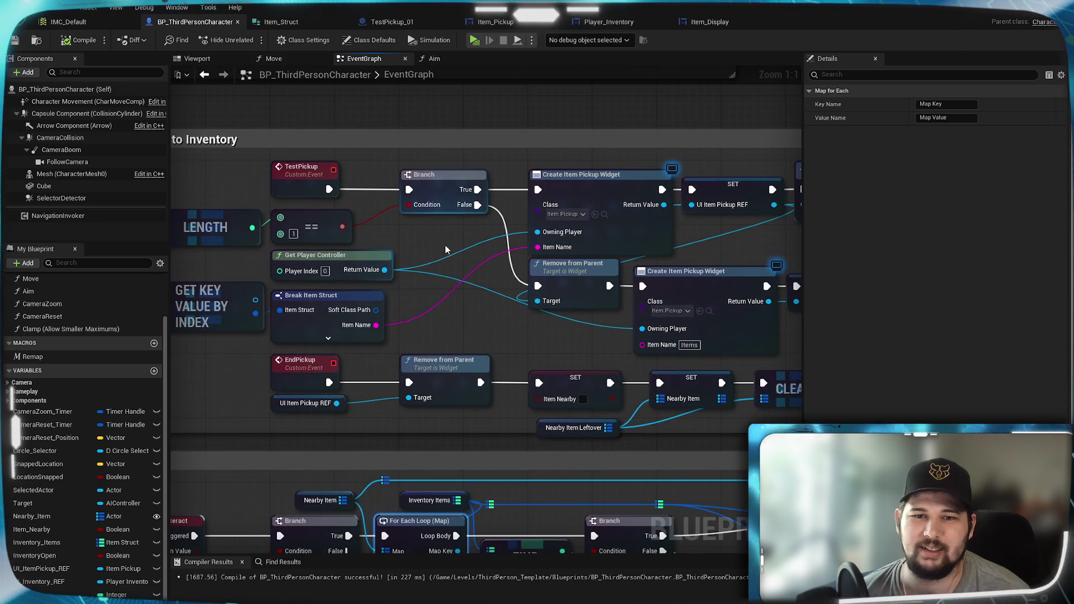
mouse_move(182, 218)
left_mouse_down()
mouse_move(297, 193)
mouse_move(394, 193)
left_mouse_up()
left_click_drag(576, 241, 394, 252)
left_click_drag(737, 307, 553, 319)
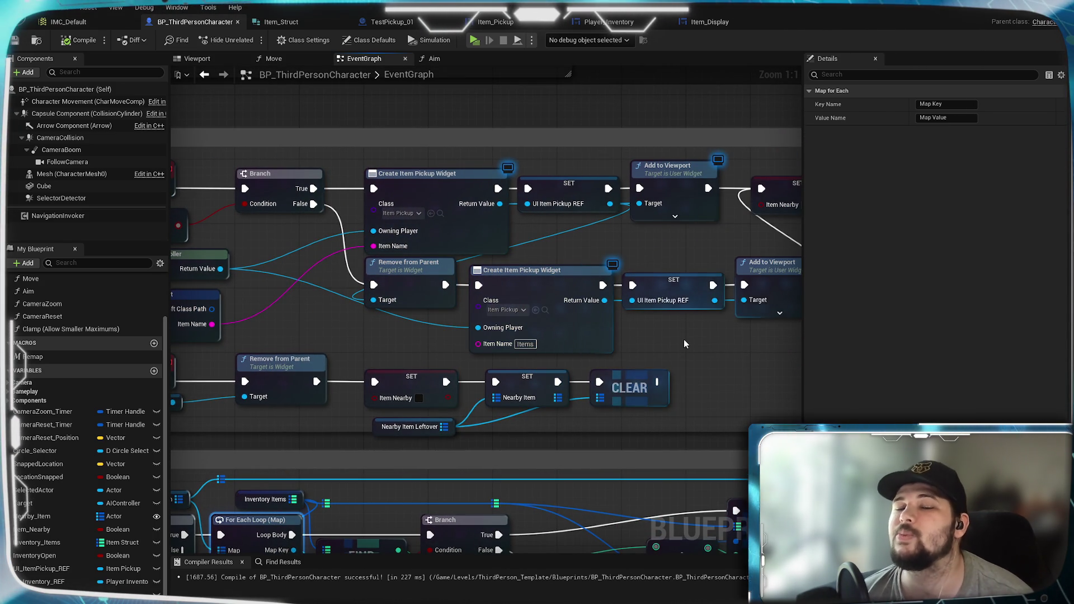
left_click_drag(687, 344, 595, 351)
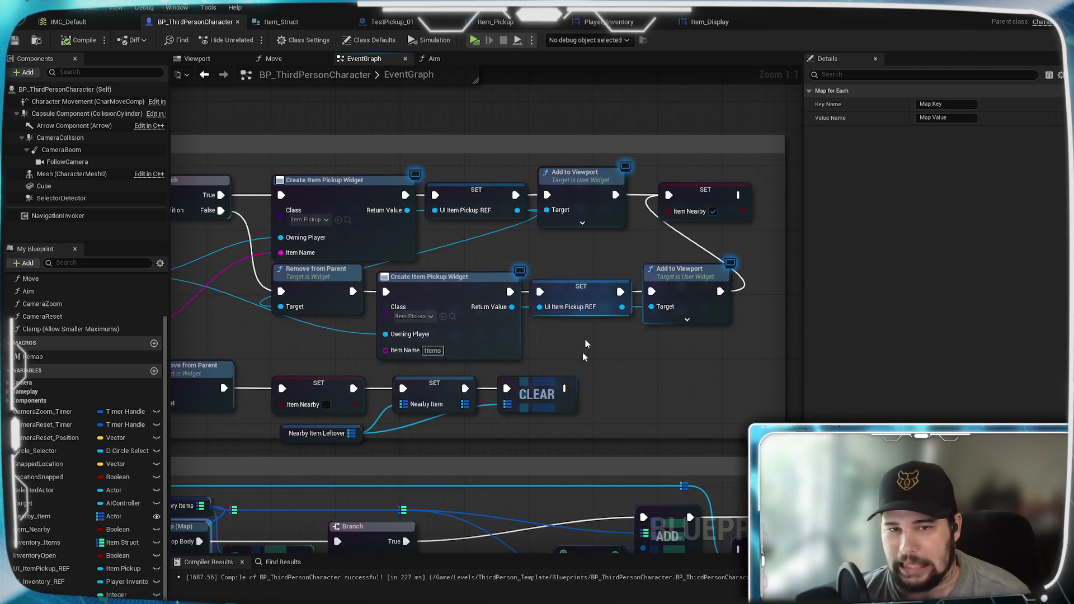
mouse_move(576, 333)
left_mouse_down()
mouse_move(530, 307)
mouse_move(461, 366)
mouse_move(326, 327)
mouse_move(266, 352)
mouse_move(67, 323)
mouse_move(363, 330)
mouse_move(554, 431)
mouse_move(289, 373)
mouse_move(576, 371)
left_mouse_up()
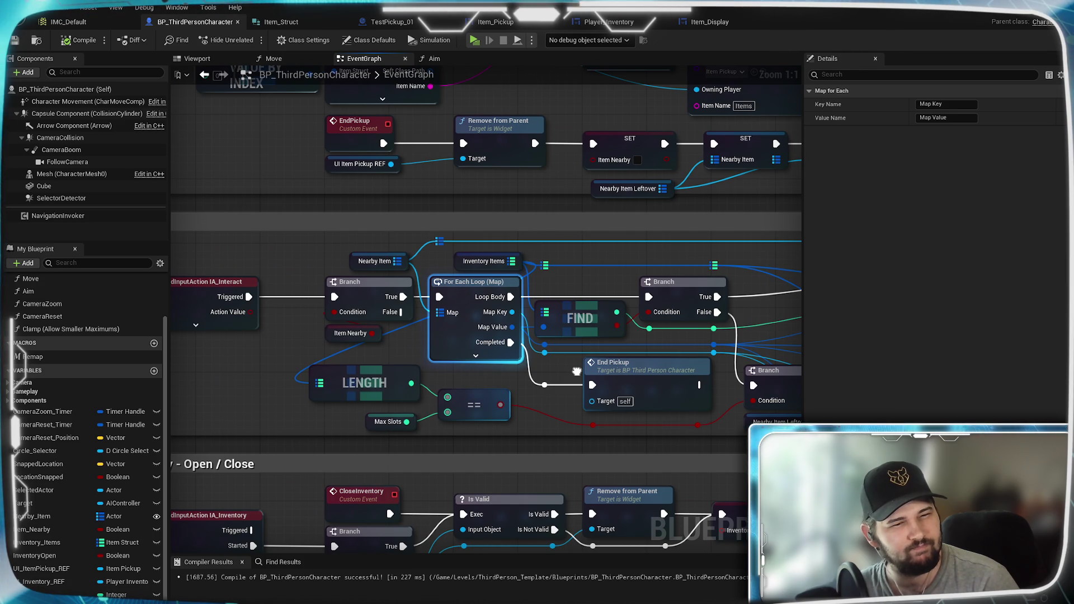
mouse_move(577, 372)
left_mouse_down()
mouse_move(738, 365)
mouse_move(429, 351)
mouse_move(504, 347)
mouse_move(472, 355)
mouse_move(380, 425)
mouse_move(522, 397)
left_mouse_up()
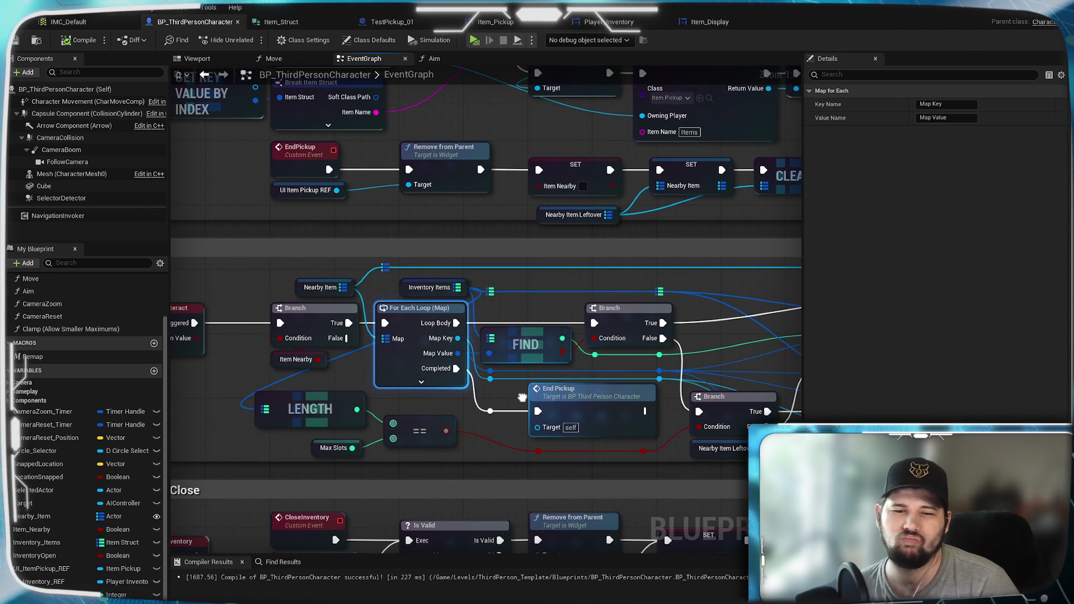
mouse_move(522, 398)
left_mouse_down()
mouse_move(375, 381)
mouse_move(114, 391)
left_mouse_up()
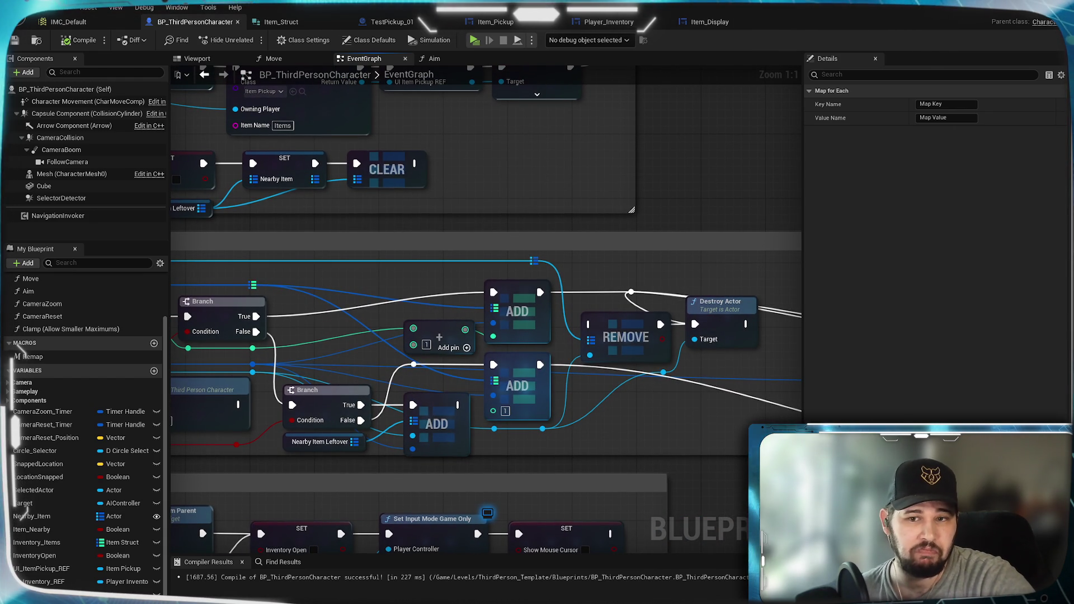
mouse_move(122, 390)
left_mouse_down()
mouse_move(532, 386)
mouse_move(525, 352)
mouse_move(481, 351)
mouse_move(111, 382)
left_mouse_up()
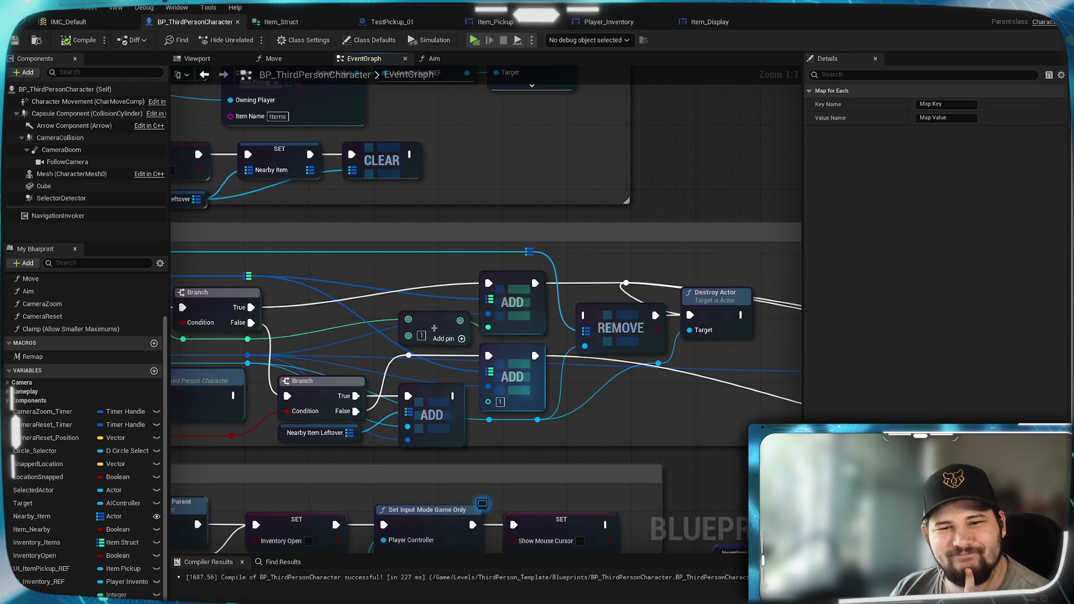
mouse_move(750, 306)
left_mouse_down()
mouse_move(789, 305)
mouse_move(697, 300)
left_mouse_up()
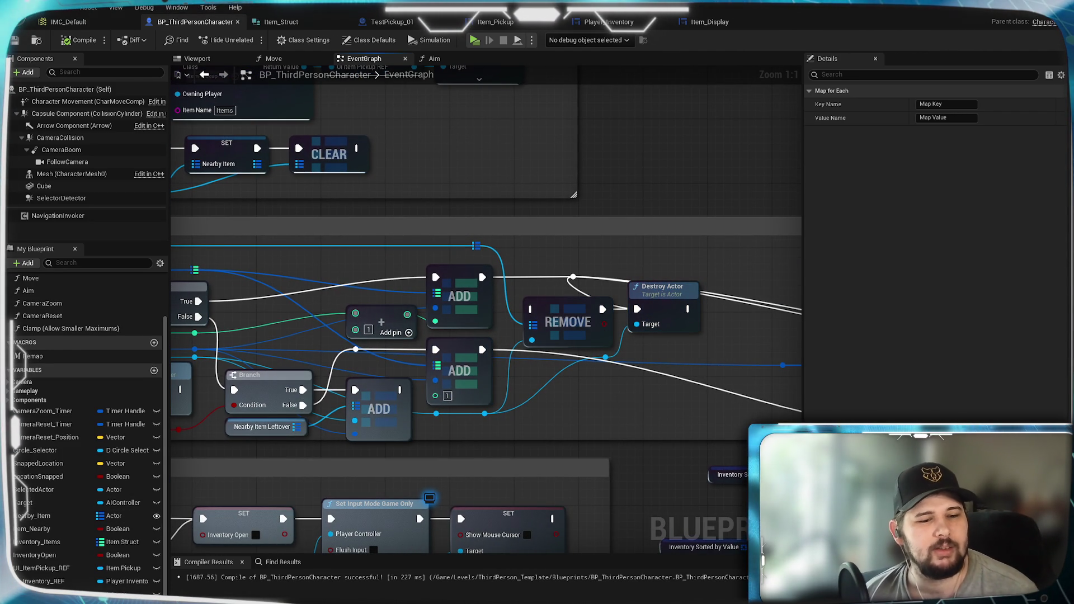
- Duplicate Nearby_Item_Leftover as Nearby_Item_DestroyList and make it an Actor array
left_click(262, 426)
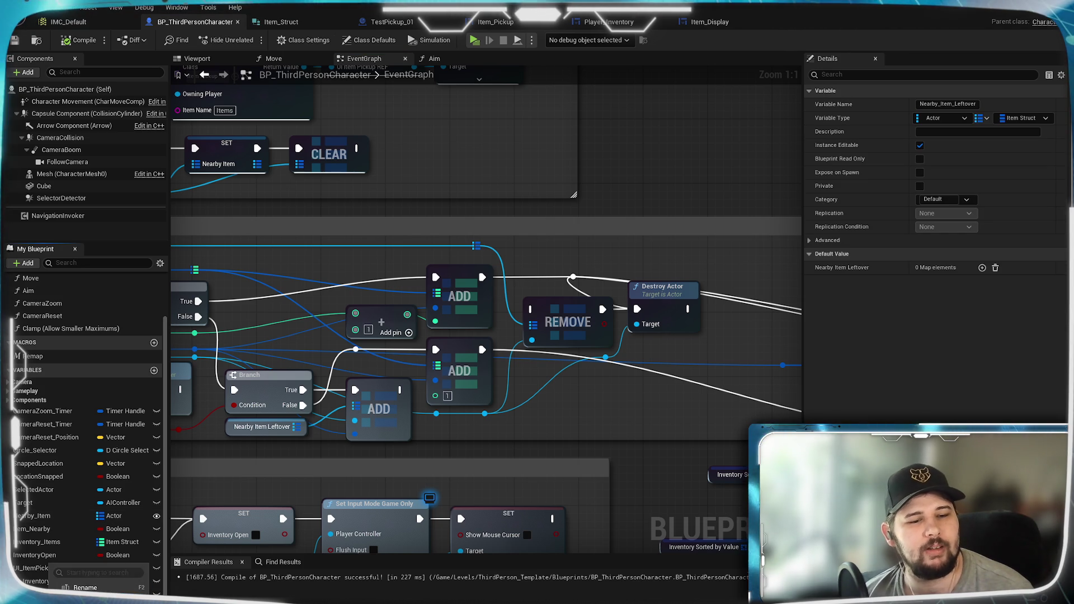
left_click(86, 593)
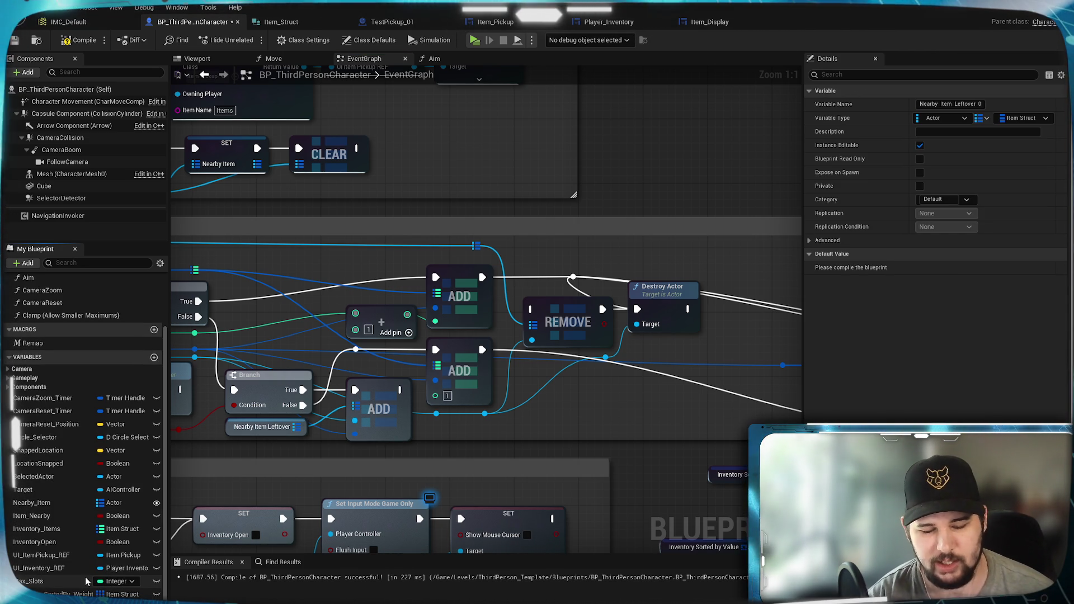
type("Nearby_Item_DestroyList")
key("Return")
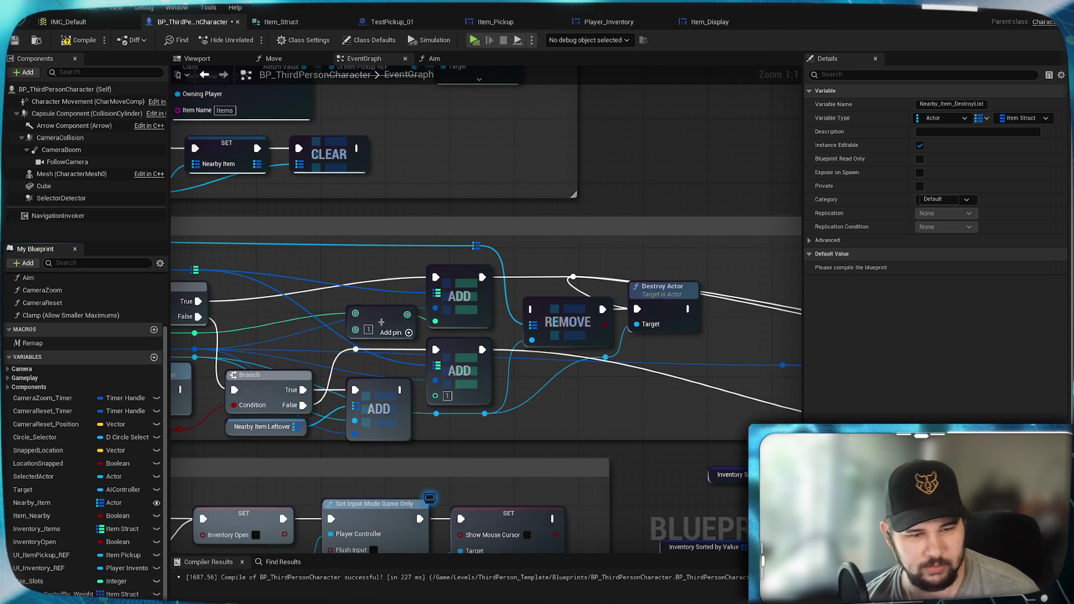
left_click(100, 594)
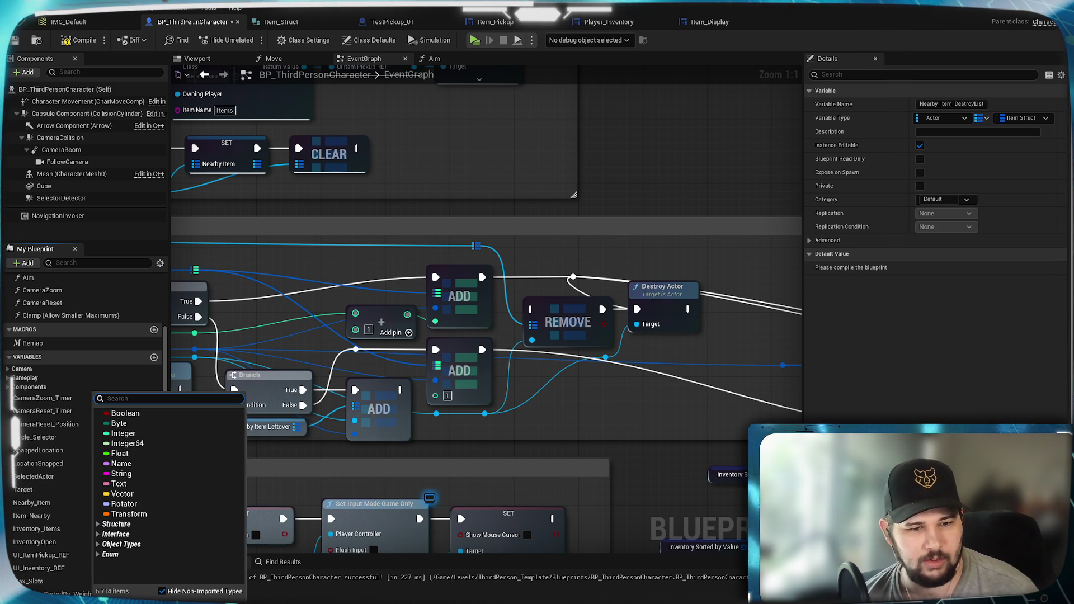
left_click(986, 118)
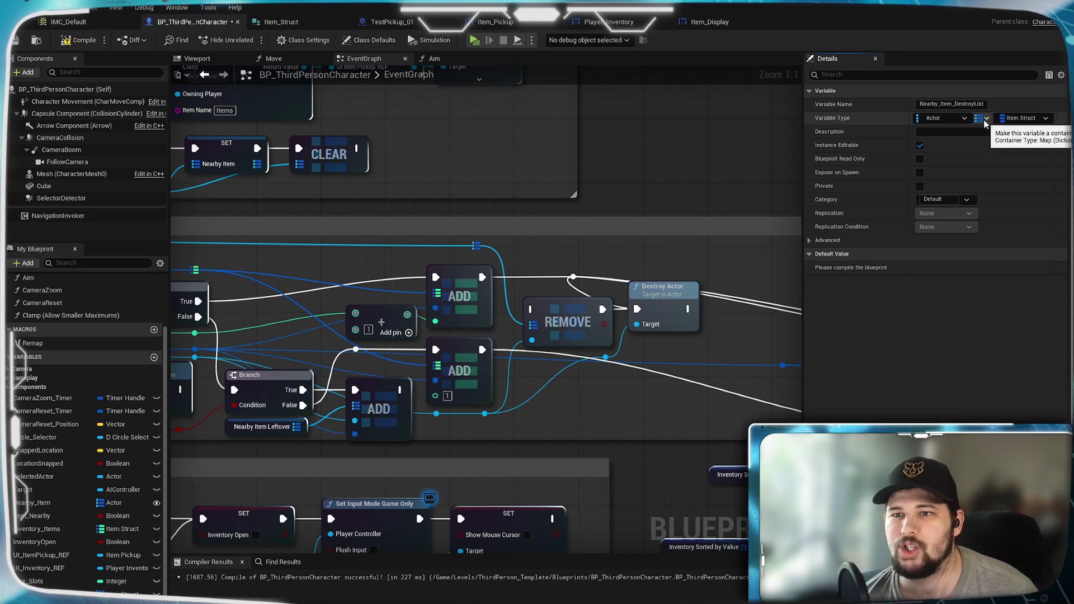
left_click(977, 147)
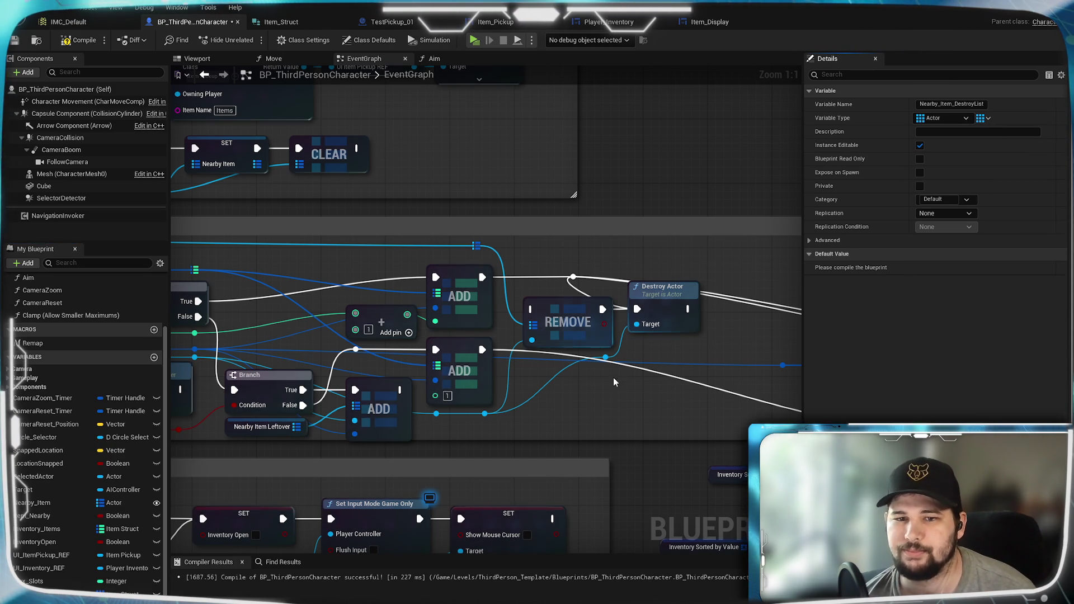
- Add an array ADD on a Nearby Item Destroy List getter, wired after REMOVE
mouse_move(34, 593)
left_mouse_down()
mouse_move(450, 477)
mouse_move(570, 396)
left_mouse_up()
mouse_move(496, 350)
left_mouse_down()
mouse_move(593, 358)
mouse_move(537, 355)
mouse_move(576, 335)
mouse_move(561, 351)
left_mouse_up()
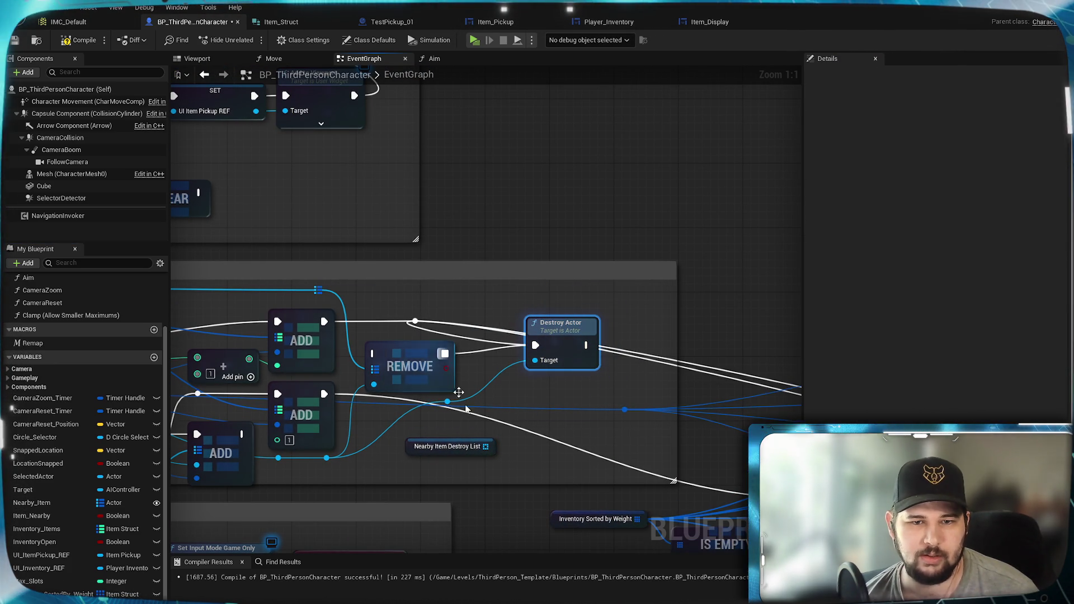
mouse_move(486, 446)
left_mouse_down()
mouse_move(504, 439)
mouse_move(517, 407)
left_mouse_up()
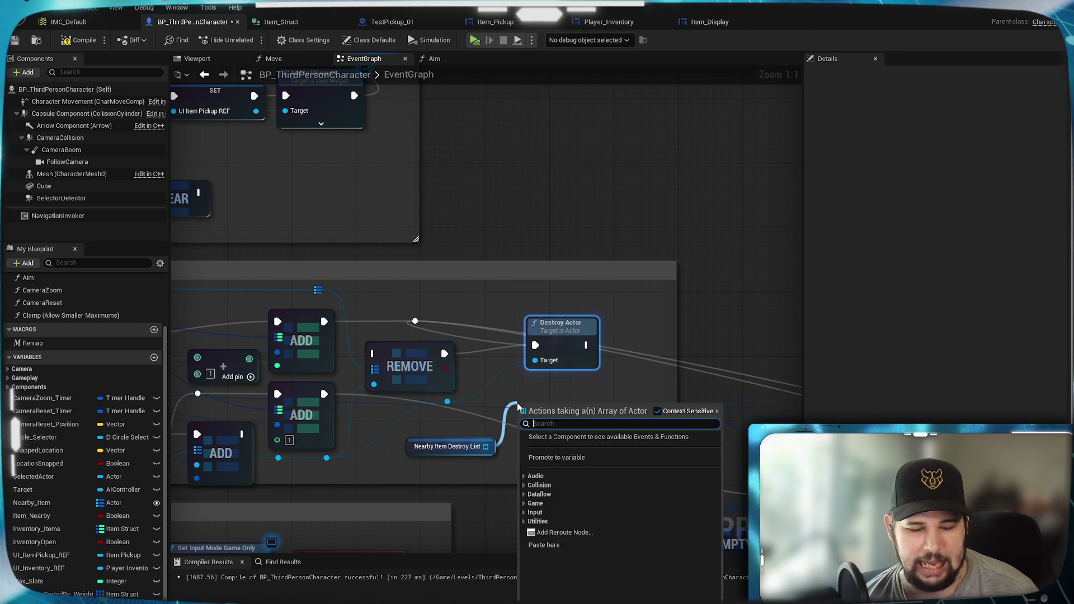
type("for each")
left_click(514, 435)
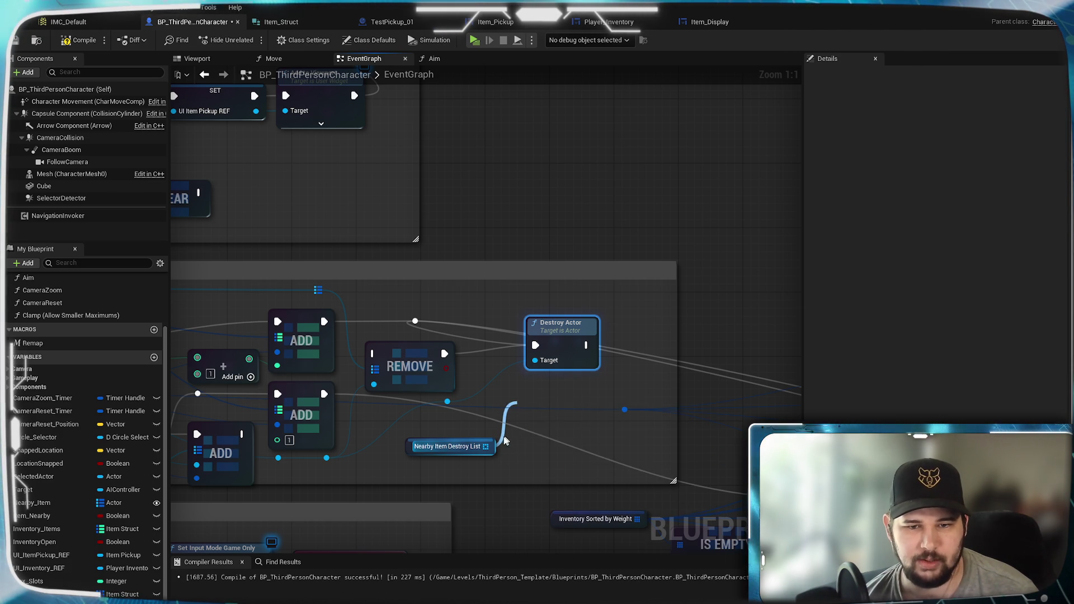
left_click_drag(464, 446, 433, 454)
left_click_drag(549, 423, 559, 391)
left_click_drag(415, 321, 536, 389)
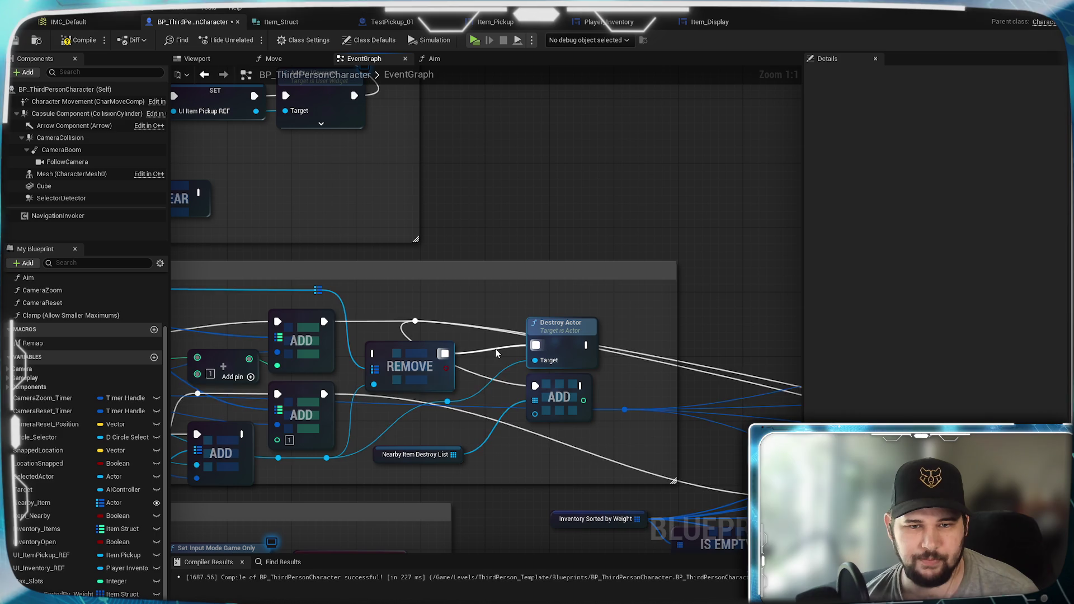
mouse_move(559, 324)
left_mouse_down()
mouse_move(580, 297)
mouse_move(542, 305)
mouse_move(551, 308)
left_mouse_up()
mouse_move(451, 403)
left_mouse_down()
mouse_move(505, 421)
mouse_move(534, 415)
left_mouse_up()
left_click_drag(582, 462, 550, 486)
mouse_move(474, 481)
left_mouse_down()
mouse_move(616, 475)
mouse_move(566, 501)
left_mouse_up()
- Move the Destroy Actor node up beside CLEAR in the EndPickup chain
left_click_drag(676, 377, 668, 345)
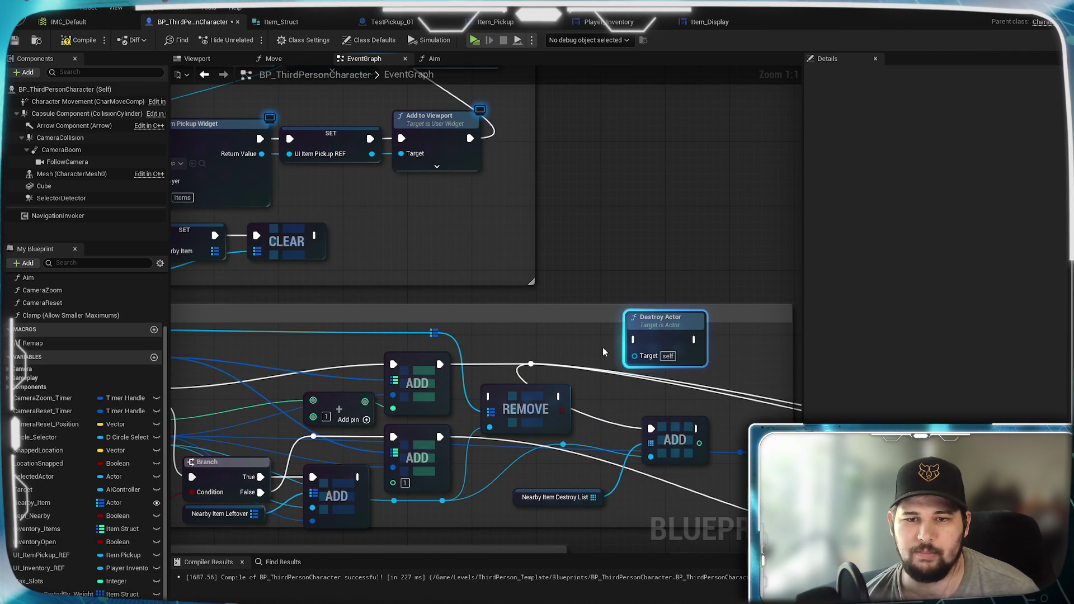
left_click_drag(603, 348, 653, 370)
left_click_drag(711, 342, 467, 251)
mouse_move(384, 302)
left_mouse_down()
mouse_move(643, 307)
mouse_move(810, 289)
mouse_move(320, 330)
left_mouse_up()
left_click_drag(402, 295, 610, 287)
left_click_drag(460, 278, 488, 281)
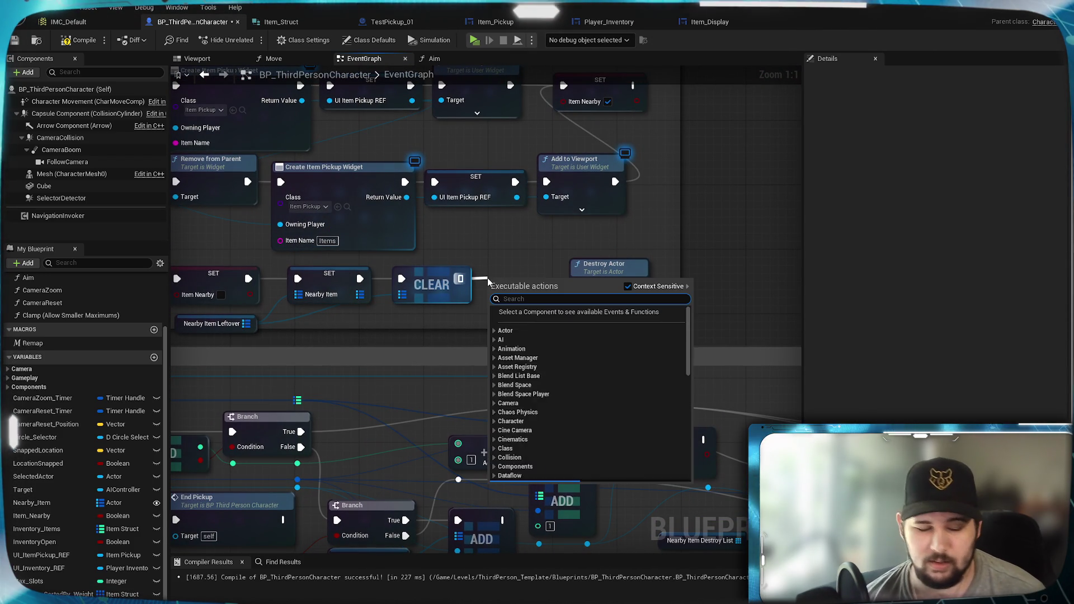
- After CLEAR, loop over Nearby Item Destroy List destroying each element, then save
type("for loop")
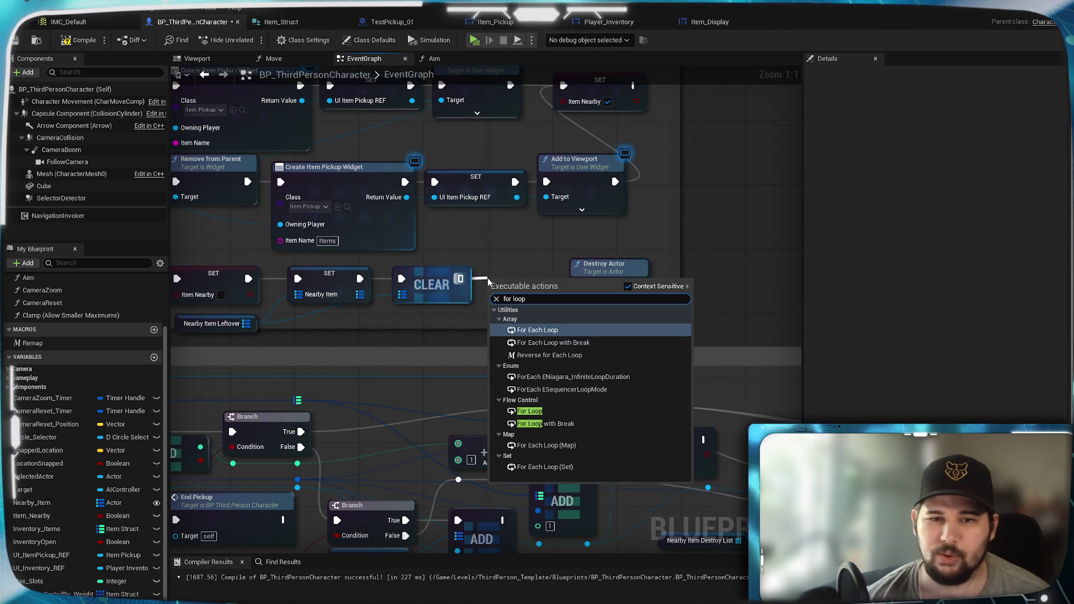
left_click(540, 330)
left_click_drag(526, 283, 536, 273)
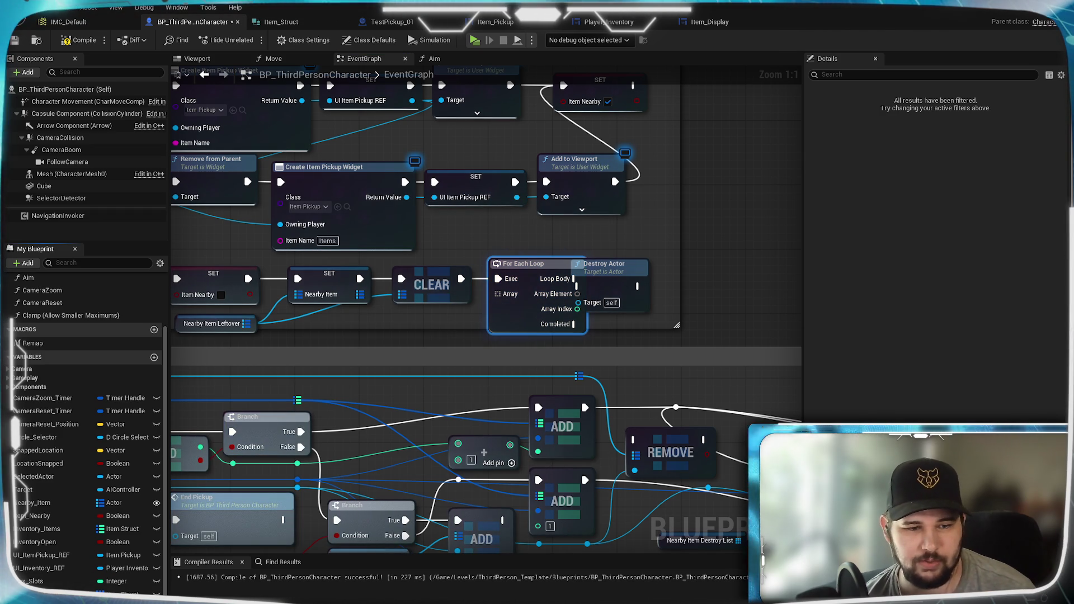
left_click_drag(39, 592, 389, 323)
left_click(431, 336)
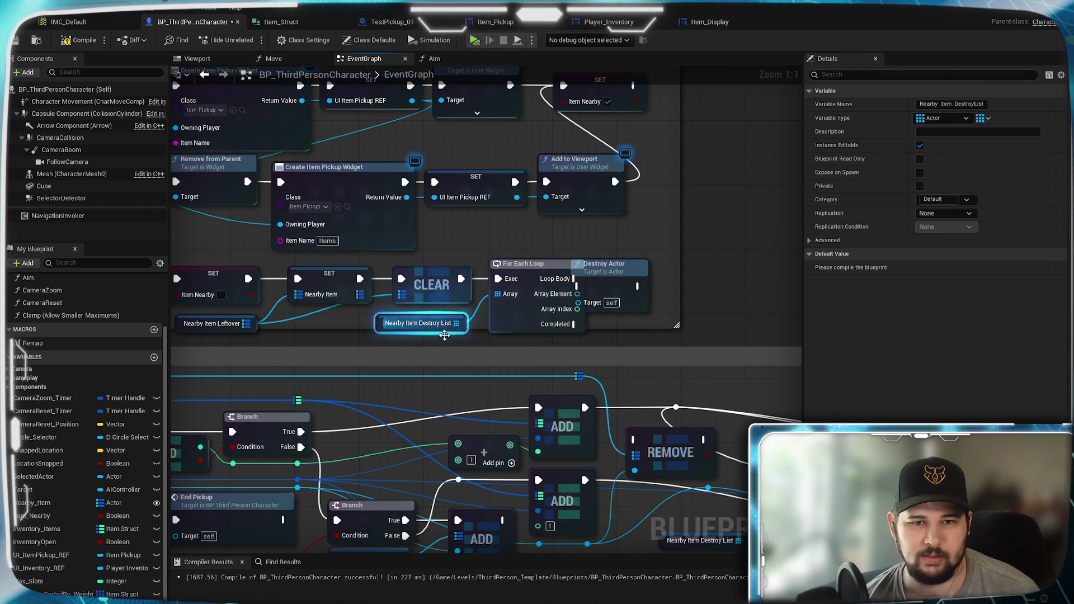
left_click_drag(498, 280, 529, 279)
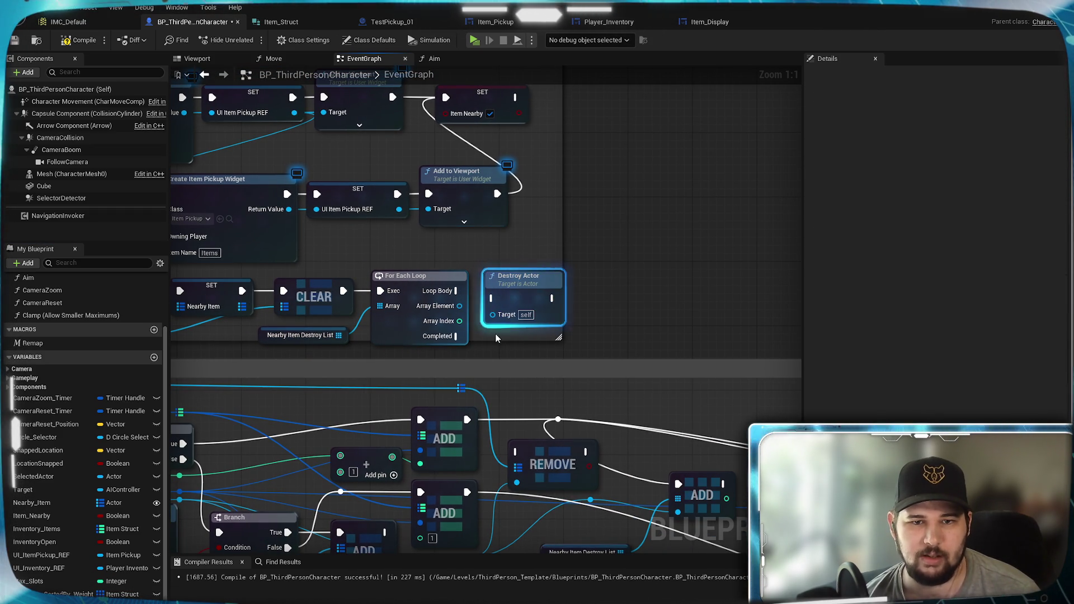
mouse_move(467, 291)
left_mouse_down()
mouse_move(491, 299)
mouse_move(543, 283)
left_mouse_up()
left_click(532, 330)
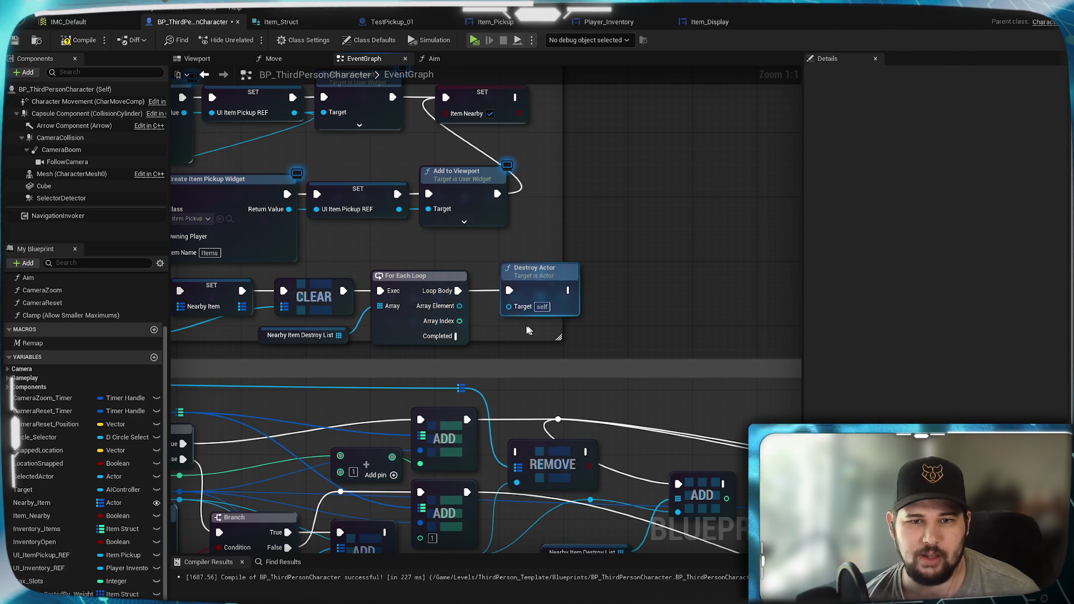
left_click_drag(463, 312, 511, 307)
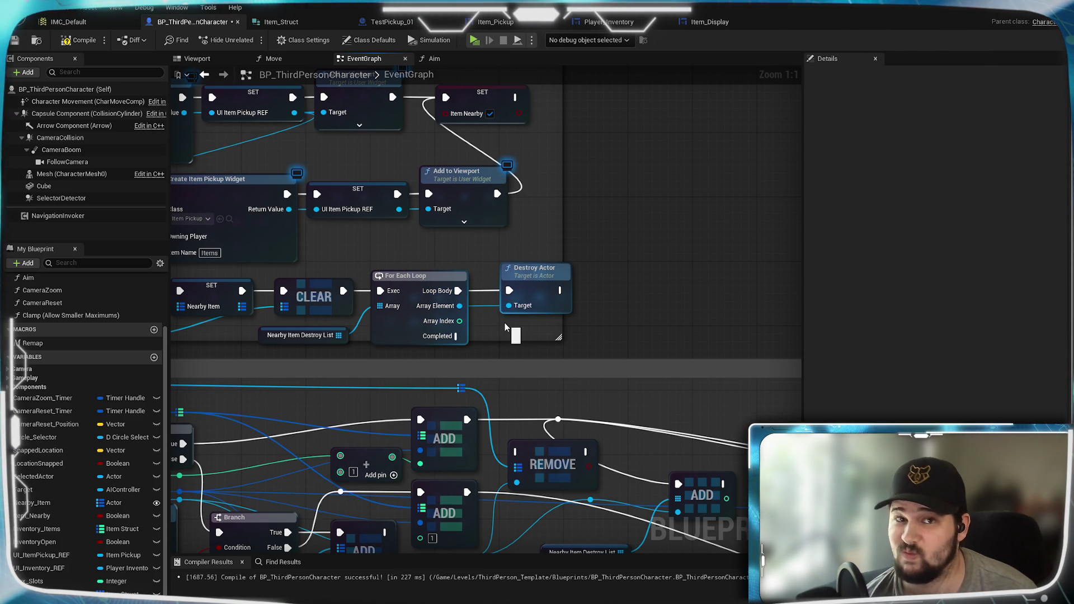
left_click(17, 41)
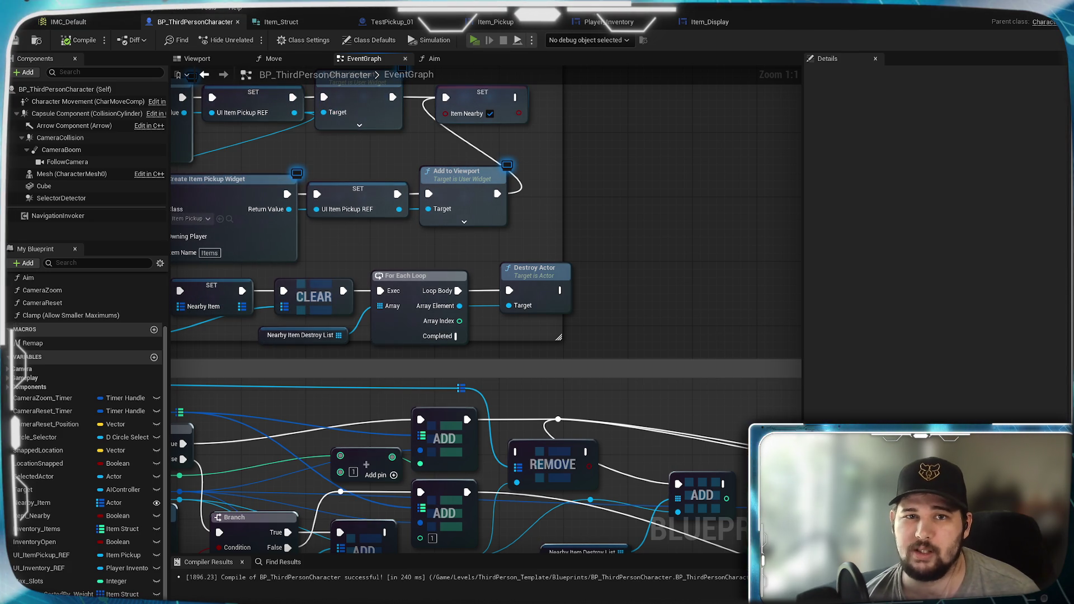
- Start a play test, pick up nearby items with E, and confirm two Test_Item entries in the inventory
key("alt+p")
key("w")
key("e")
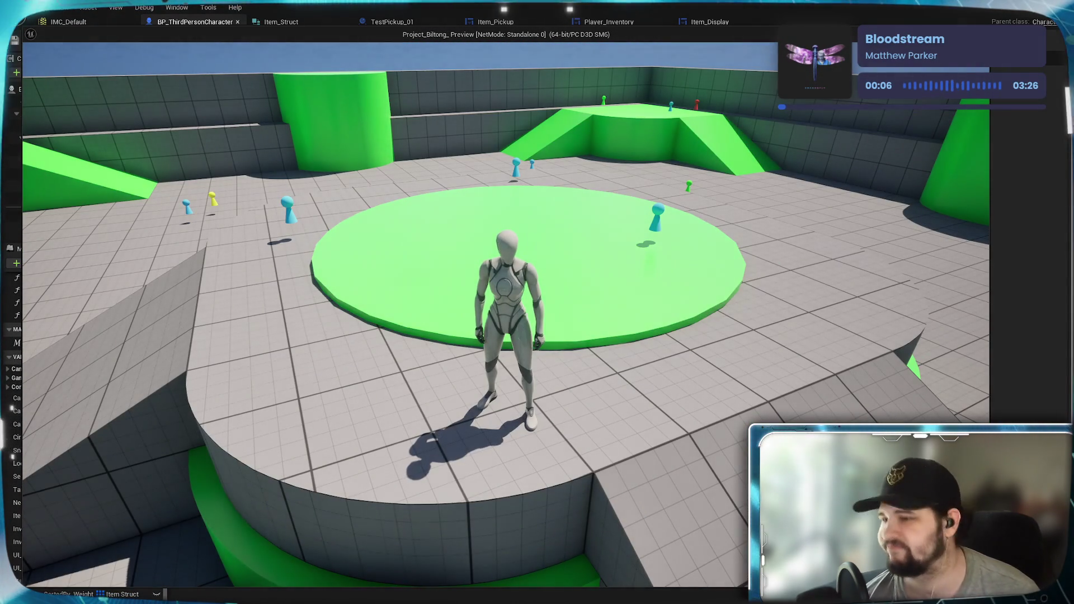
key("w")
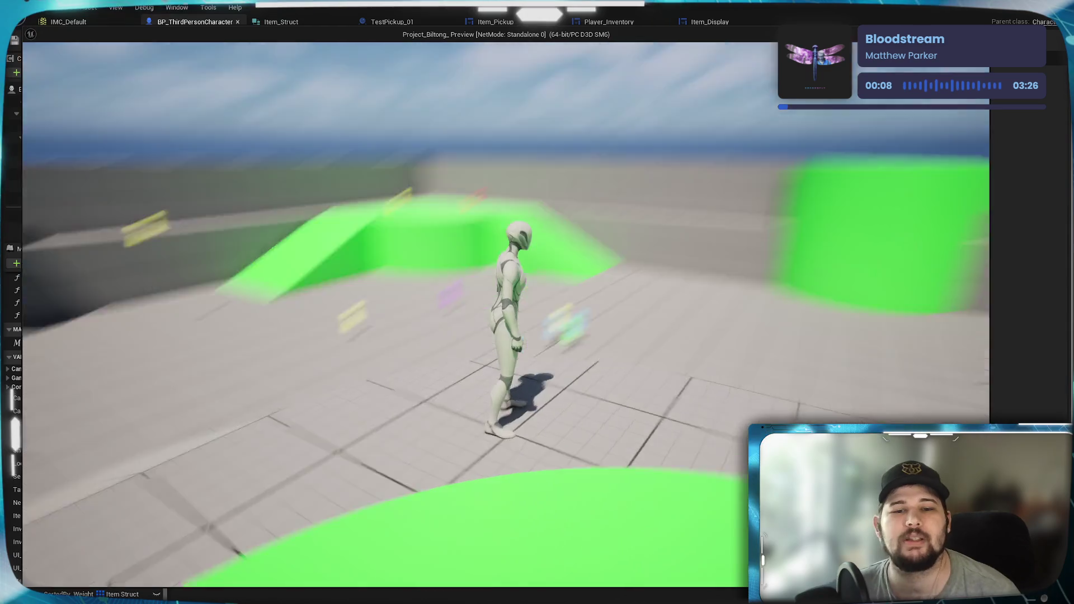
key("i")
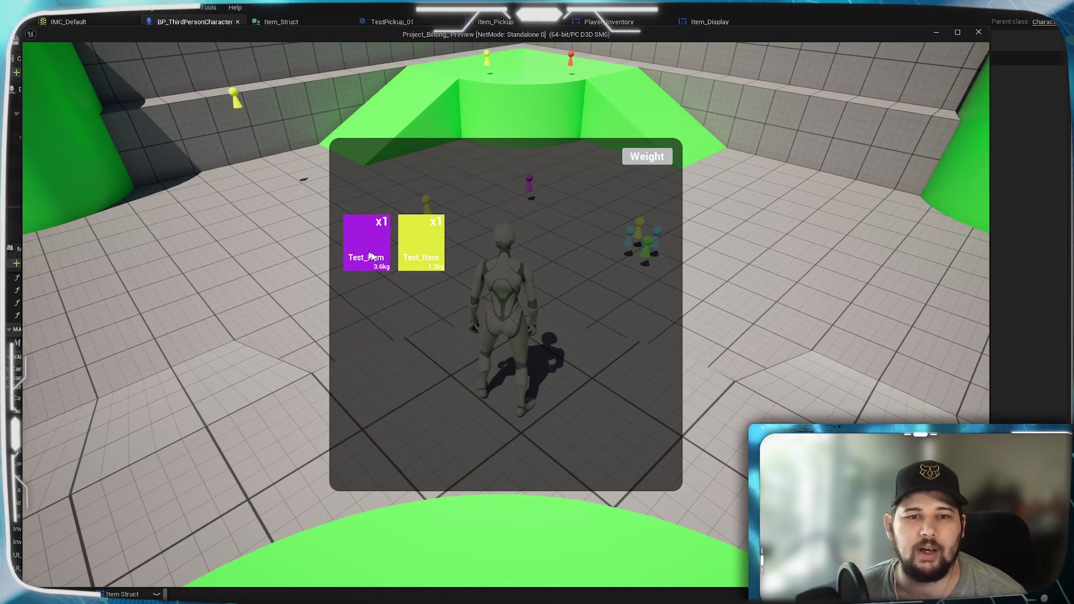
key("i")
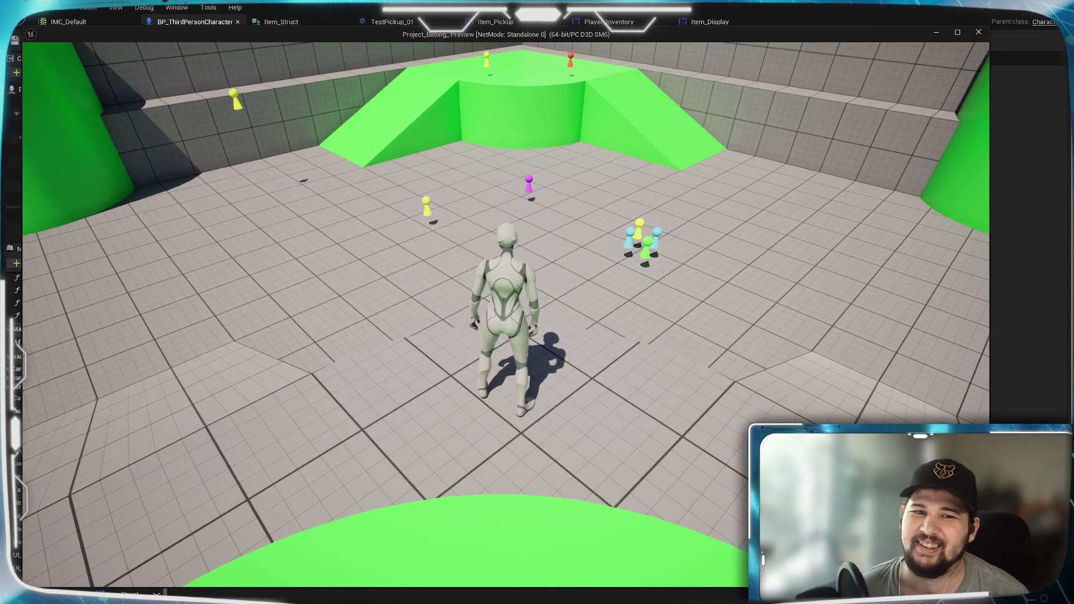
- Walk the character among the cluster of pickups, then open the inventory showing six items
key("w")
key("s")
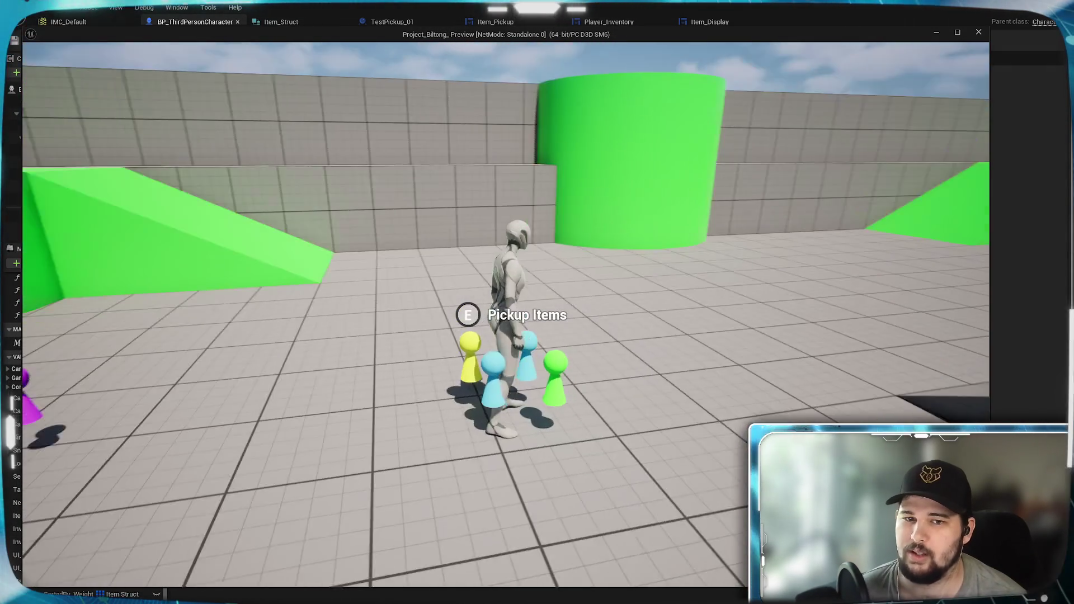
key("s")
key("a")
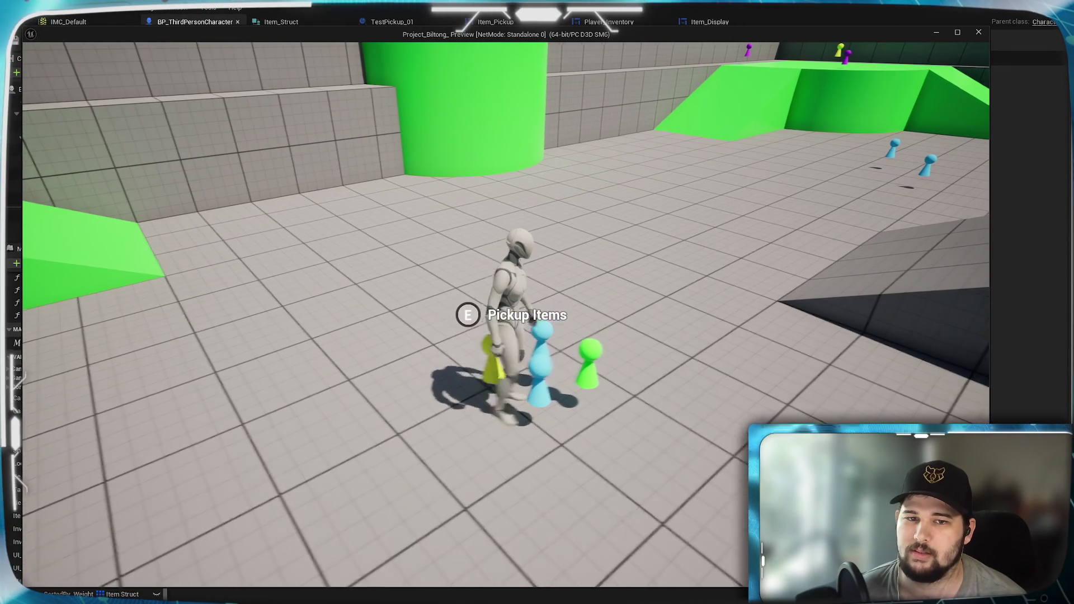
key("d")
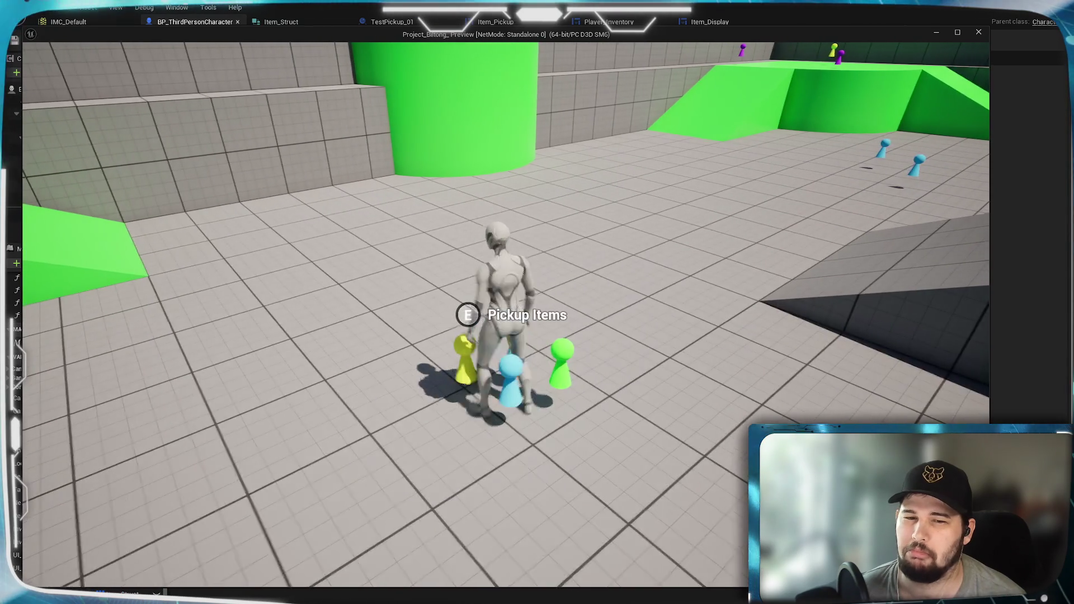
key("d")
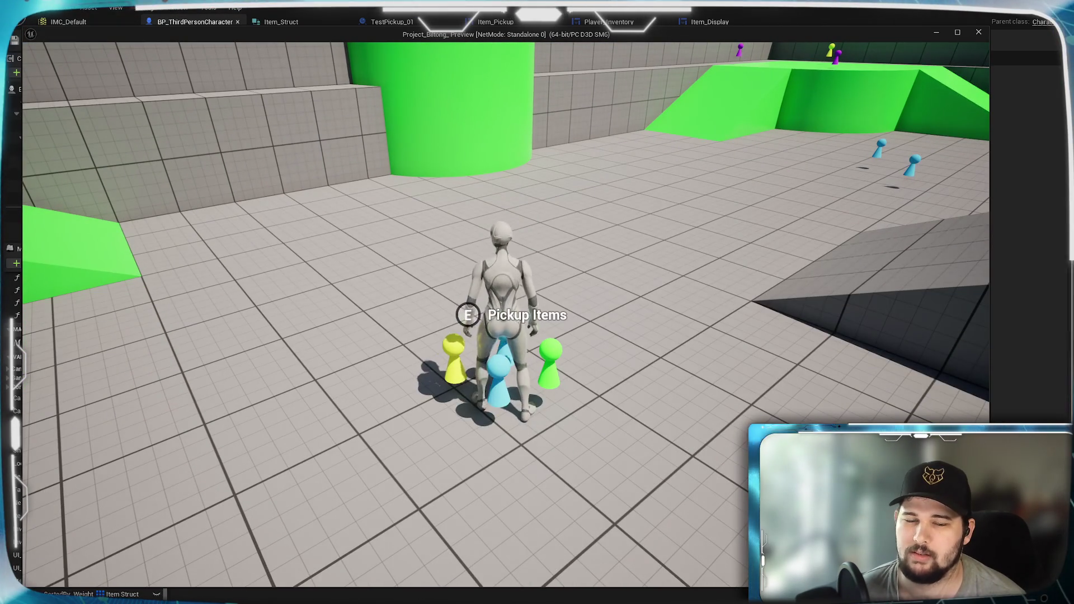
key("a")
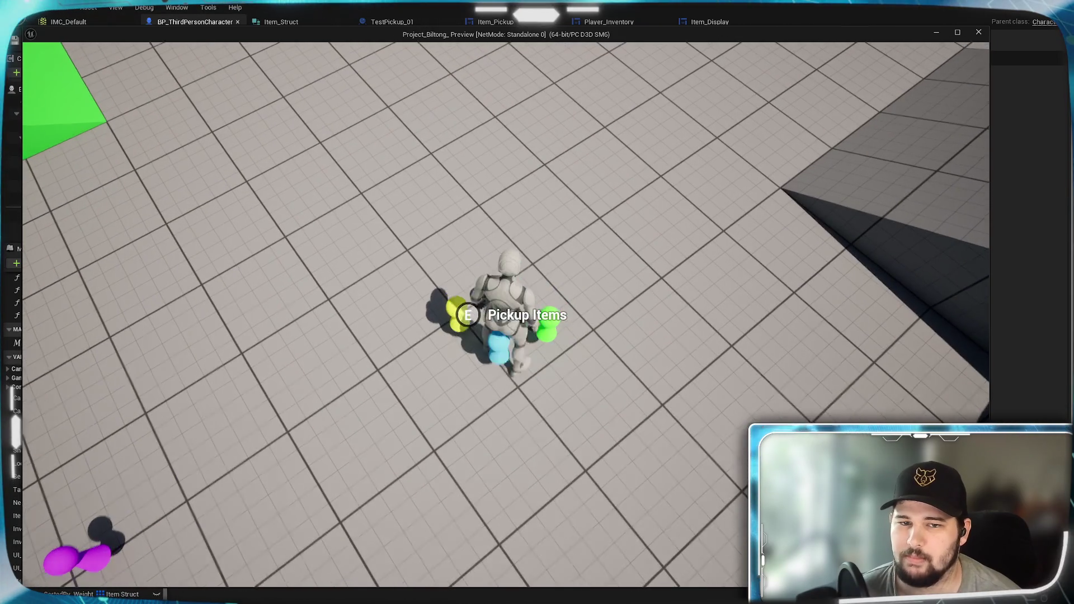
key("s")
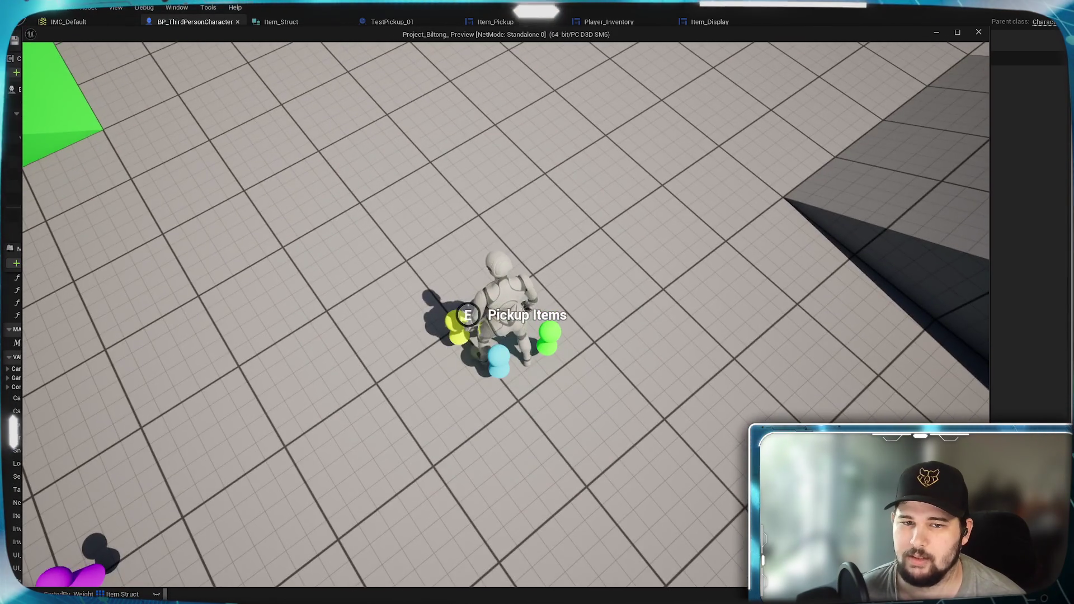
key("w")
key("s")
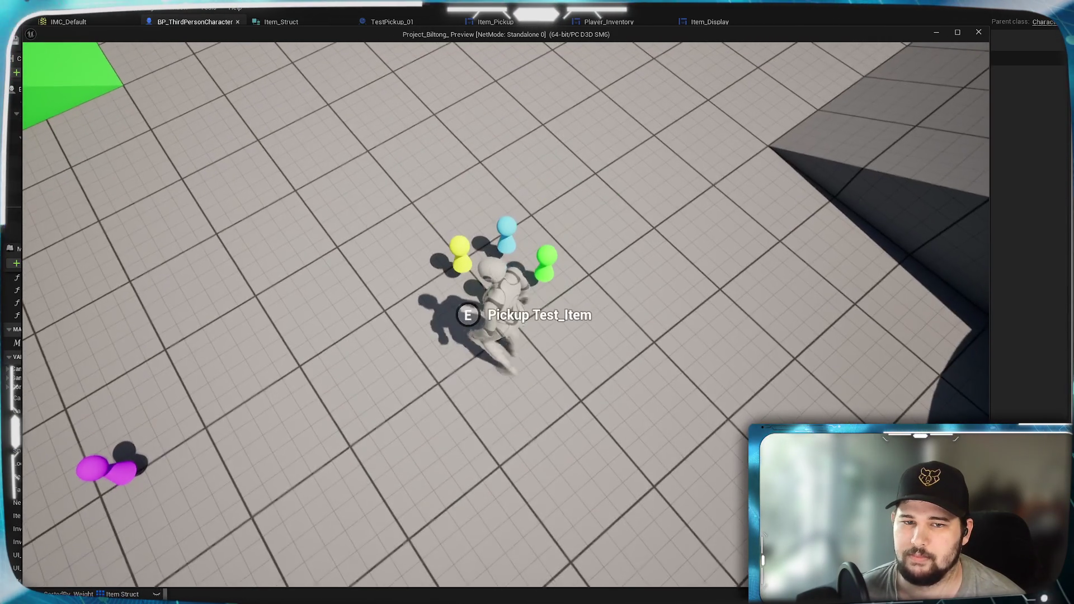
key("w")
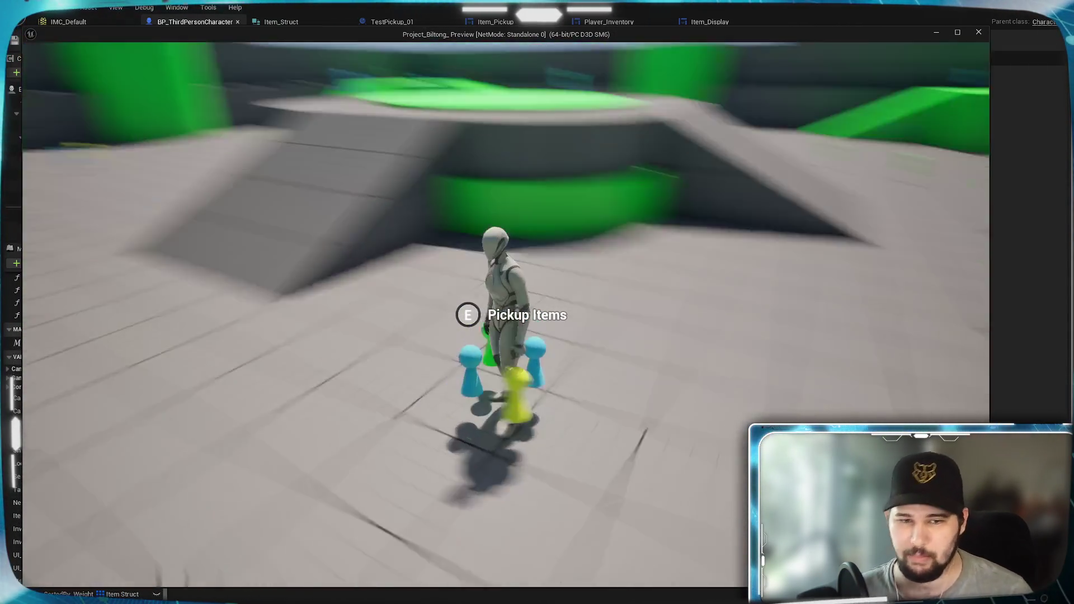
key("i")
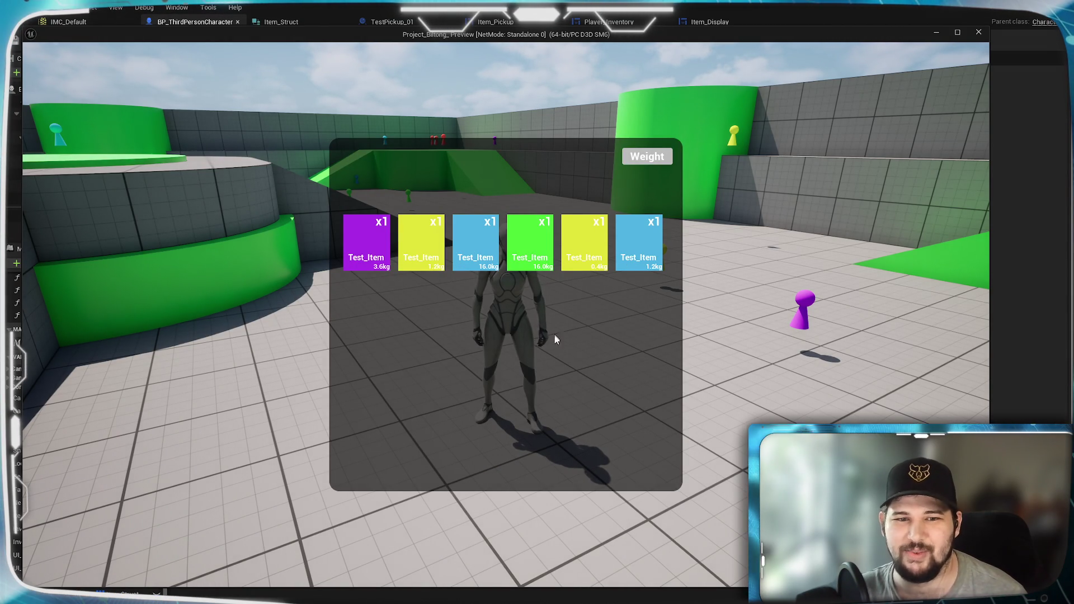
- Run and jump across the arena past the blue and purple pickups, collect the yellow one, and review the inventory
key("i")
key("w")
key("w")
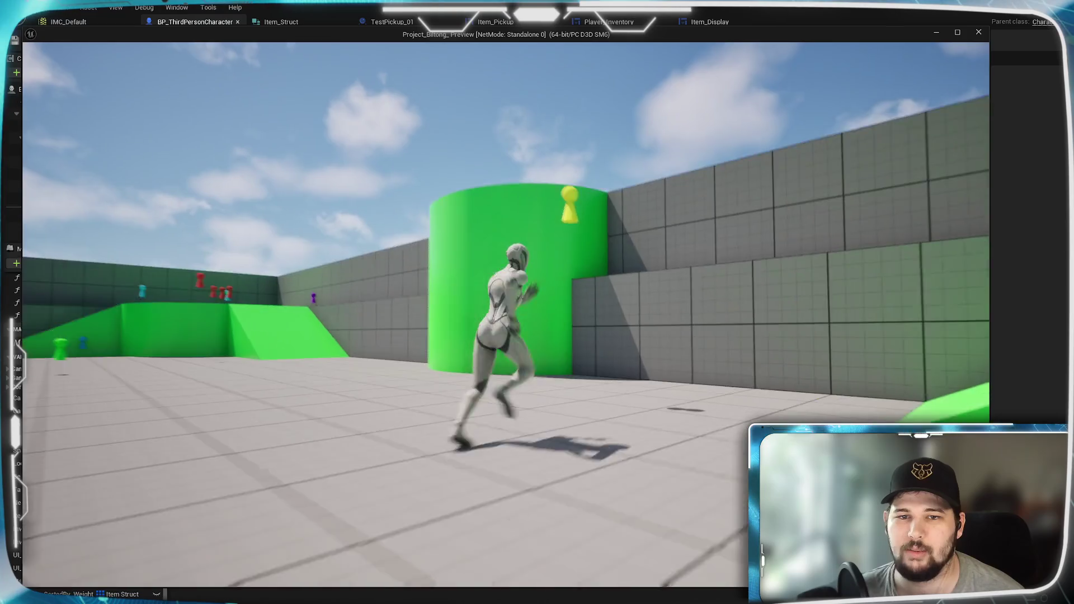
key("space")
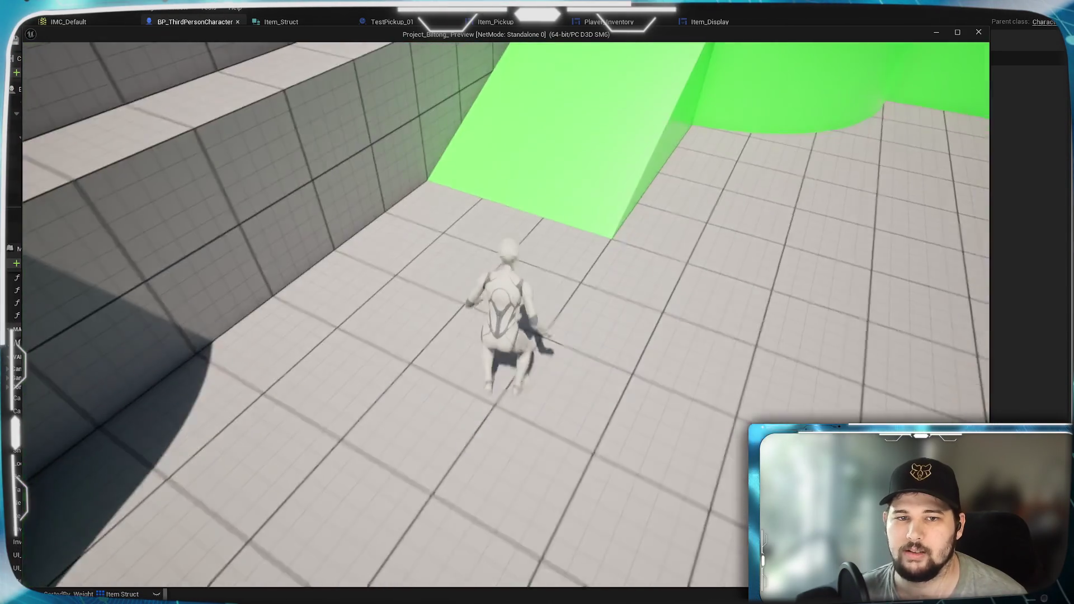
key("w")
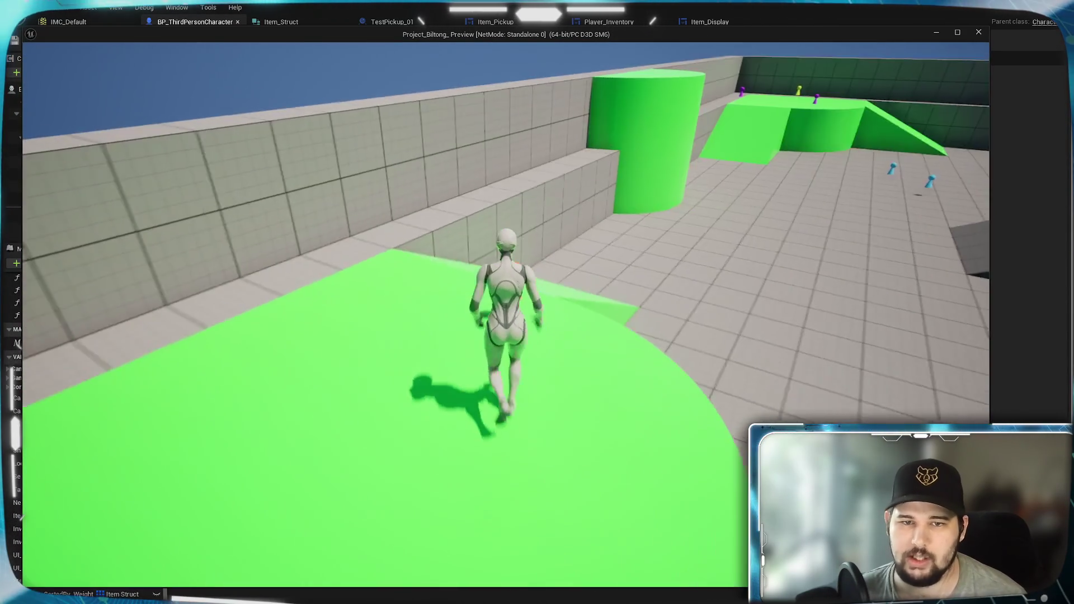
key("w")
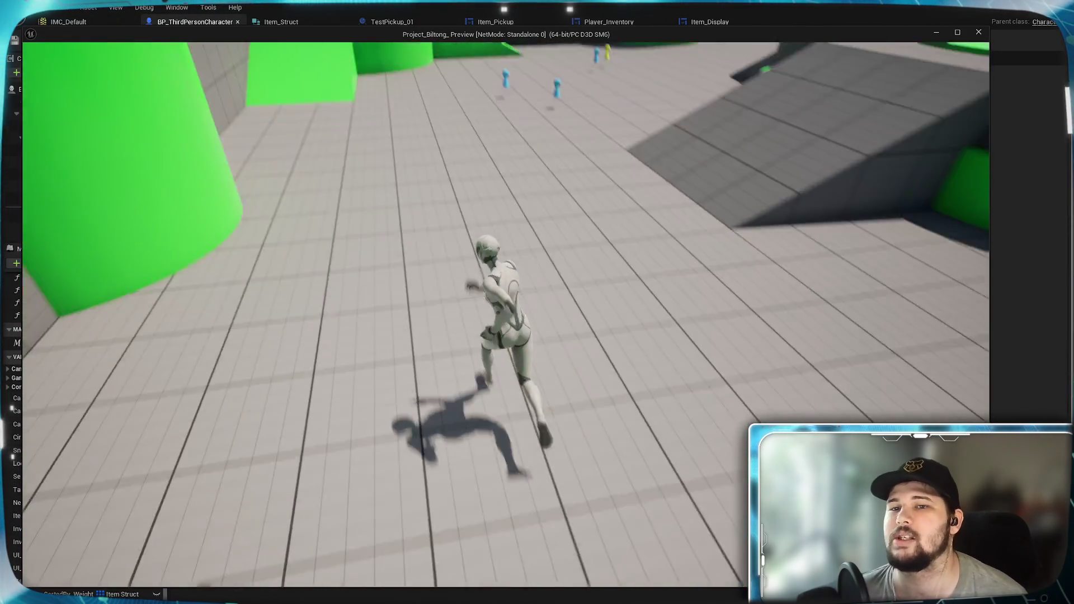
key("w")
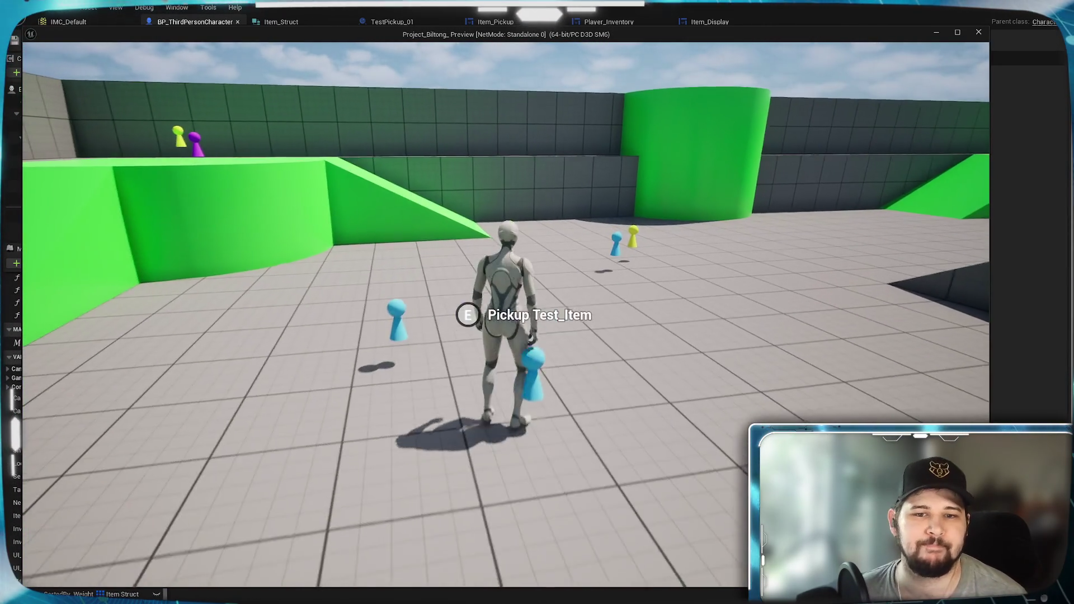
key("w")
key("space")
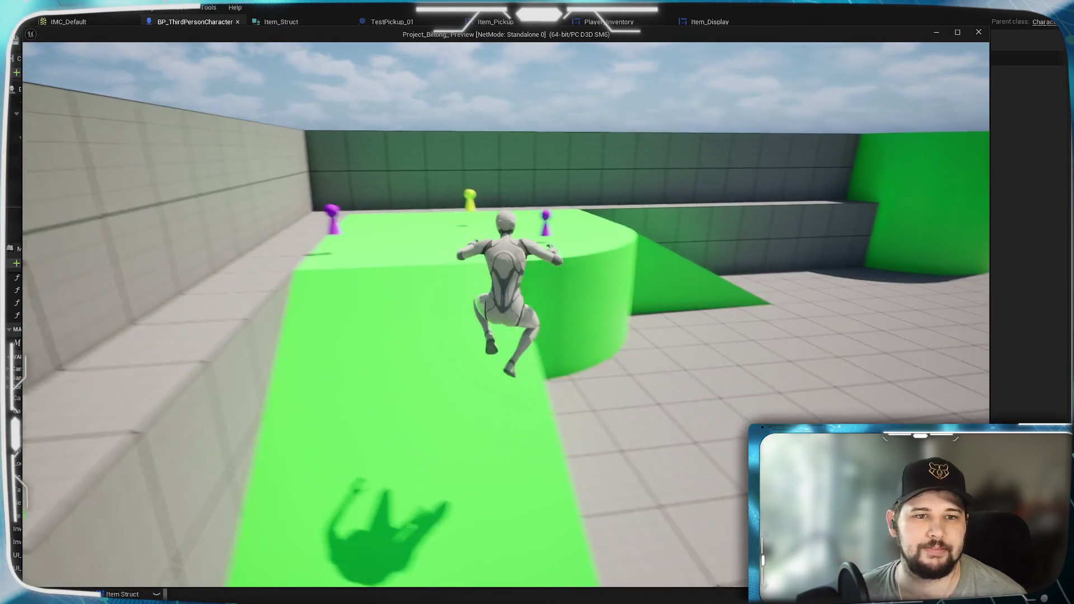
key("w")
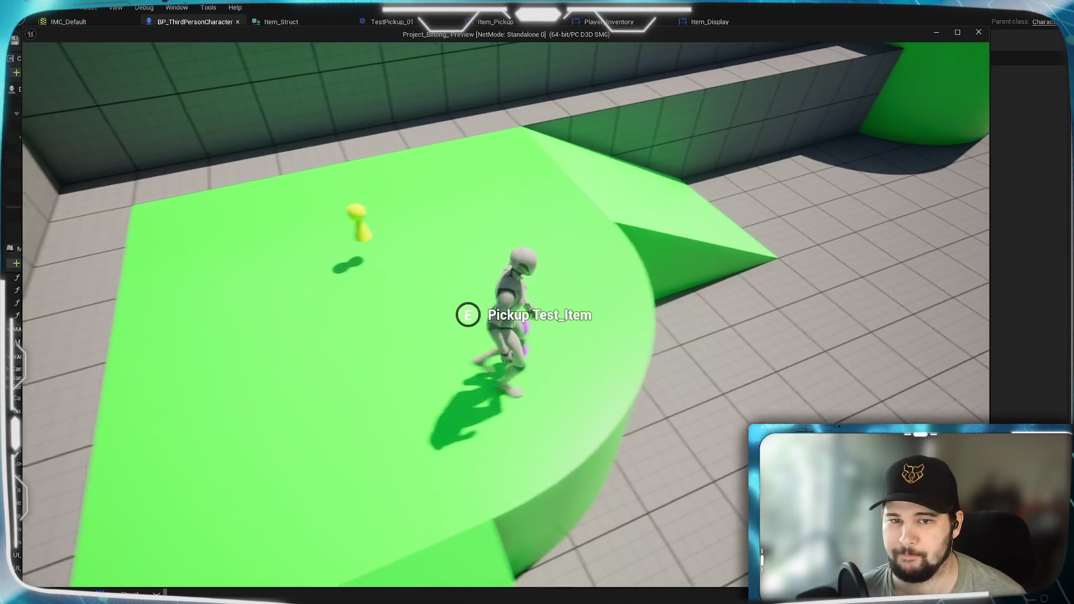
key("w")
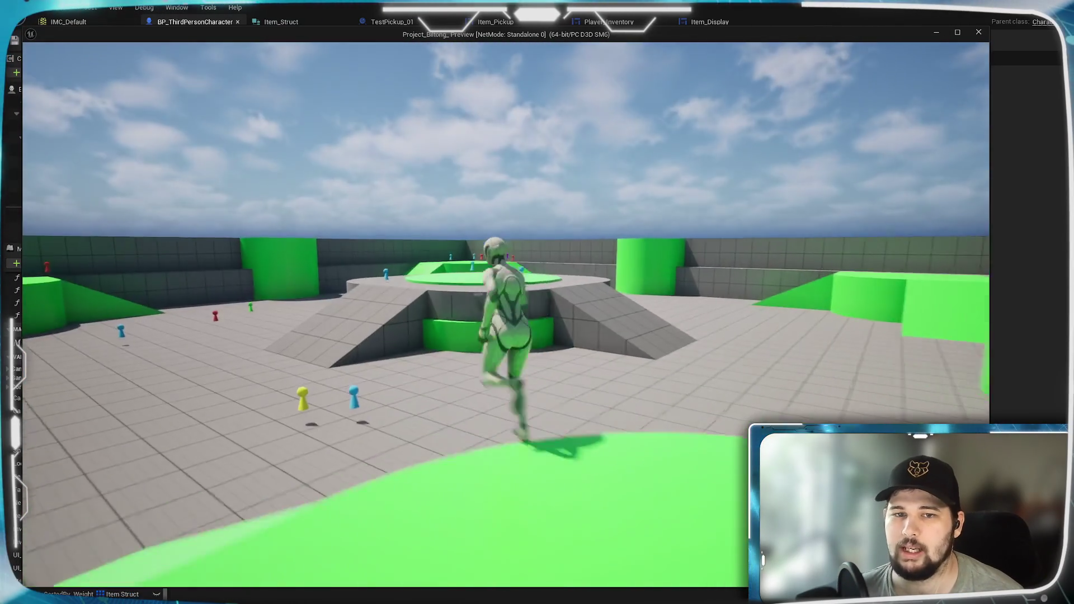
key("w")
key("e")
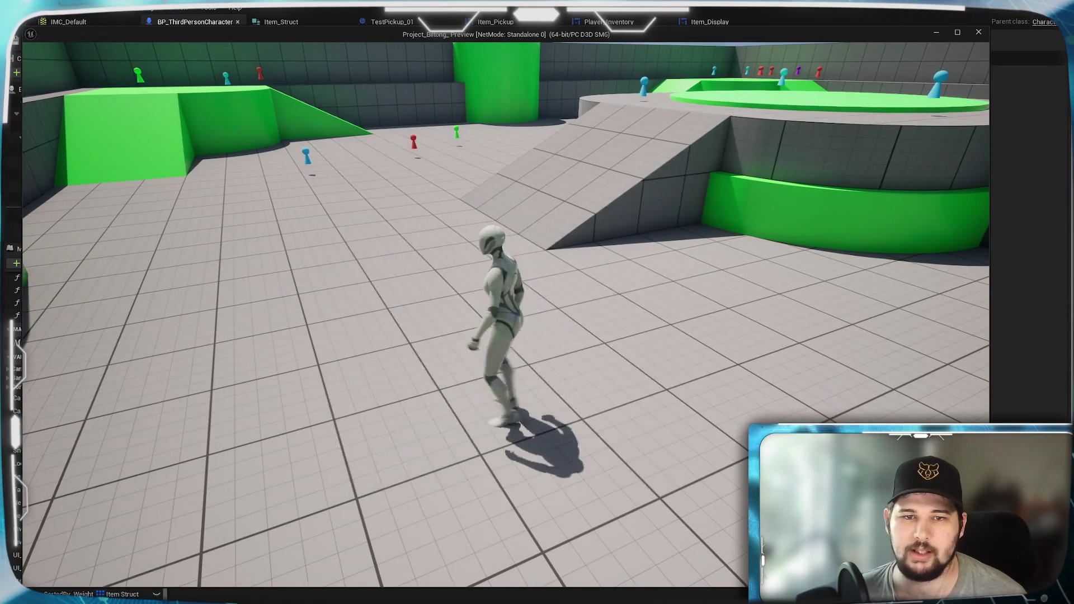
key("i")
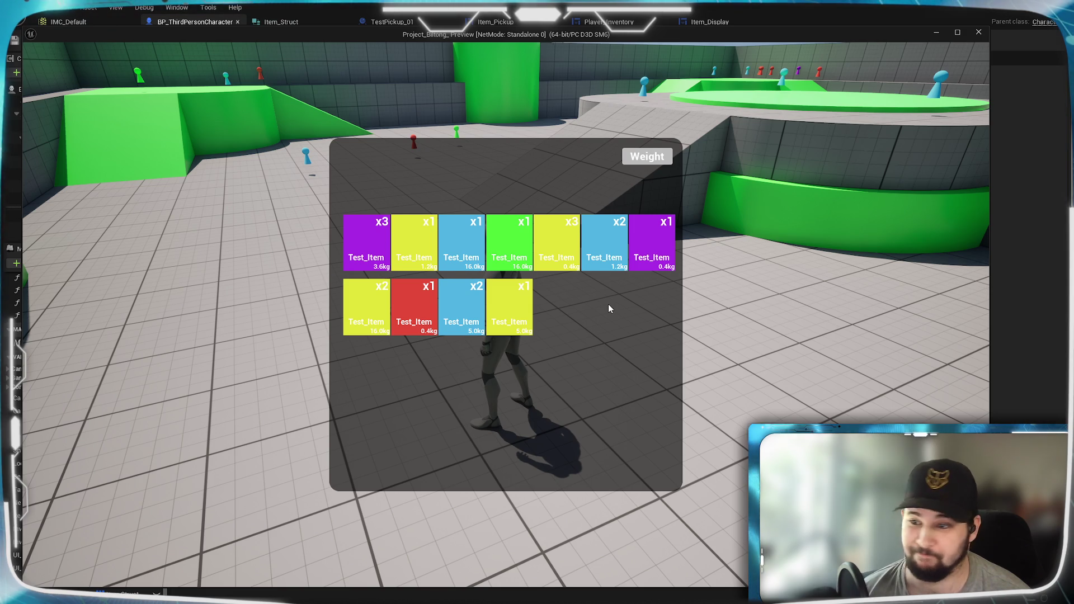
key("i")
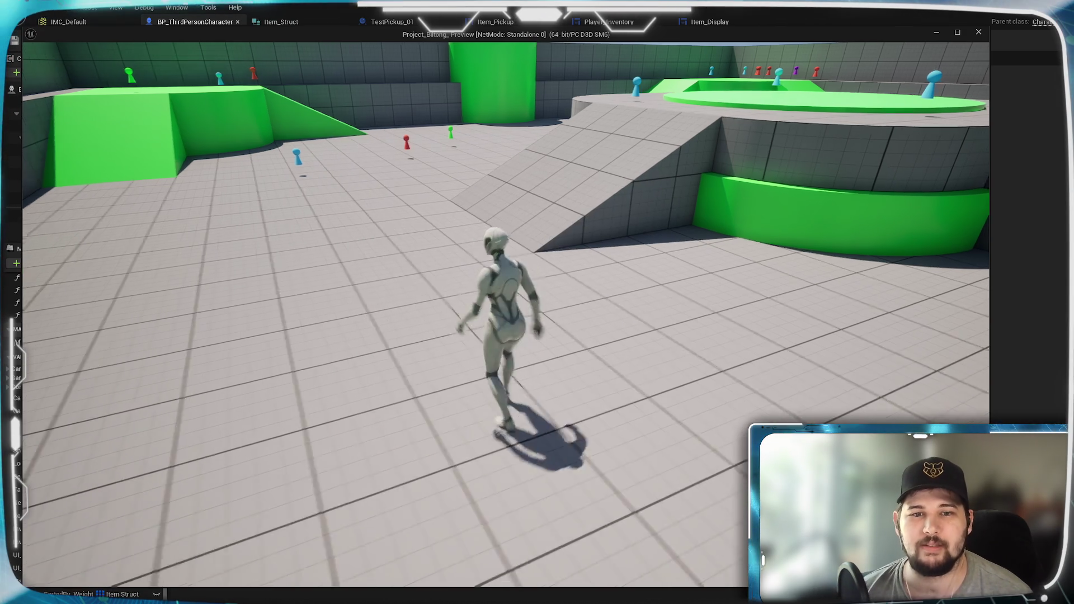
- Run over the green platform and ramp to more pickups, then check the collected items
key("w")
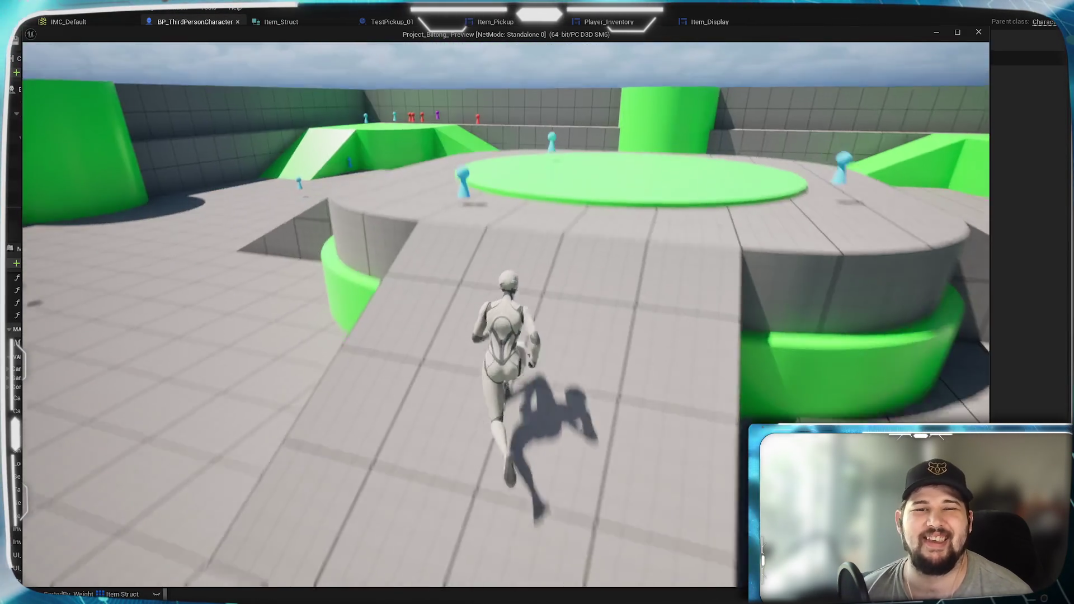
key("w")
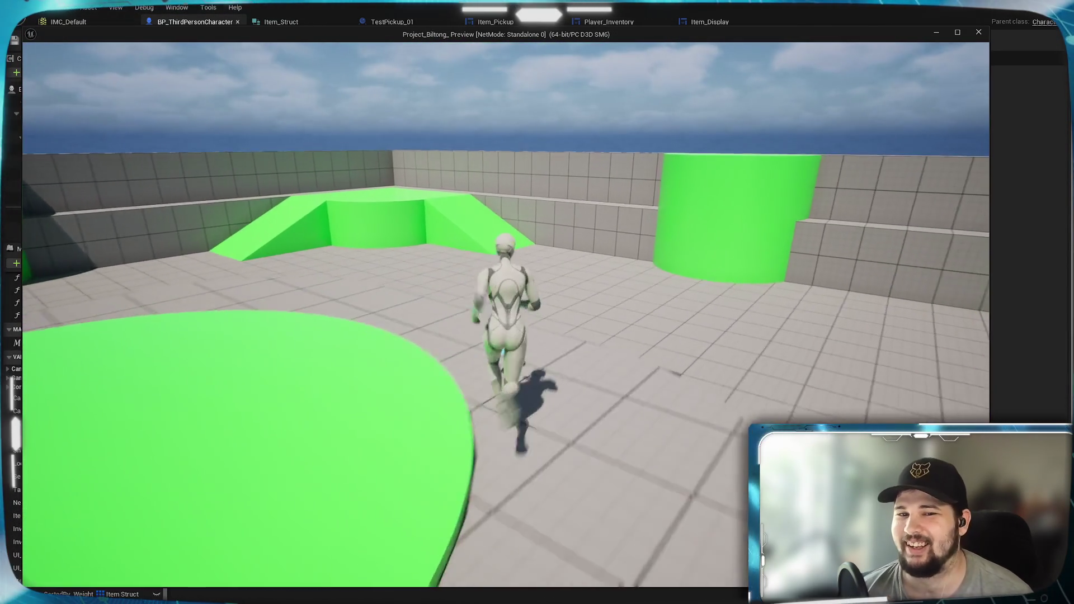
key("w")
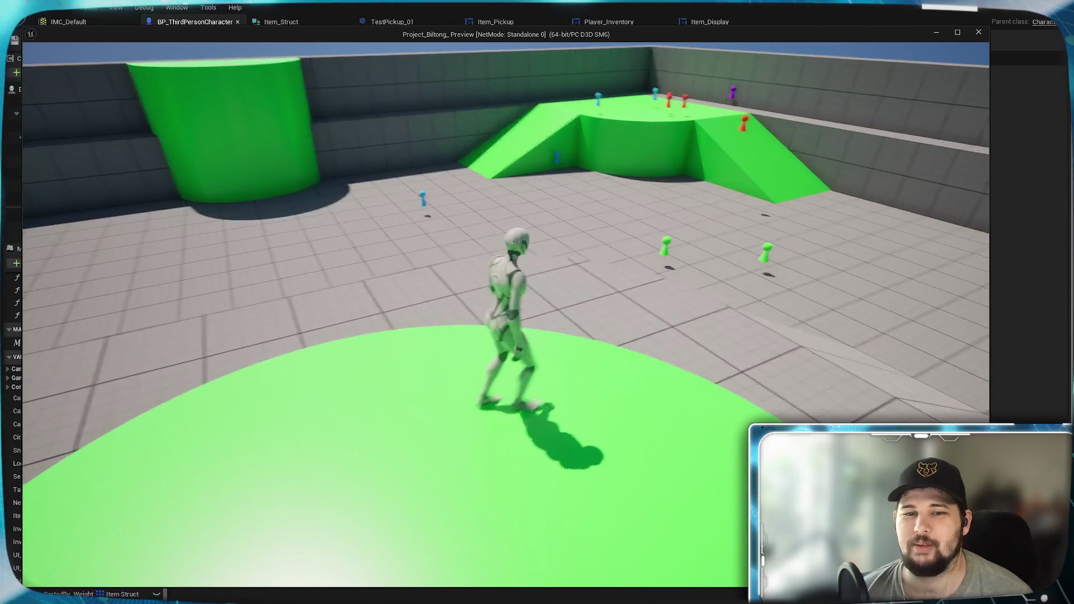
key("w")
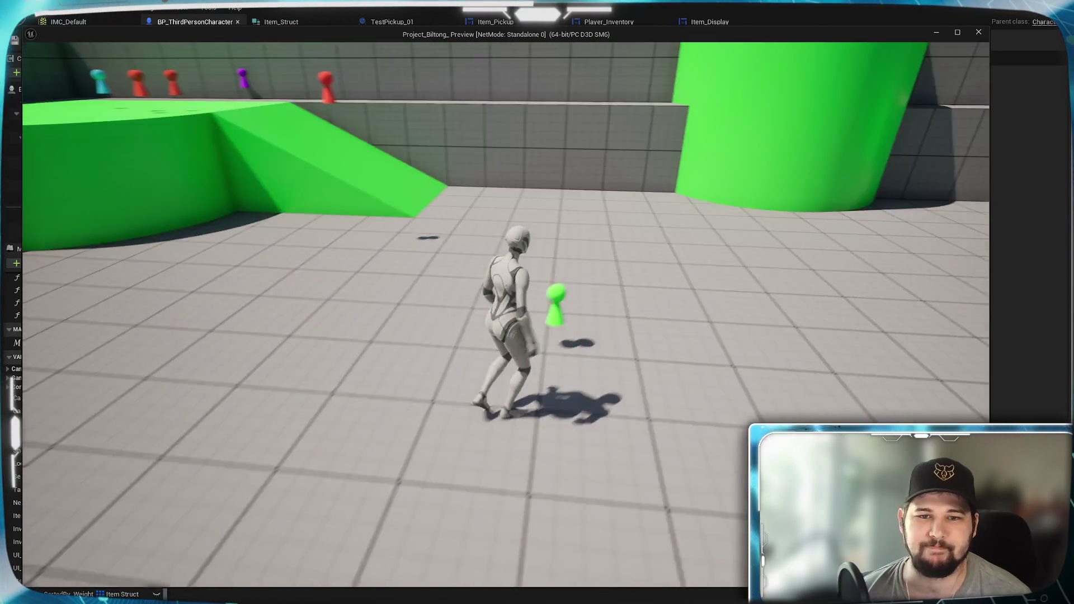
key("w")
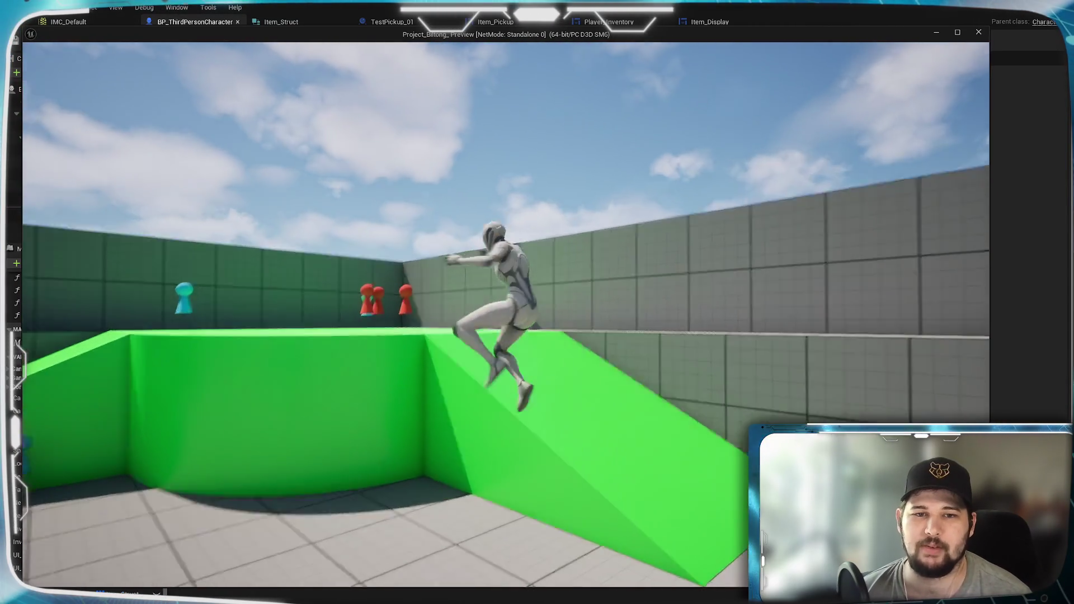
key("w")
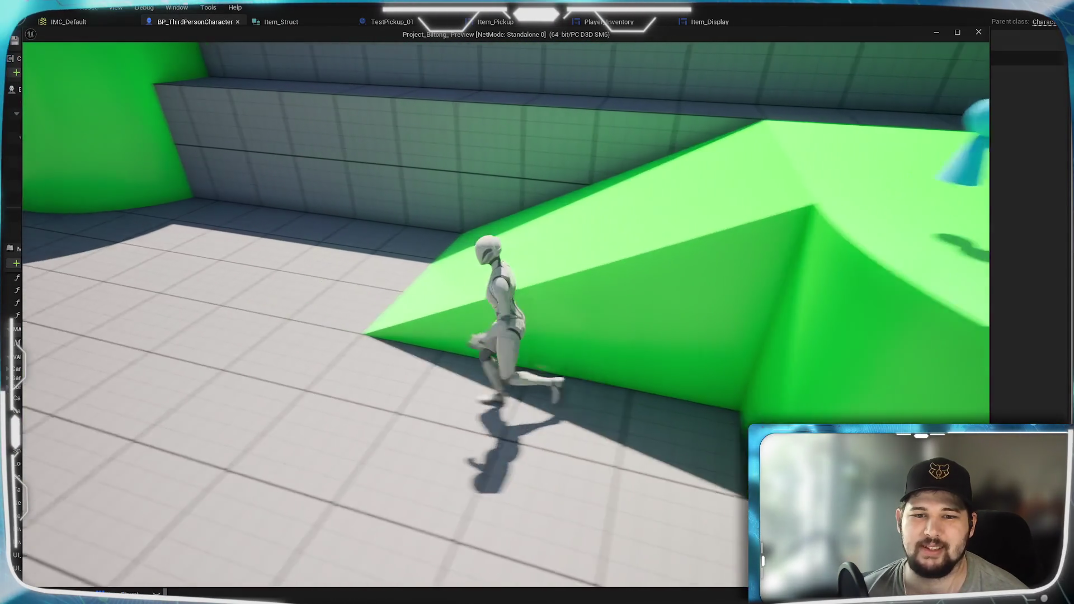
key("w")
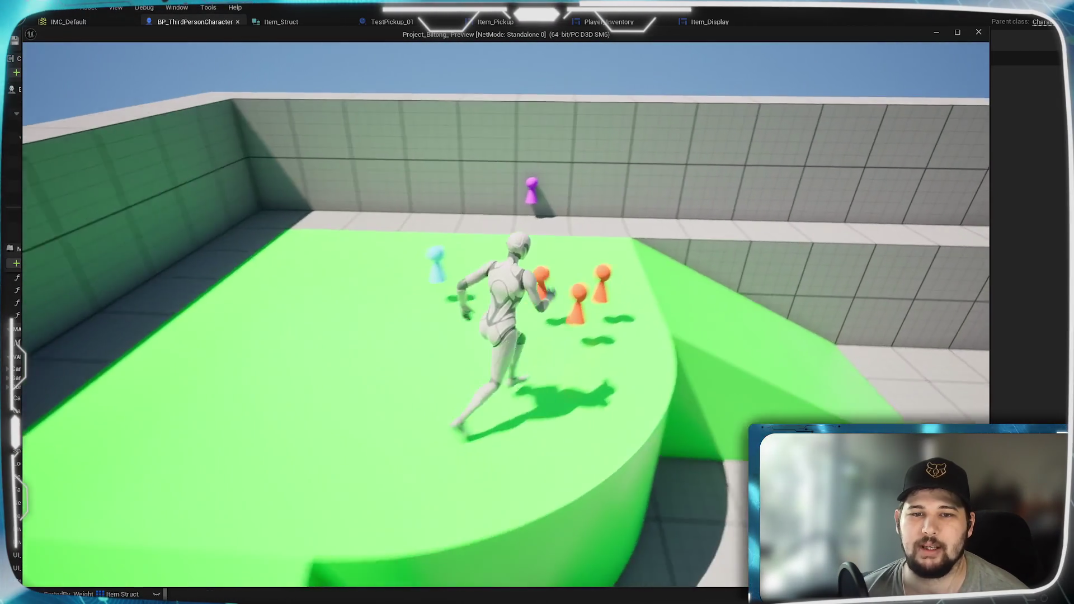
key("w")
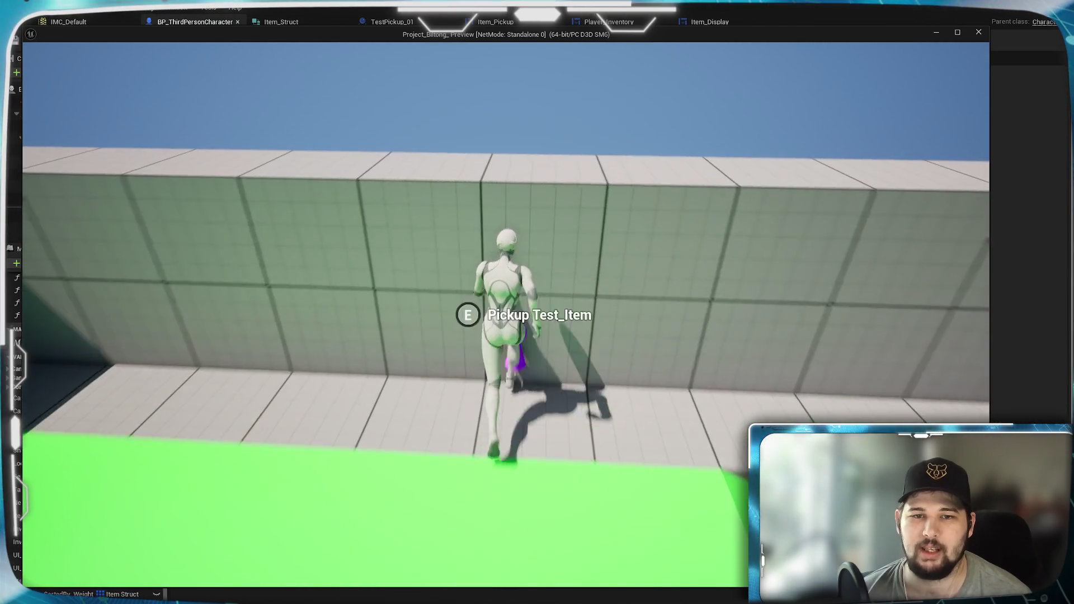
key("w")
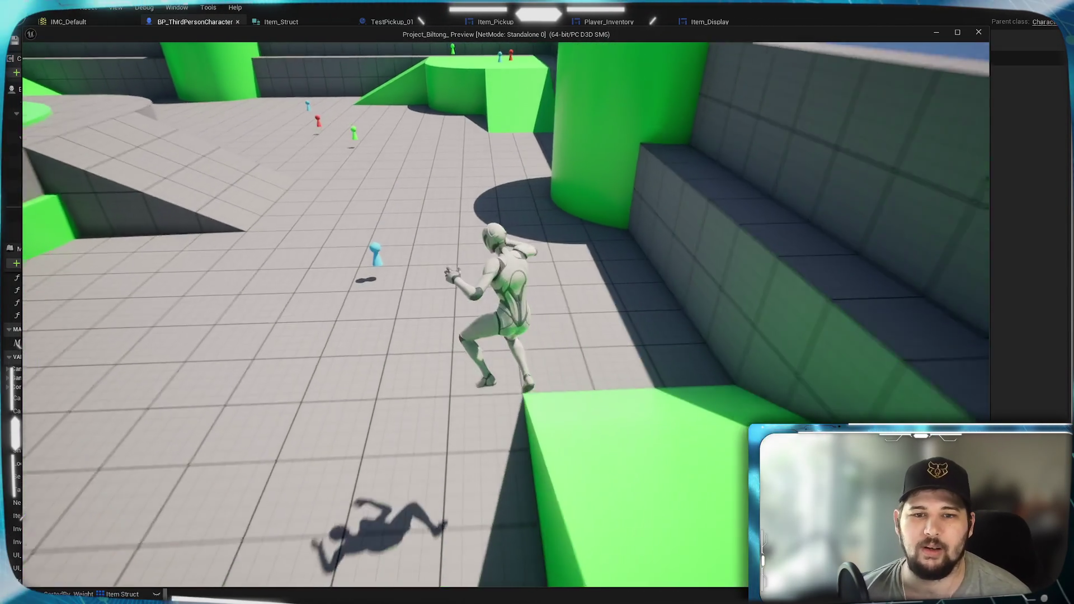
key("w")
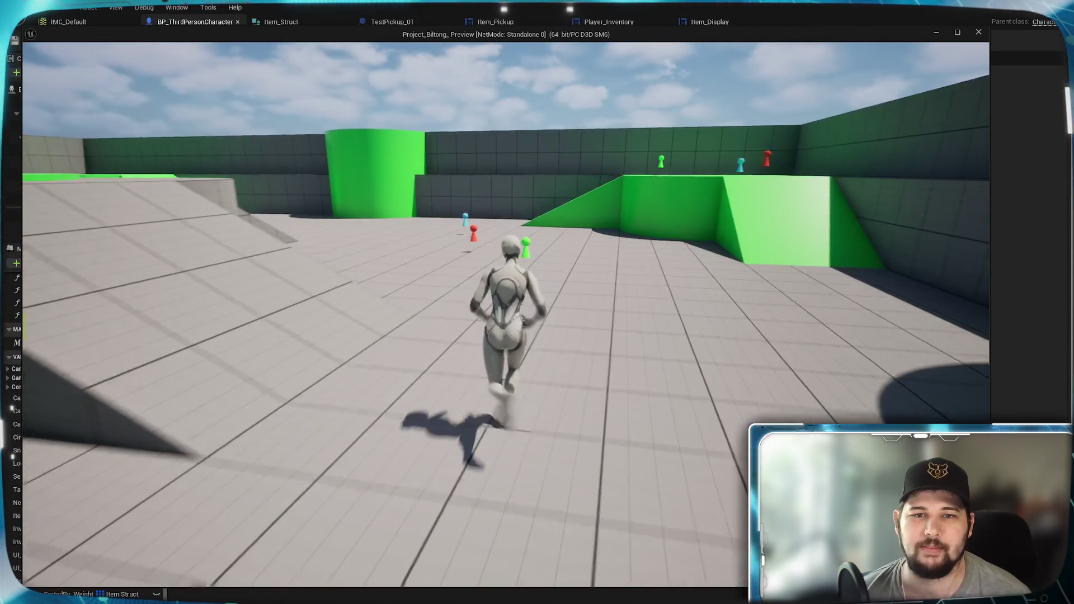
key("w")
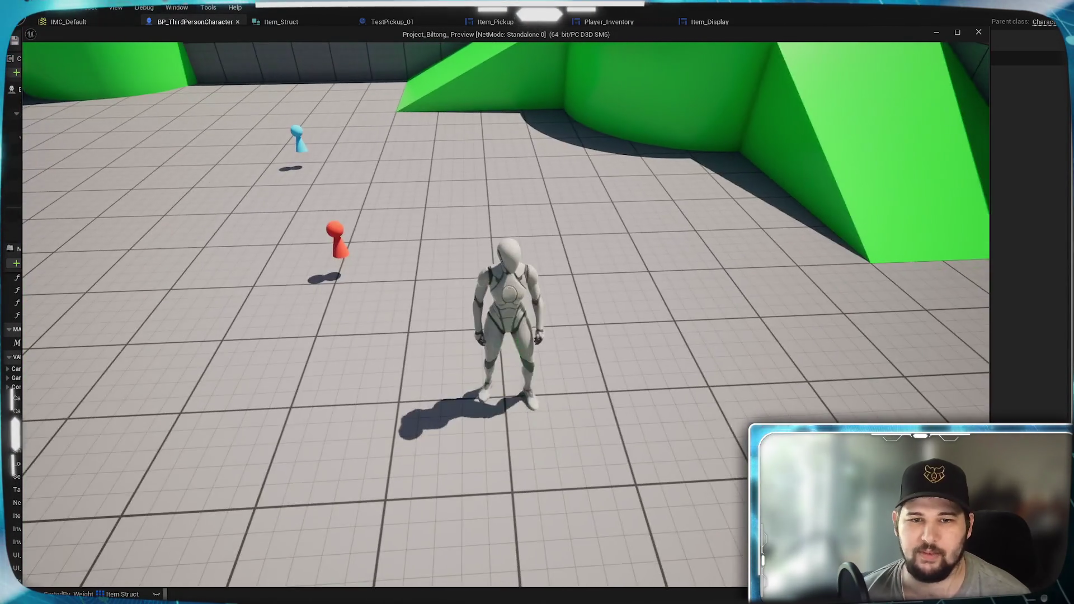
key("w")
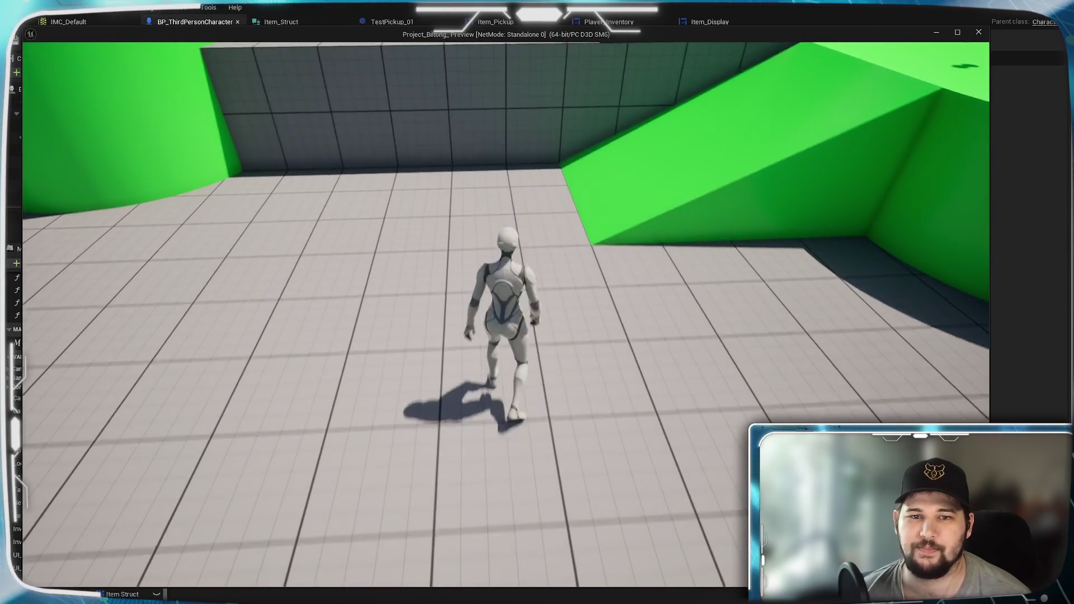
key("i")
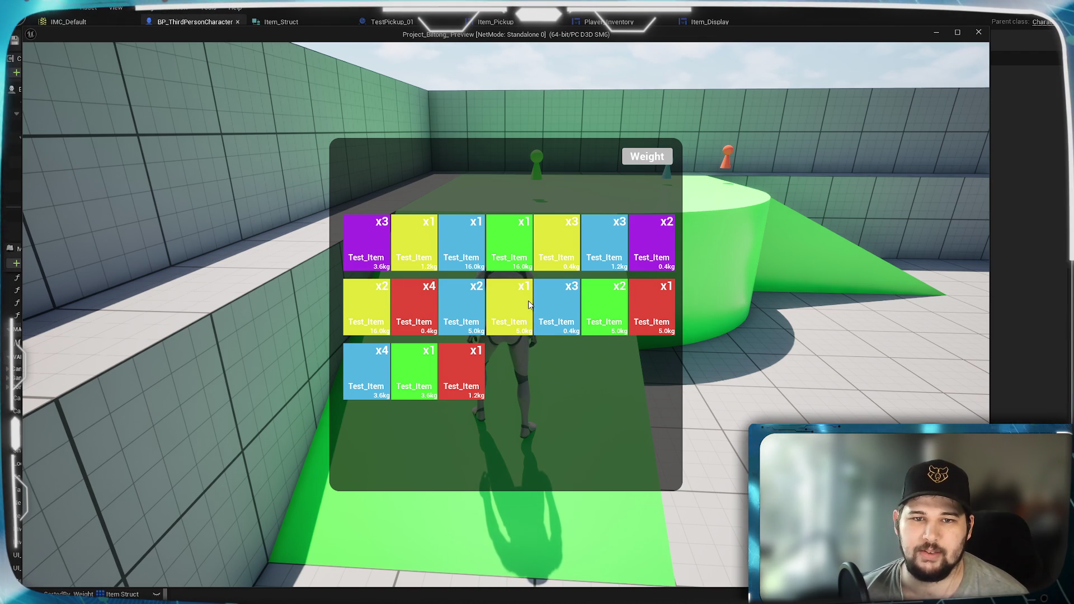
- Climb the ramp onto the green platform, view the weight-sorted inventory grid, then stop the game
key("Tab")
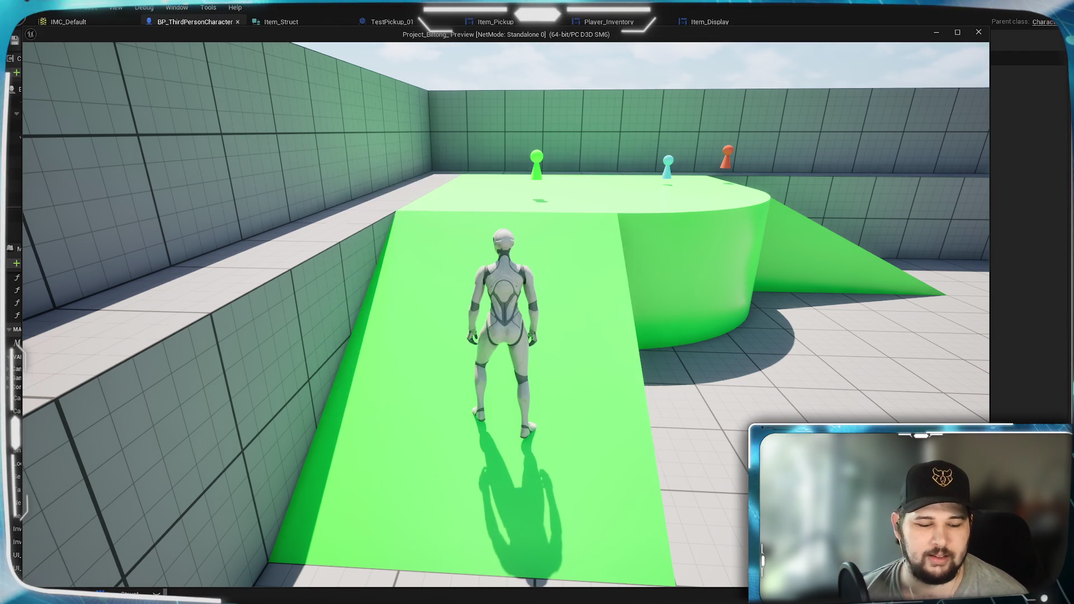
key("w")
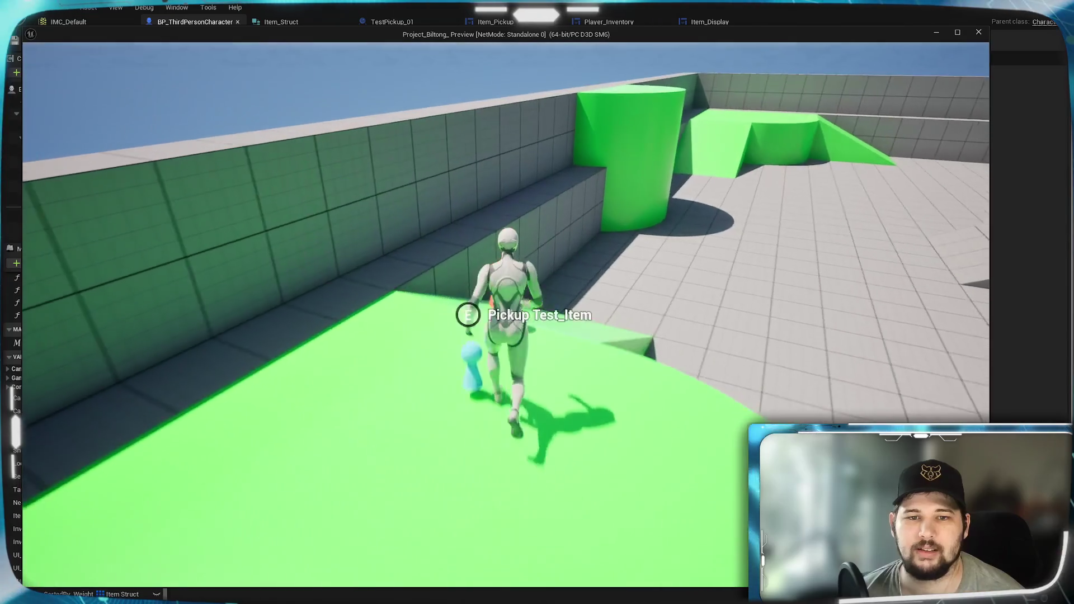
key("a")
key("w")
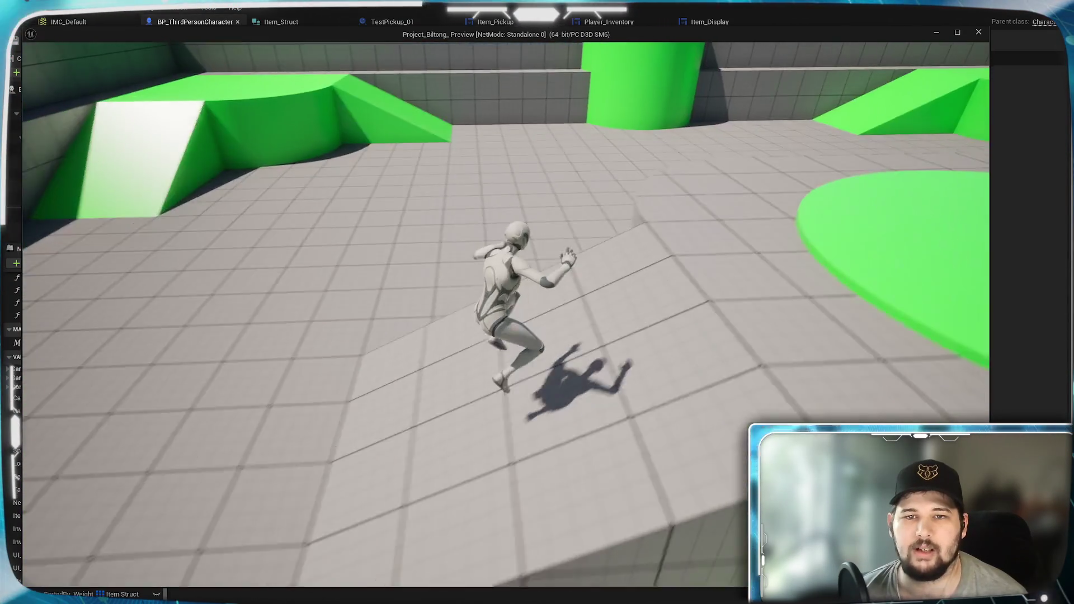
key("space")
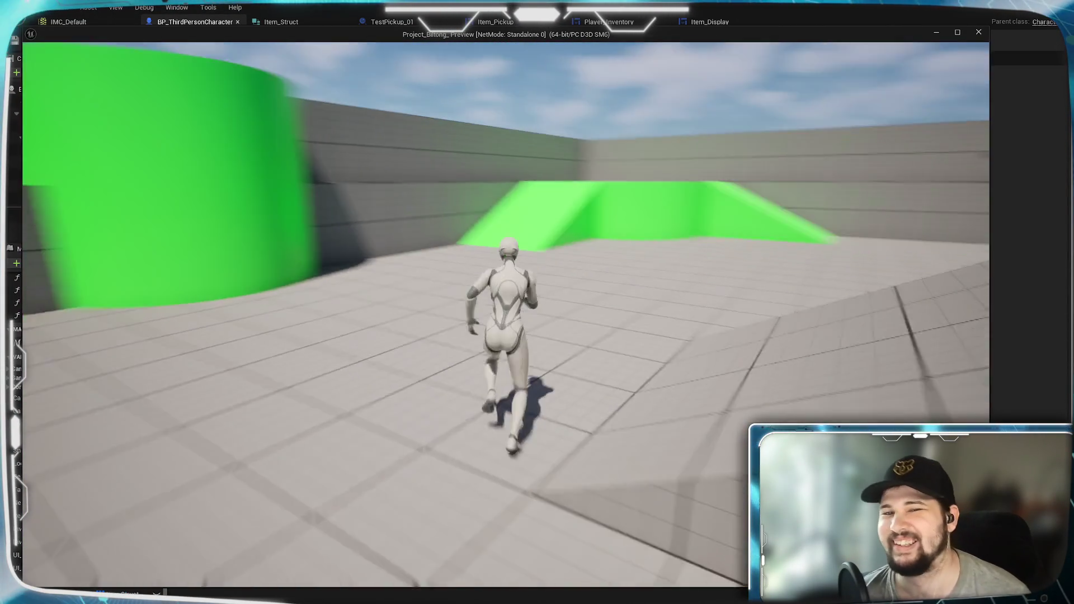
key("d")
key("w")
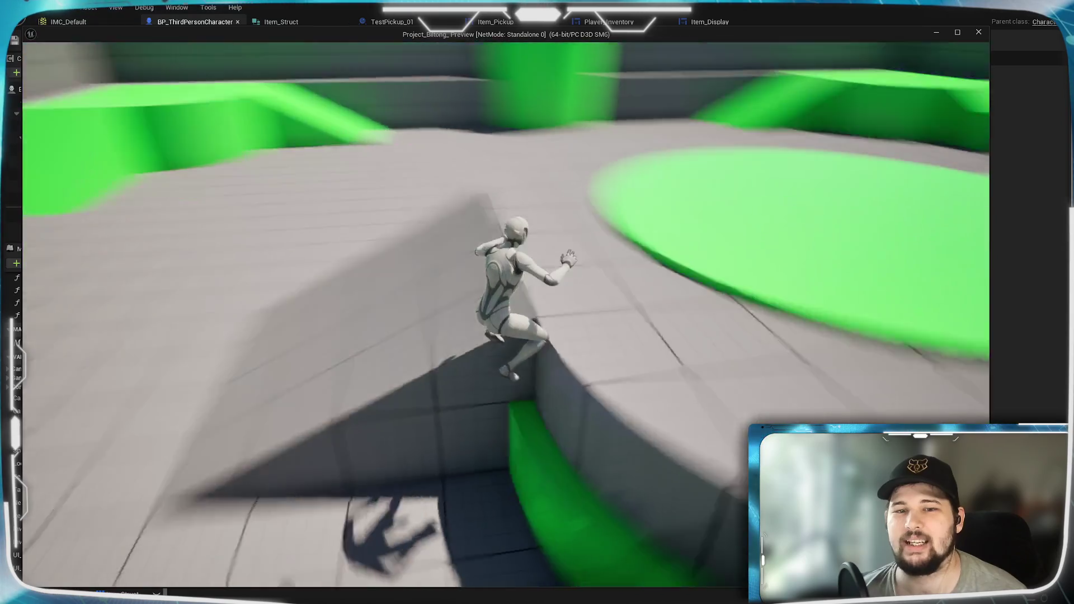
key("w")
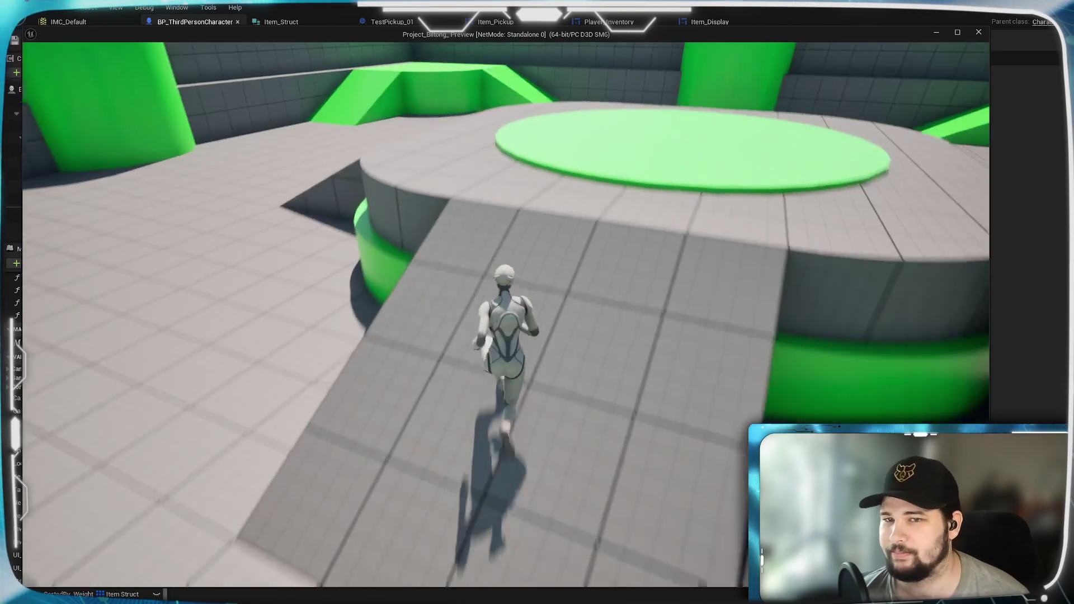
key("i")
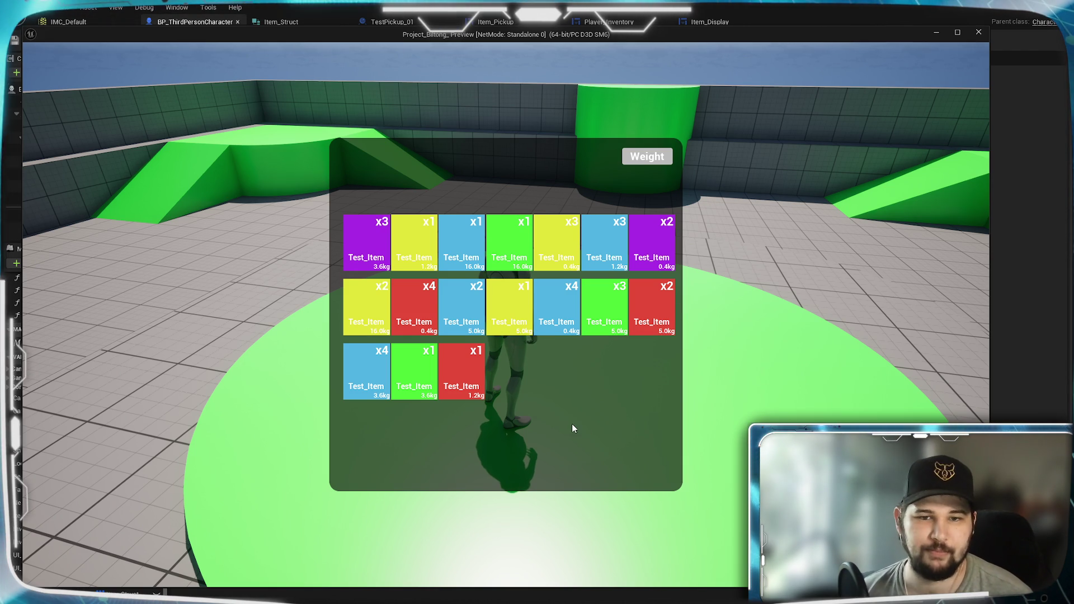
key("Escape")
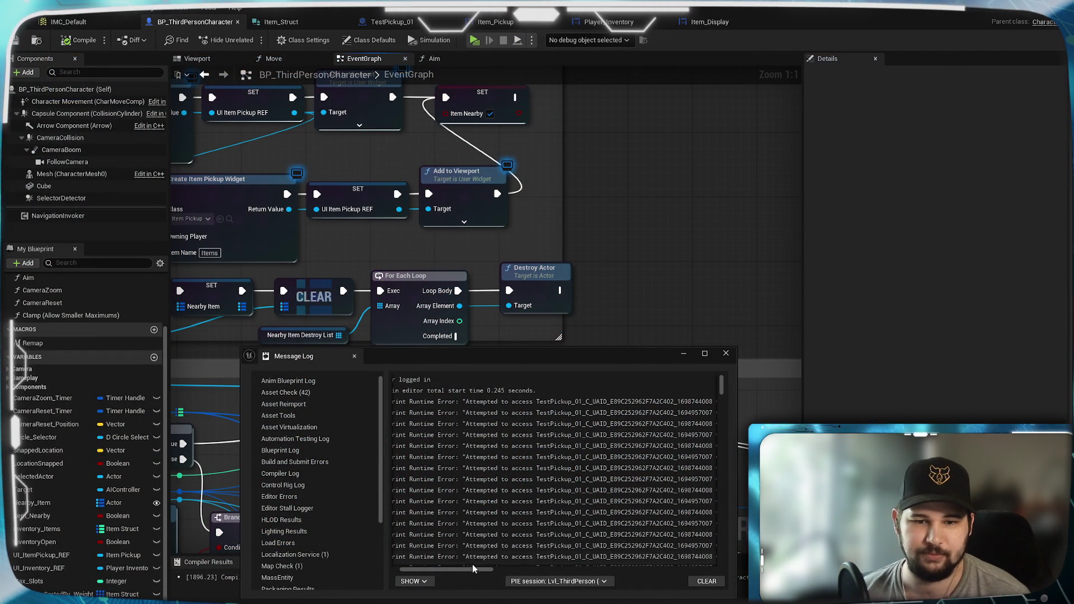
- Review the Message Log runtime errors and wire the For Each Loop Array Element into Destroy Actor's Target
scroll(491, 525, "down", 3)
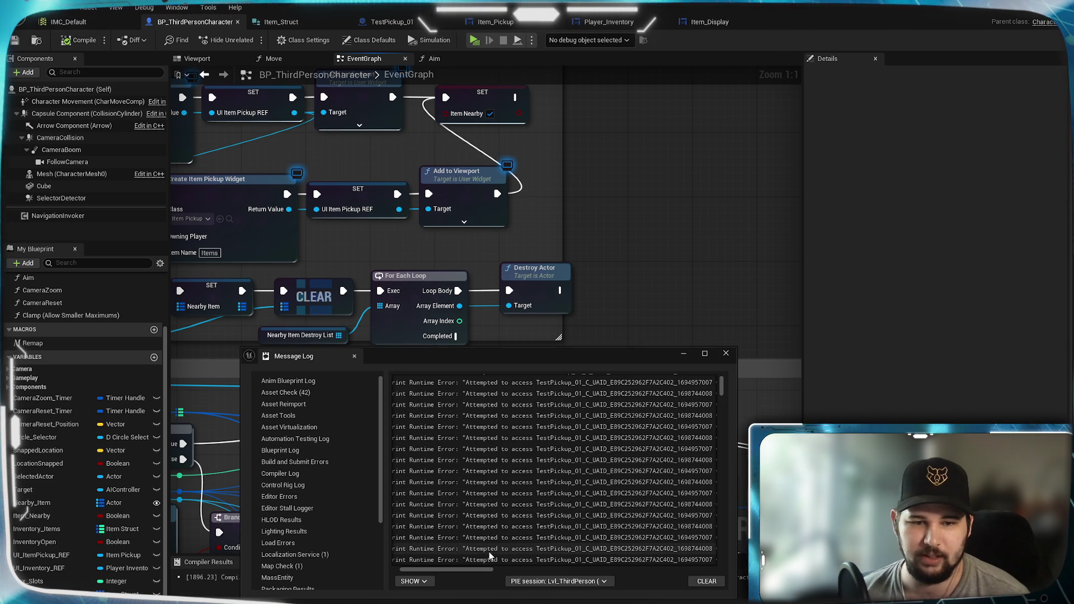
mouse_move(481, 569)
left_mouse_down()
mouse_move(532, 565)
mouse_move(421, 567)
left_mouse_up()
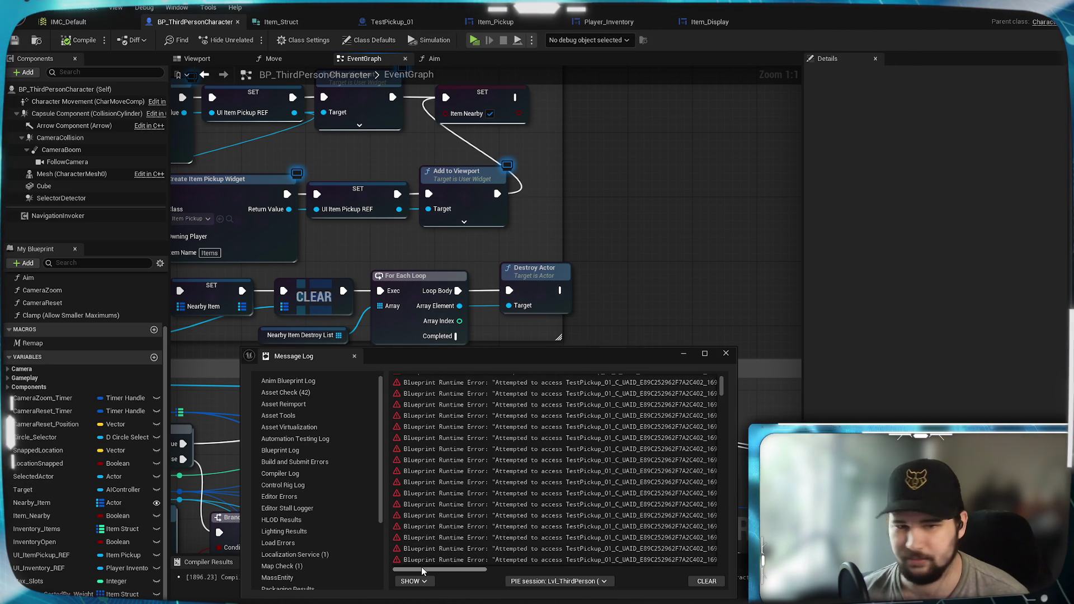
scroll(569, 481, "down", 10)
scroll(568, 481, "up", 15)
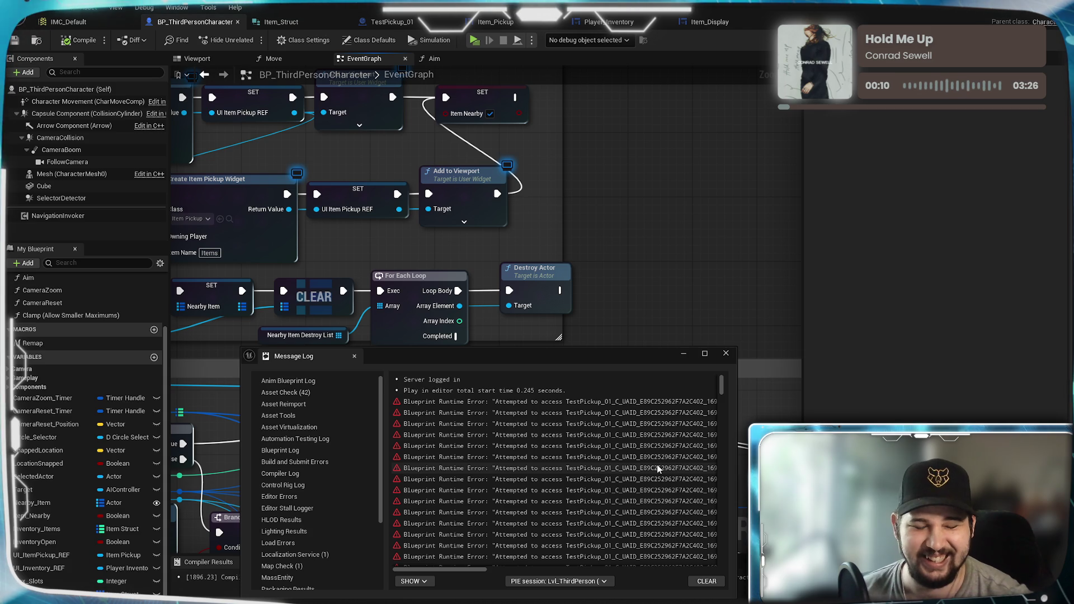
left_click_drag(485, 579, 713, 578)
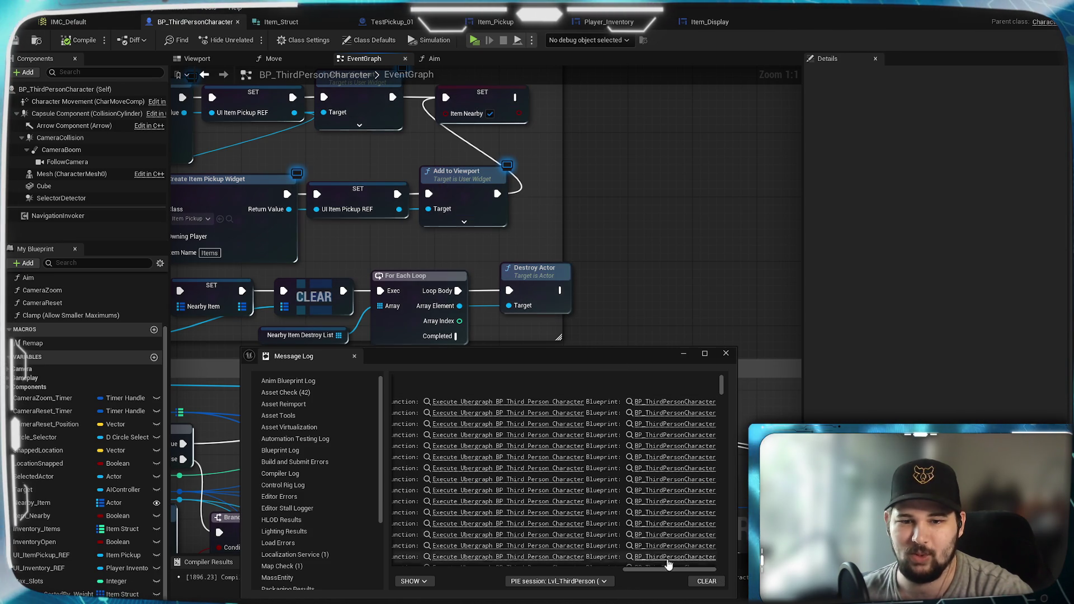
left_click_drag(663, 570, 402, 573)
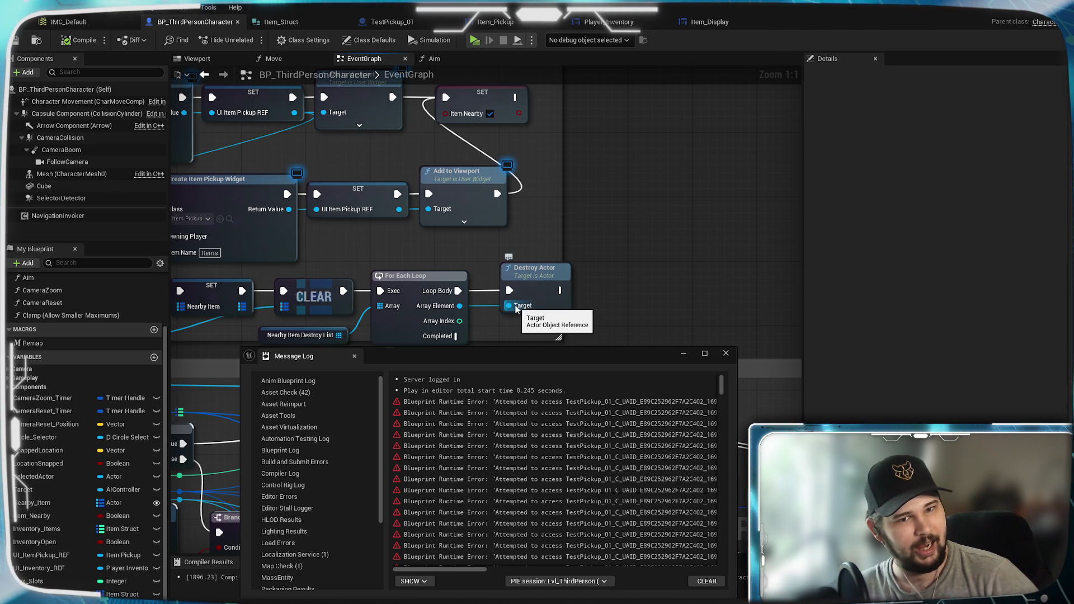
left_click_drag(515, 309, 509, 309)
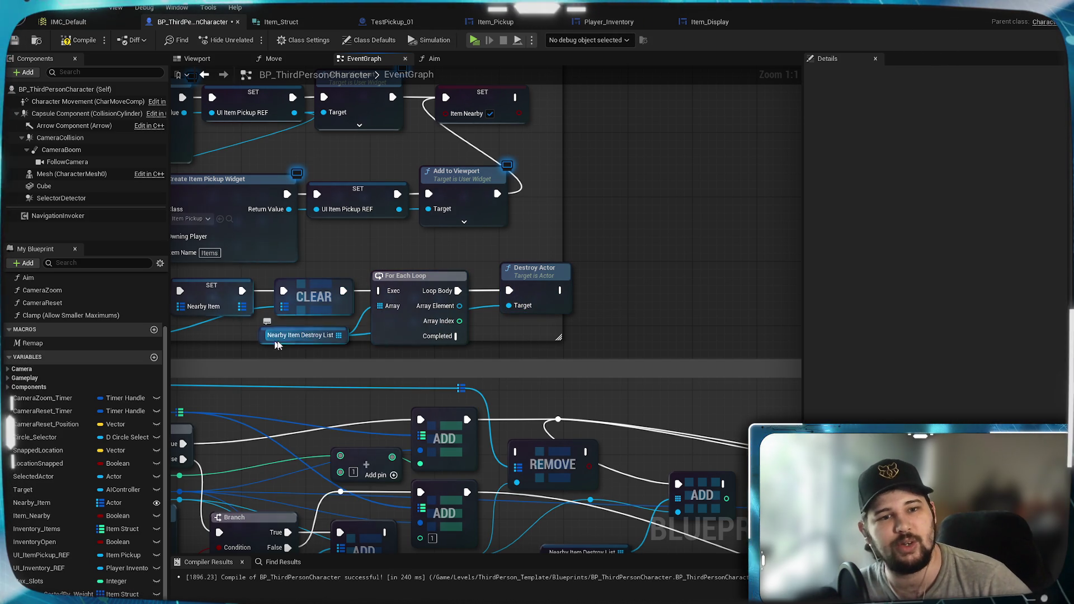
- Save the character blueprint and clear and close the Message Log
left_click(15, 40)
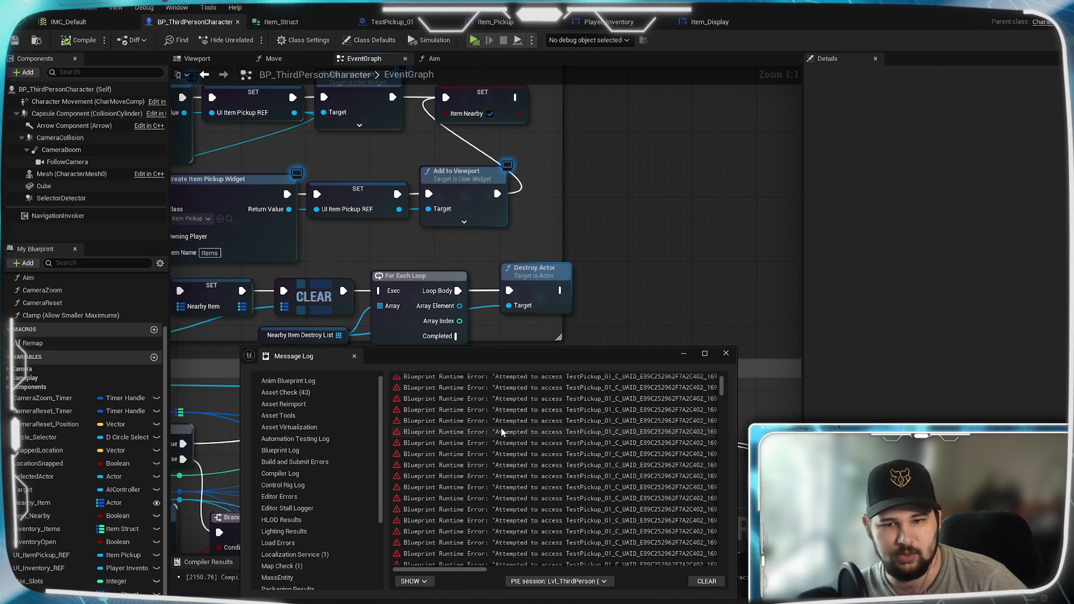
left_click(706, 581)
left_click(726, 353)
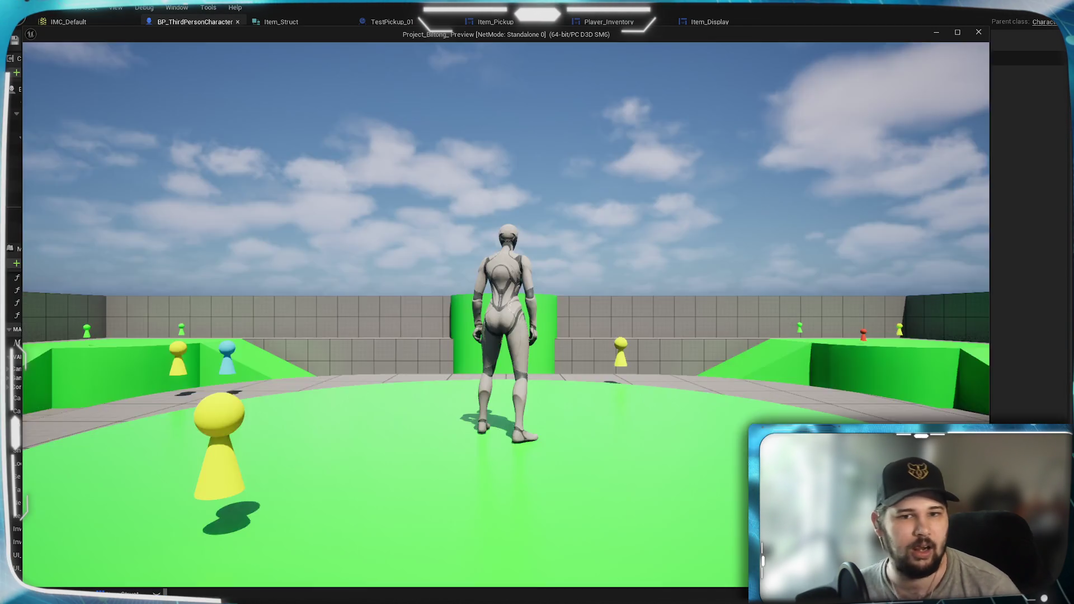
- Play-test again, picking up the yellow item and a cluster of pickups with E, then stop
key("w")
key("e")
key("space")
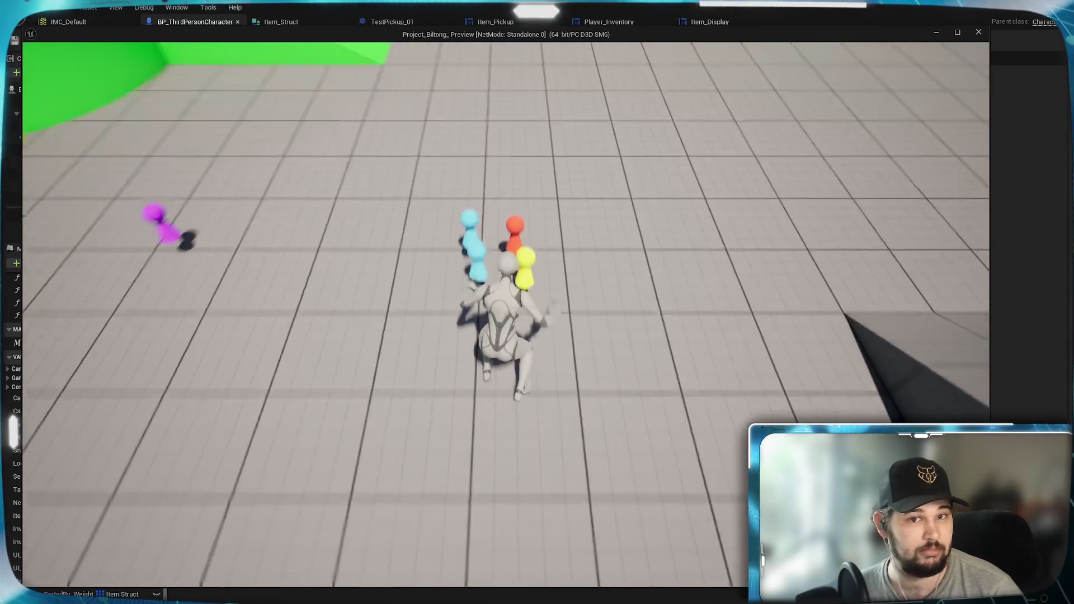
key("e")
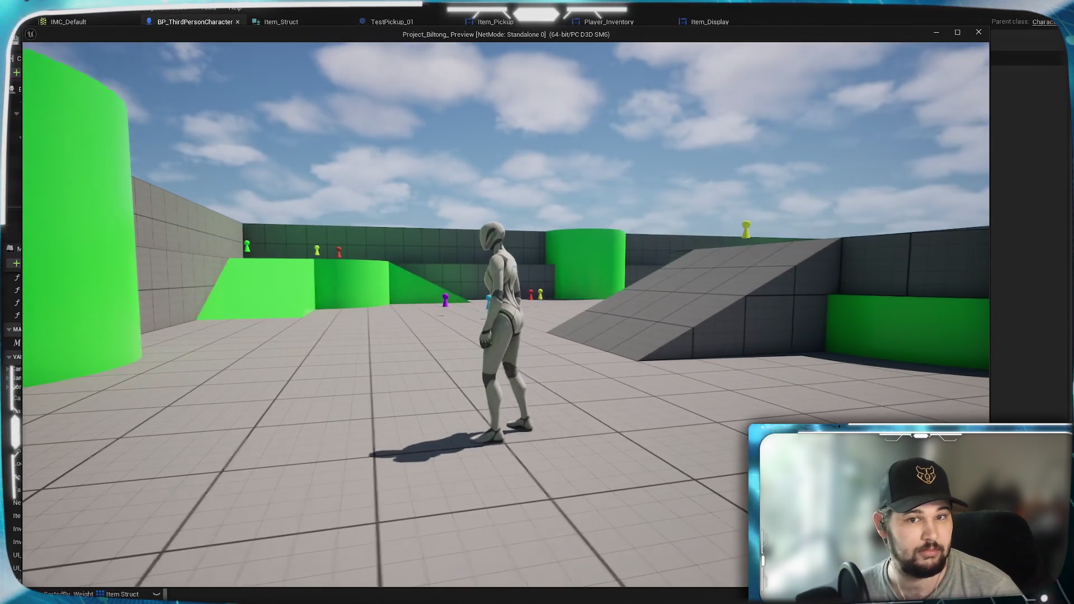
key("Escape")
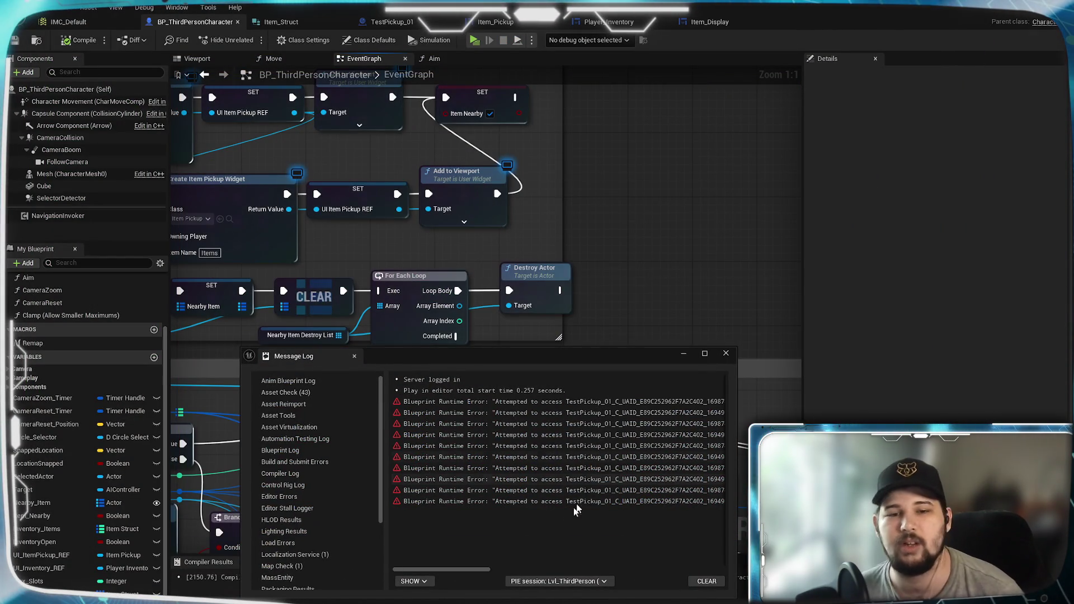
- Inspect the first Destroy Actor runtime error in the Message Log, then clear all entries
mouse_move(479, 569)
left_mouse_down()
mouse_move(522, 569)
mouse_move(438, 573)
mouse_move(593, 567)
mouse_move(478, 561)
left_mouse_up()
left_click(566, 407)
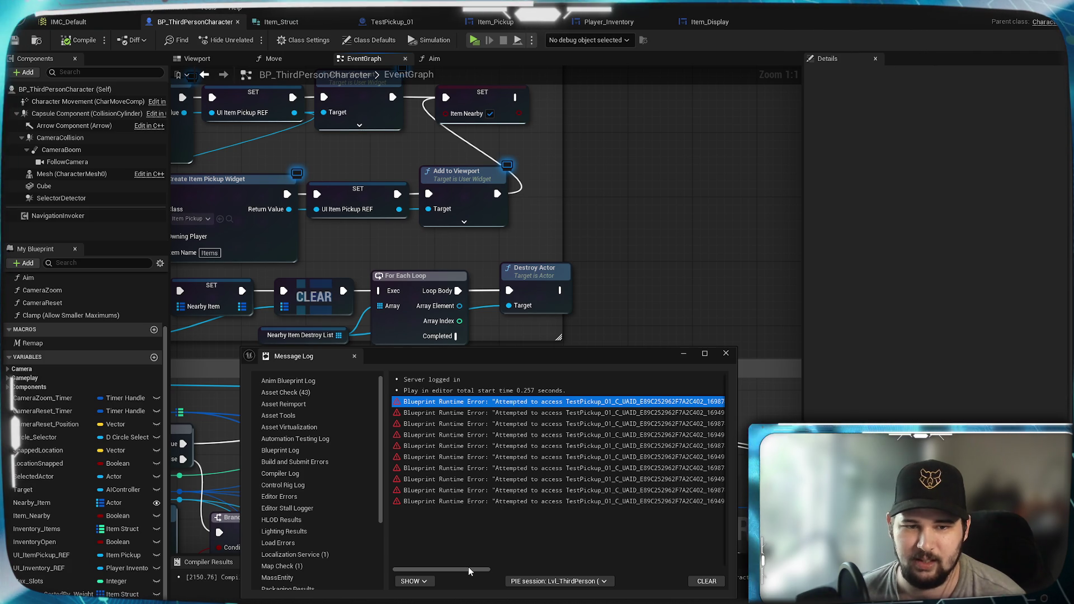
left_click_drag(467, 567, 637, 578)
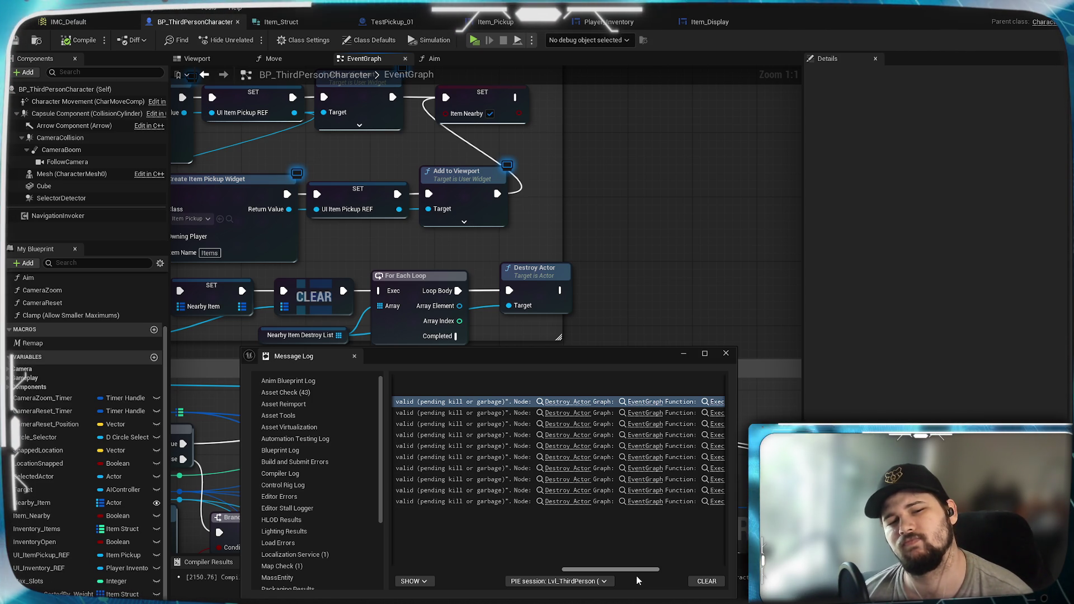
left_click_drag(637, 576, 713, 577)
scroll(725, 581, "left", 10)
scroll(733, 577, "right", 10)
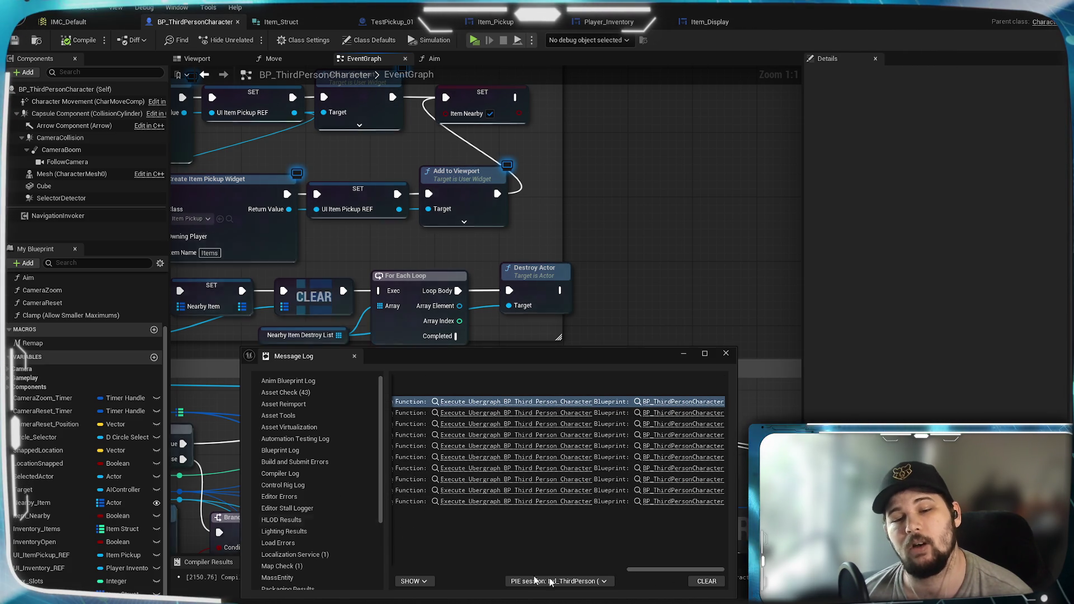
left_click(706, 581)
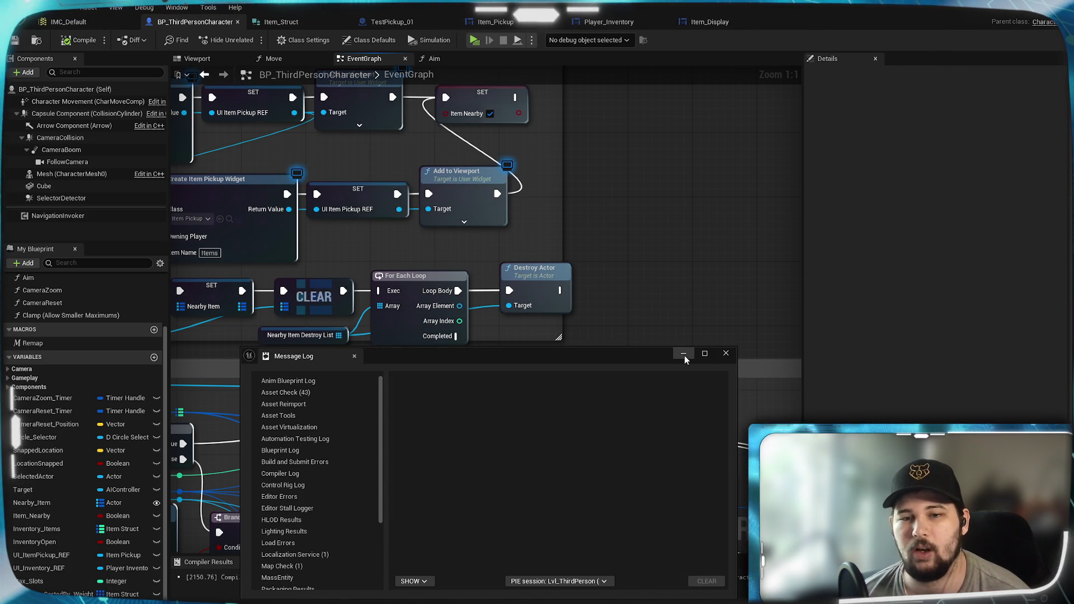
- Add a Clear node on Nearby Item Destroy List after Destroy Actor, compile, and start a play test
left_click(684, 354)
left_click_drag(339, 335, 602, 302)
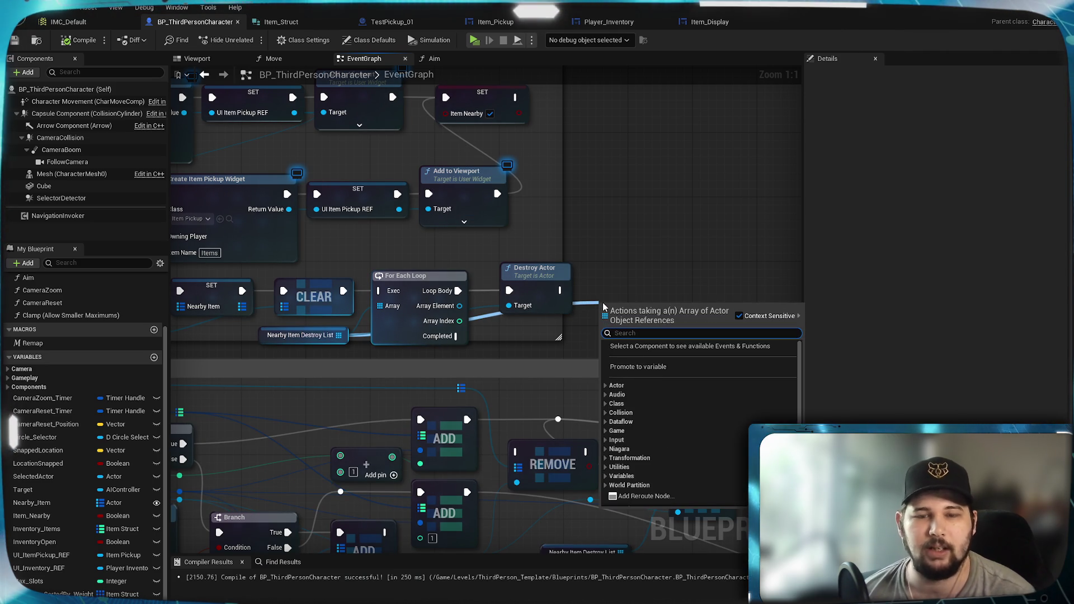
type("clear")
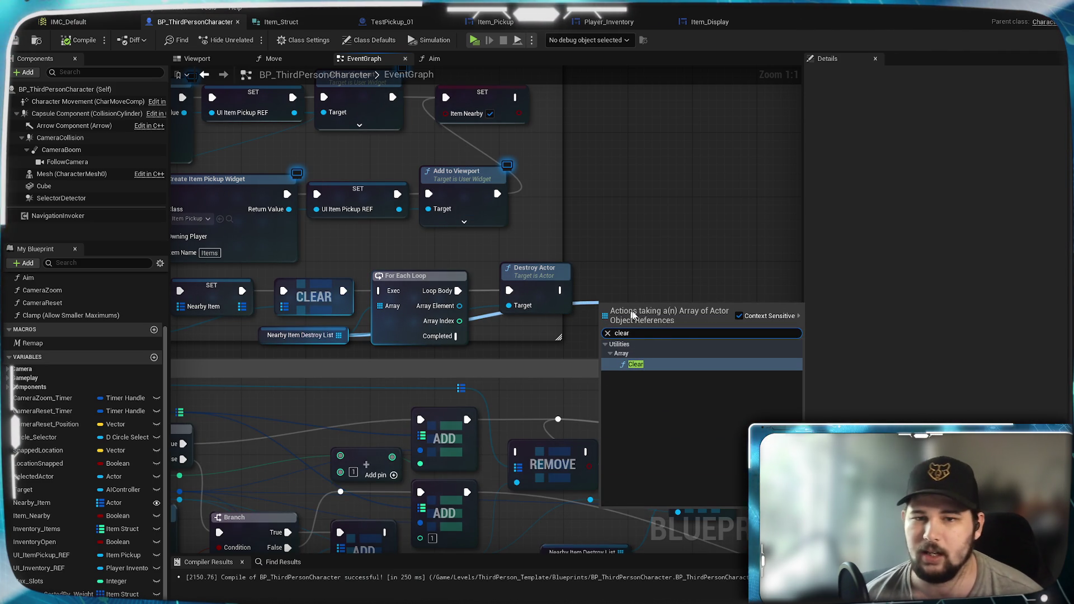
left_click(659, 364)
mouse_move(559, 290)
left_mouse_down()
mouse_move(607, 281)
mouse_move(597, 290)
left_mouse_up()
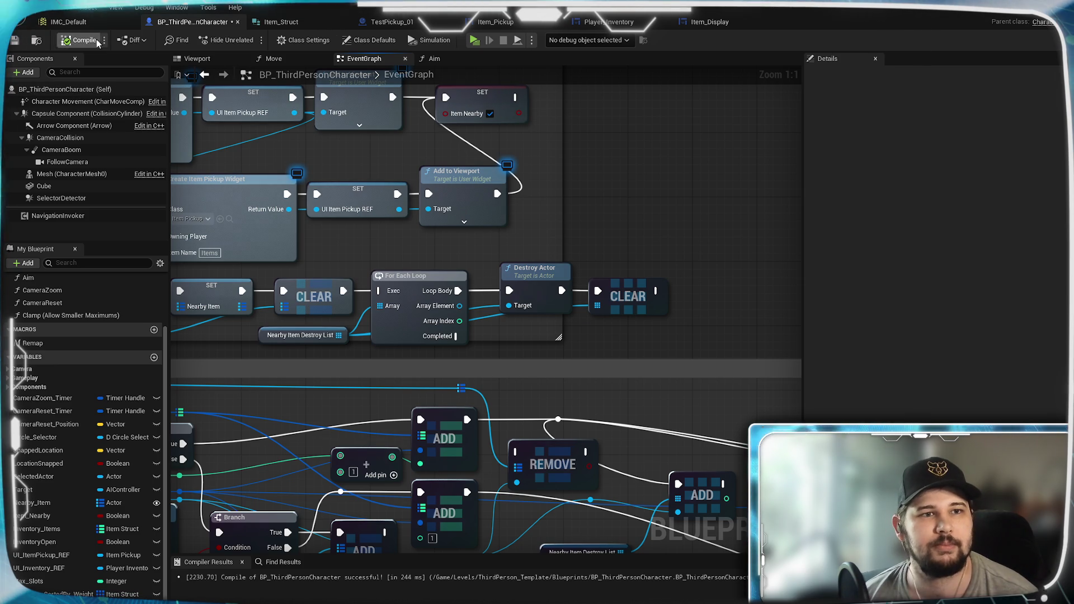
left_click(16, 41)
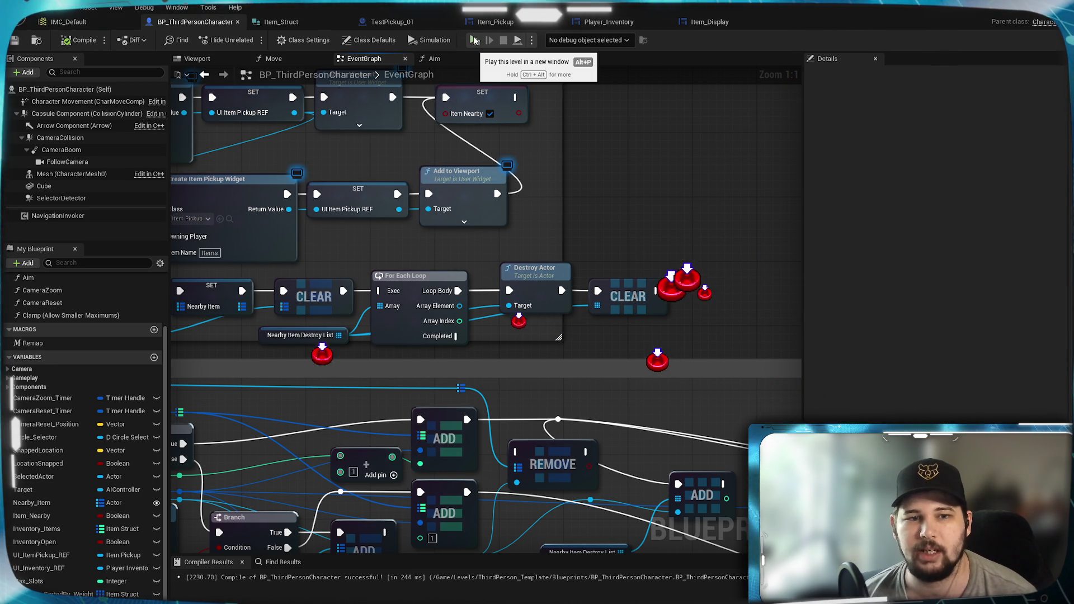
left_click(475, 42)
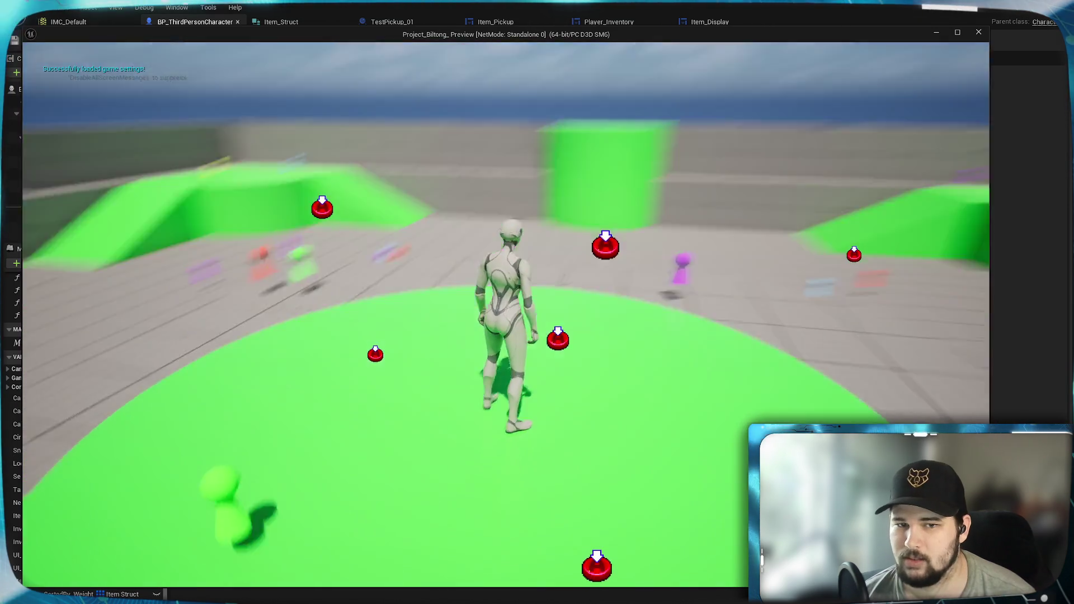
- Walk over nearby pickups, confirm six Test_Item entries in the inventory, then stop the session
key("w")
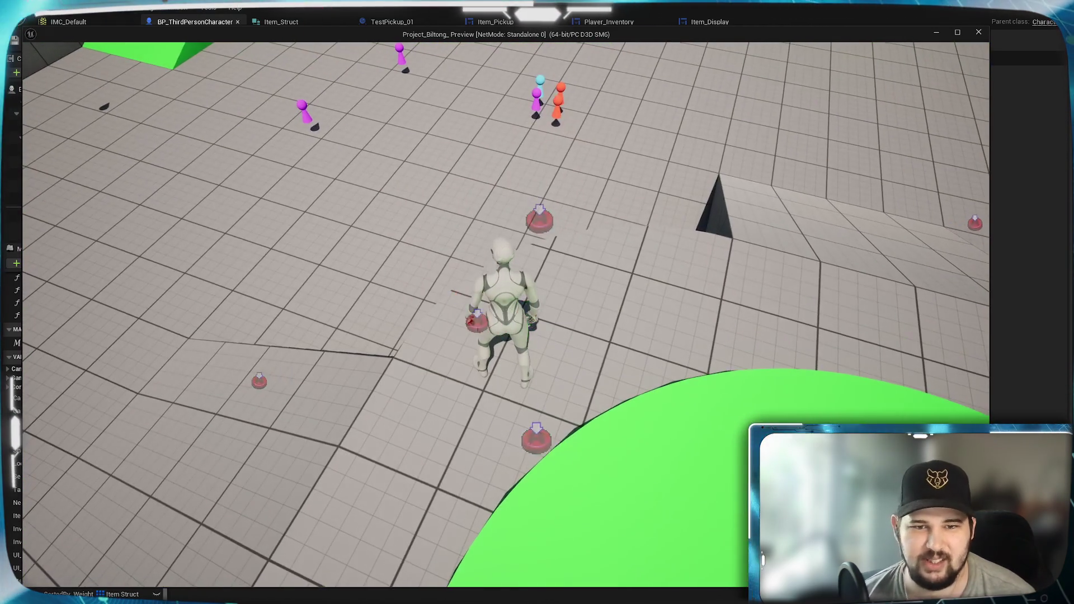
key("w")
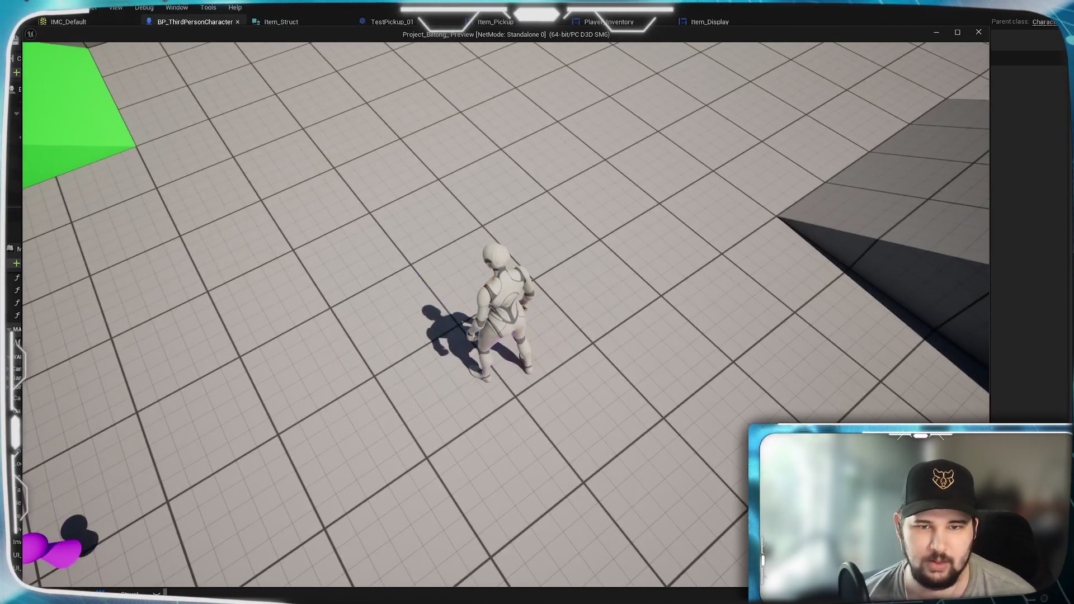
key("i")
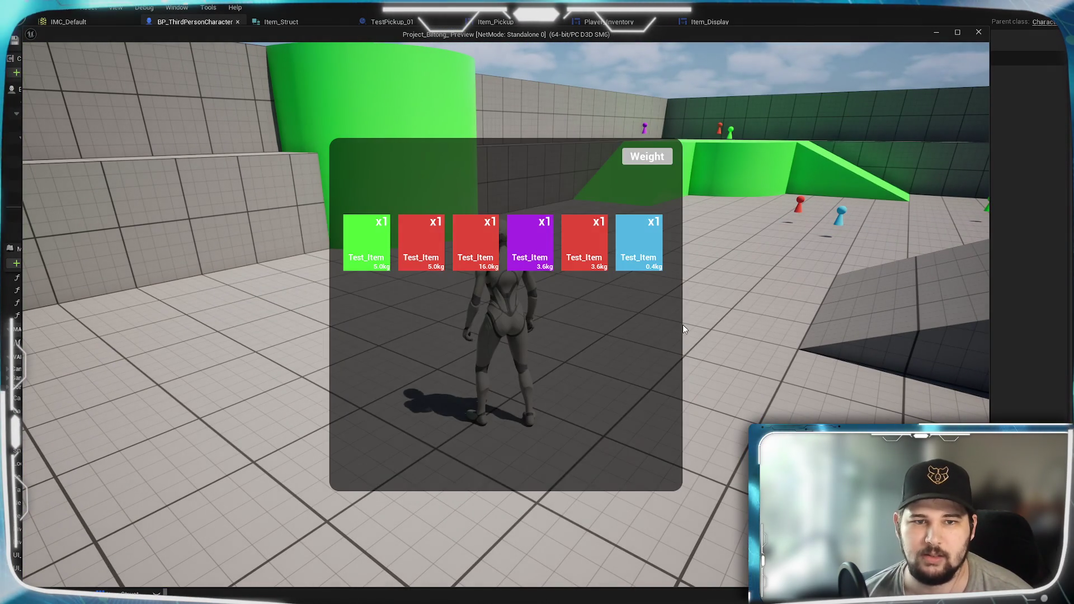
key("i")
key("Escape")
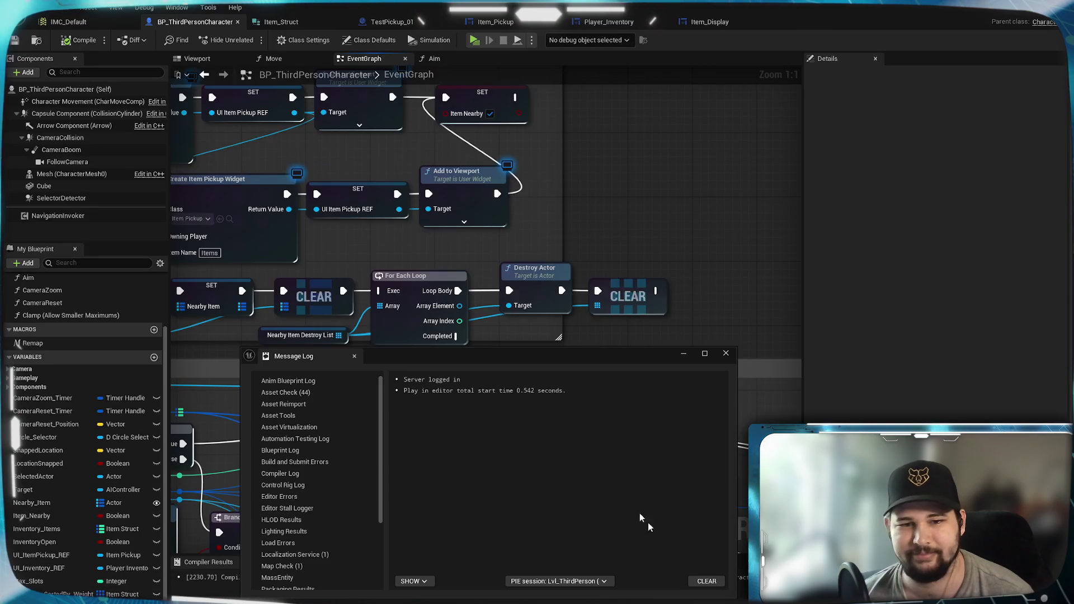
- Close the Message Log and pan across the EndPickup, FIND and Interact nodes of the event graph
left_click(687, 358)
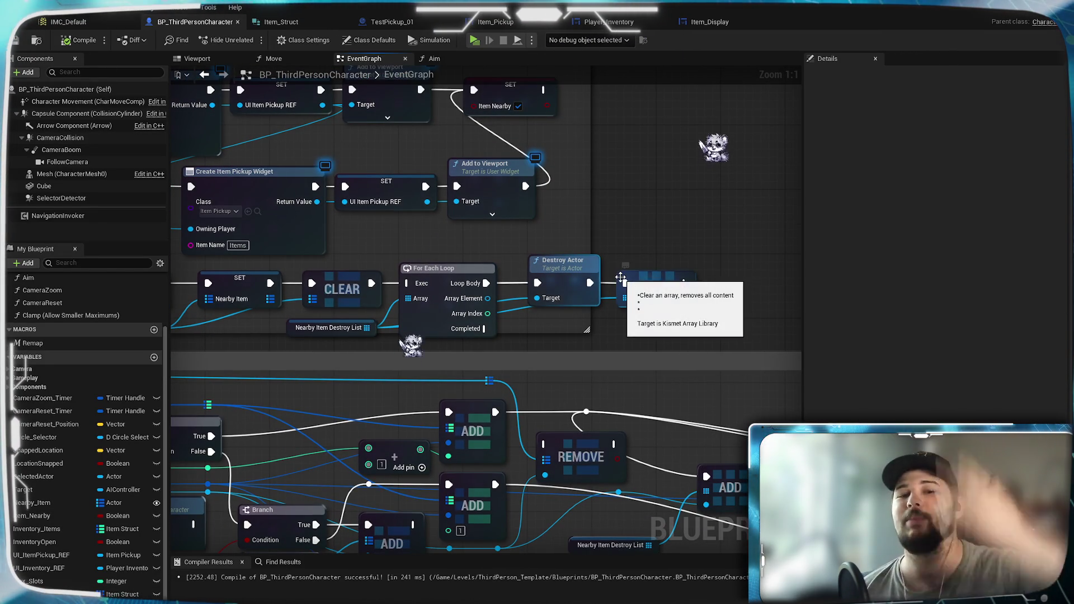
mouse_move(569, 319)
left_mouse_down()
mouse_move(740, 271)
mouse_move(966, 264)
left_mouse_up()
scroll(599, 284, "down", 4)
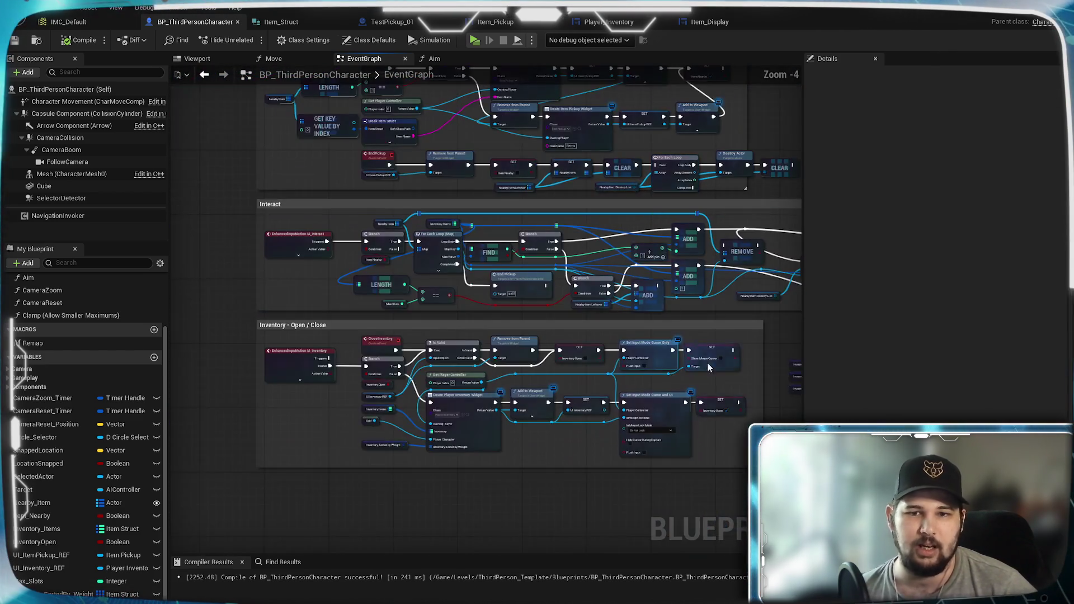
mouse_move(707, 367)
left_mouse_down()
mouse_move(426, 359)
mouse_move(490, 298)
left_mouse_up()
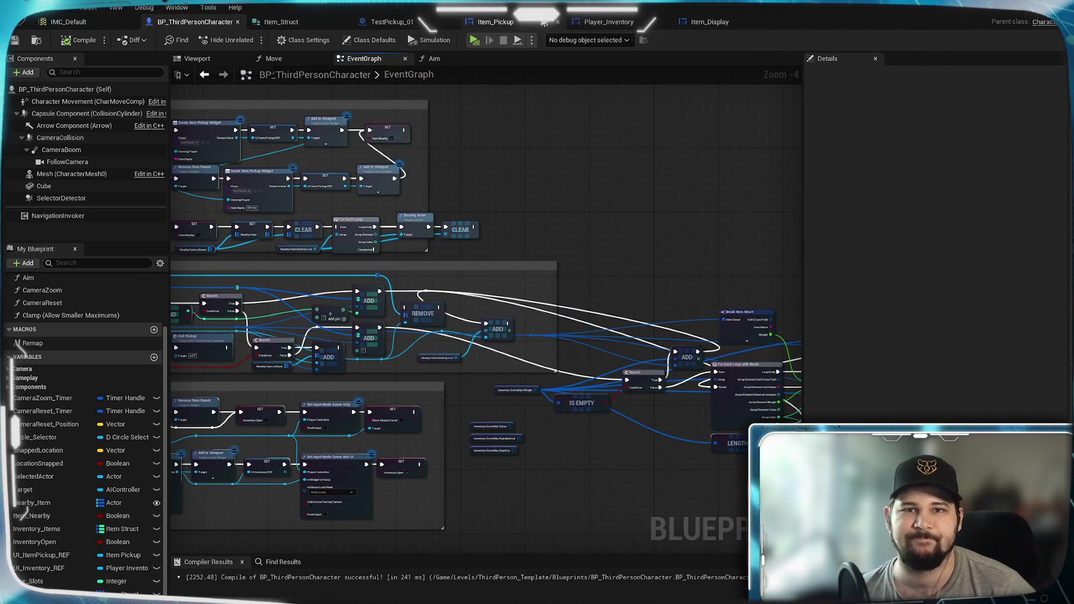
left_click(502, 24)
left_click(414, 25)
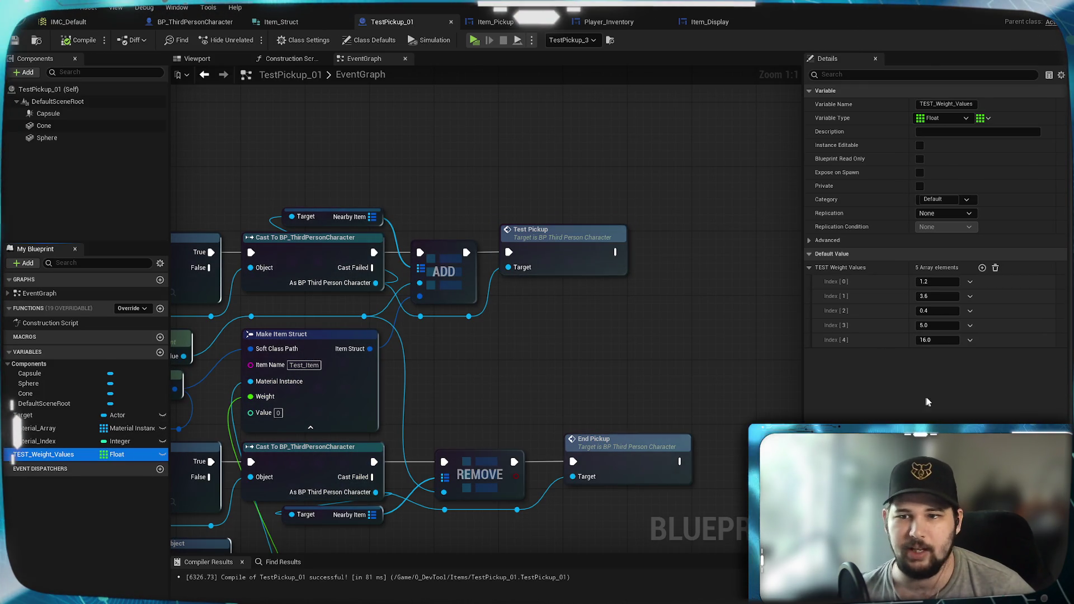
- Add five elements to TEST Weight Values, bringing it to 10 entries
left_click(982, 268)
left_click(982, 268)
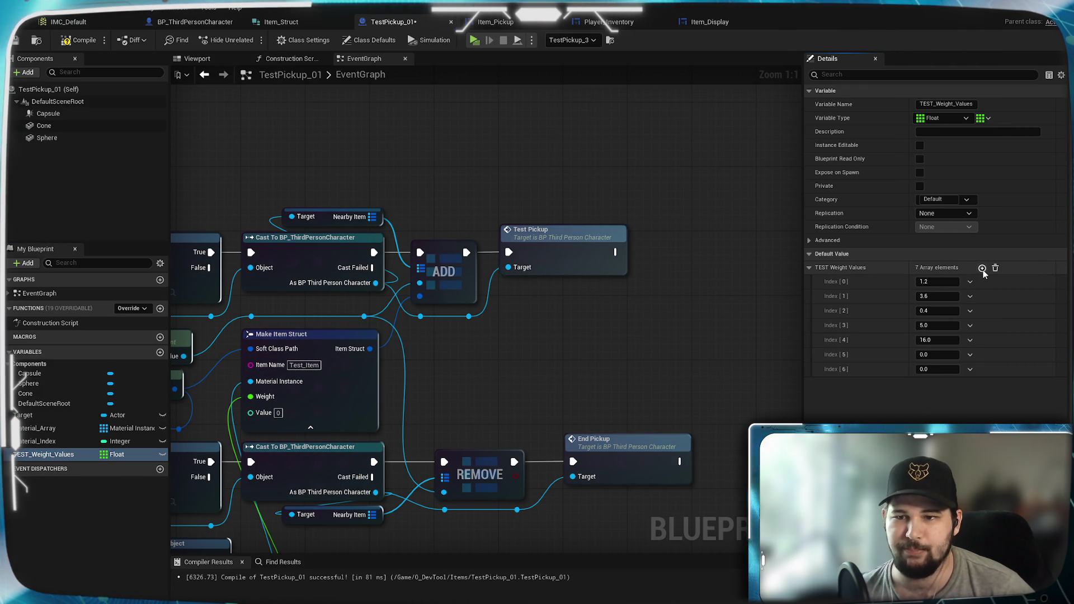
left_click(981, 268)
left_click(981, 268)
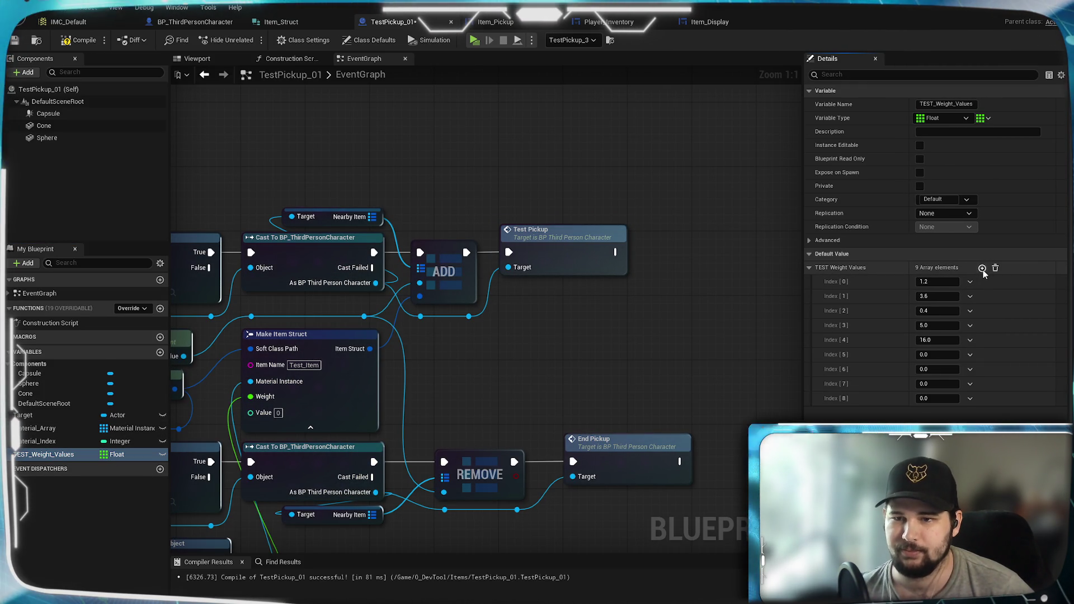
left_click(981, 268)
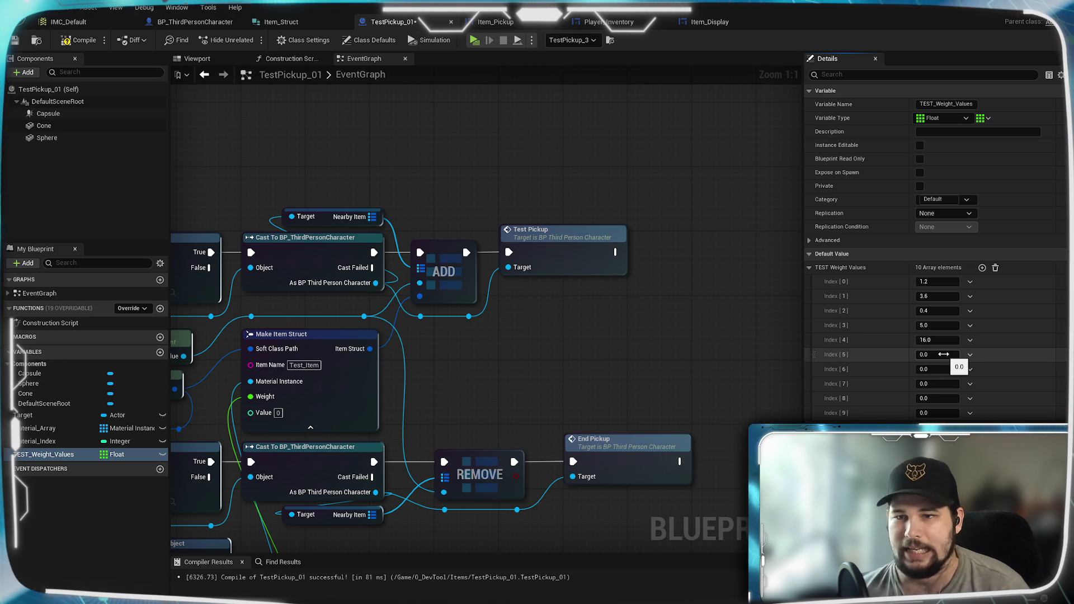
- Fill the new weights from Index[5] on, including 85.0 at Index[7] and 3.2 at Index[8]
left_click(943, 355)
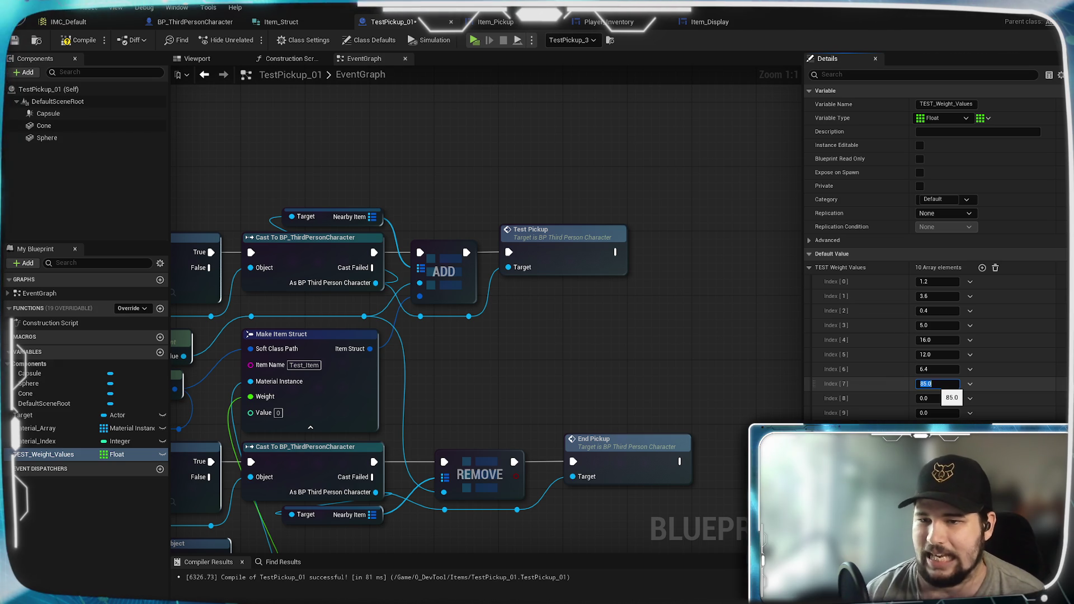
key("Return")
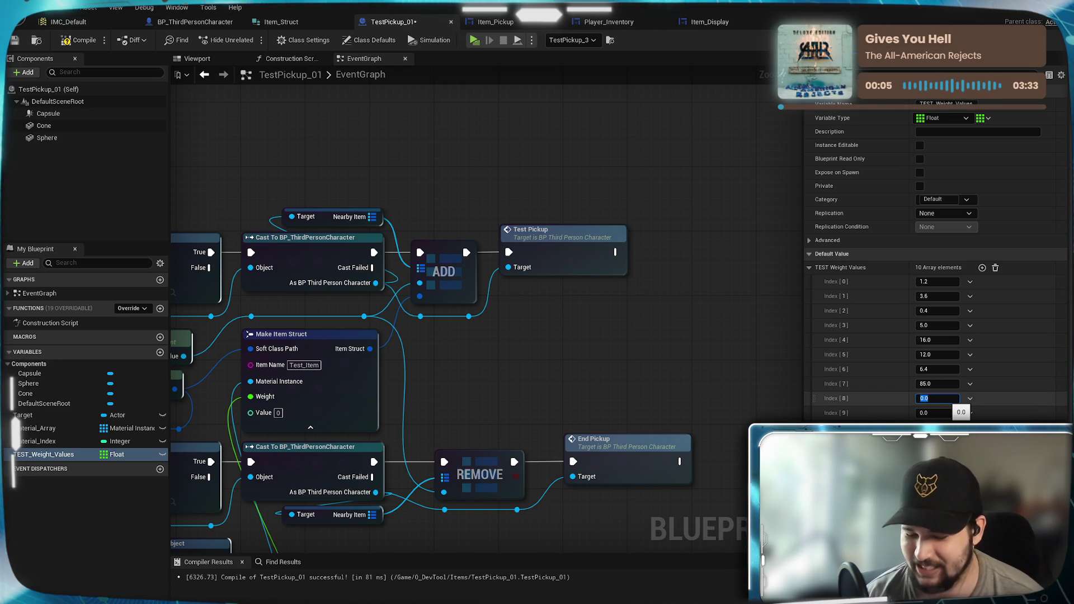
type("3.2")
key("Return")
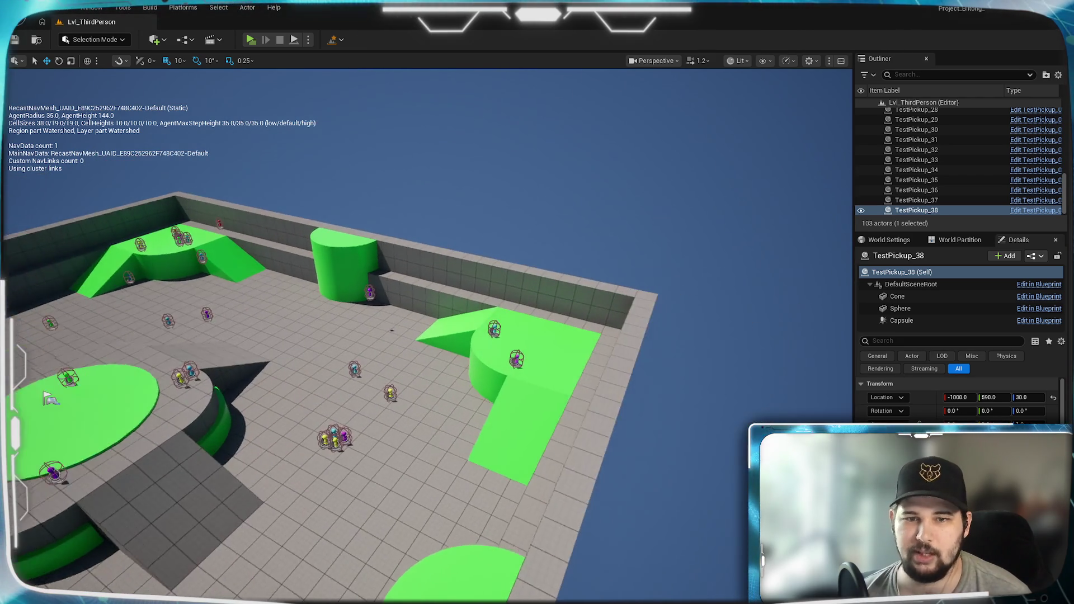
- Duplicate the pickup on the green ramp and frame the view on it
left_click(568, 391)
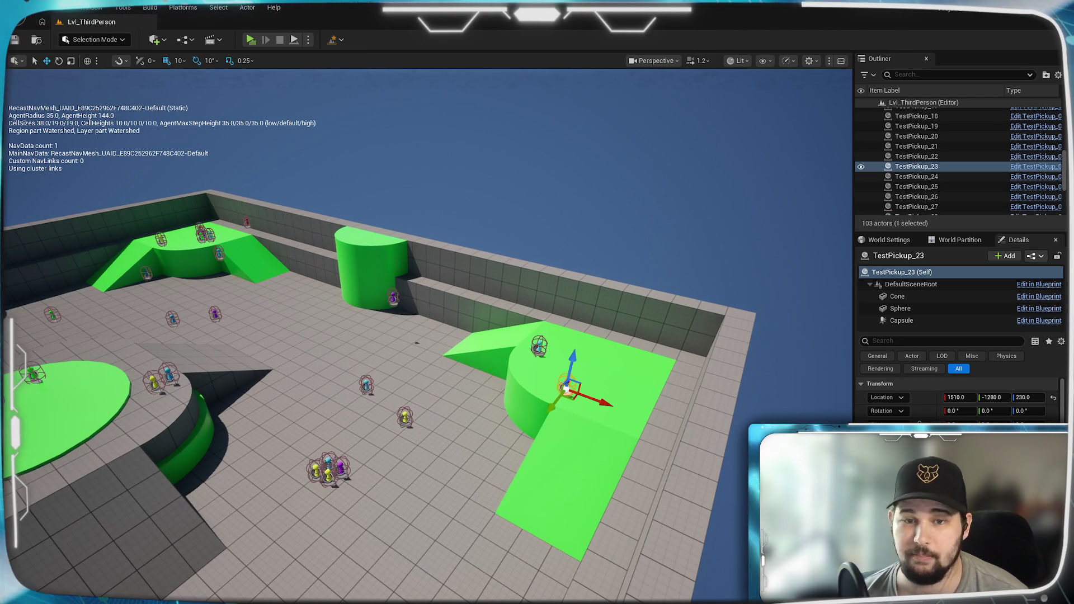
key("ctrl+d")
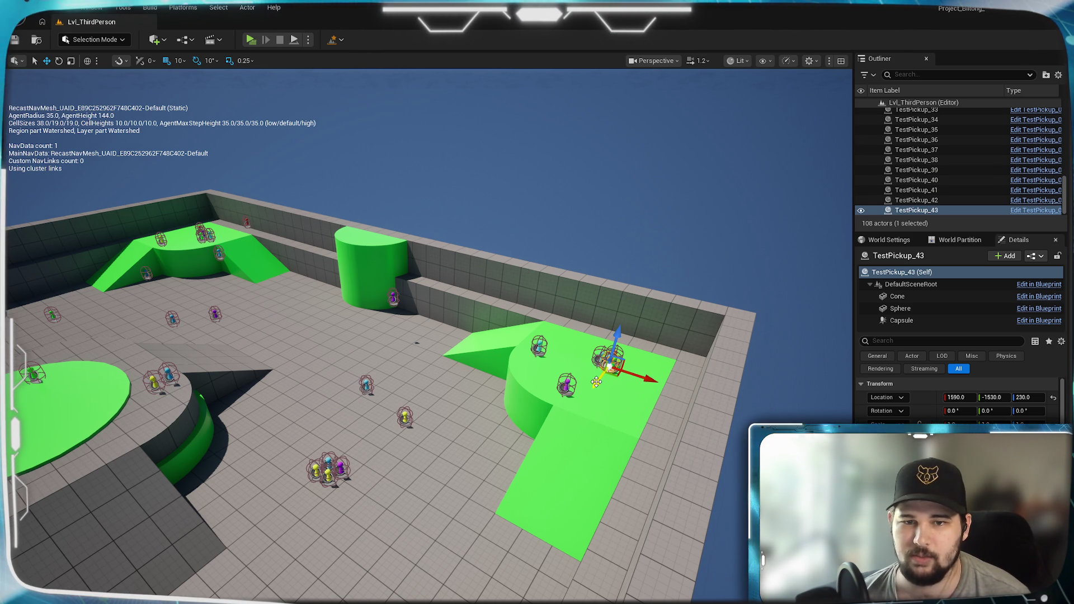
mouse_move(608, 389)
left_mouse_down()
mouse_move(576, 385)
mouse_move(584, 380)
left_mouse_up()
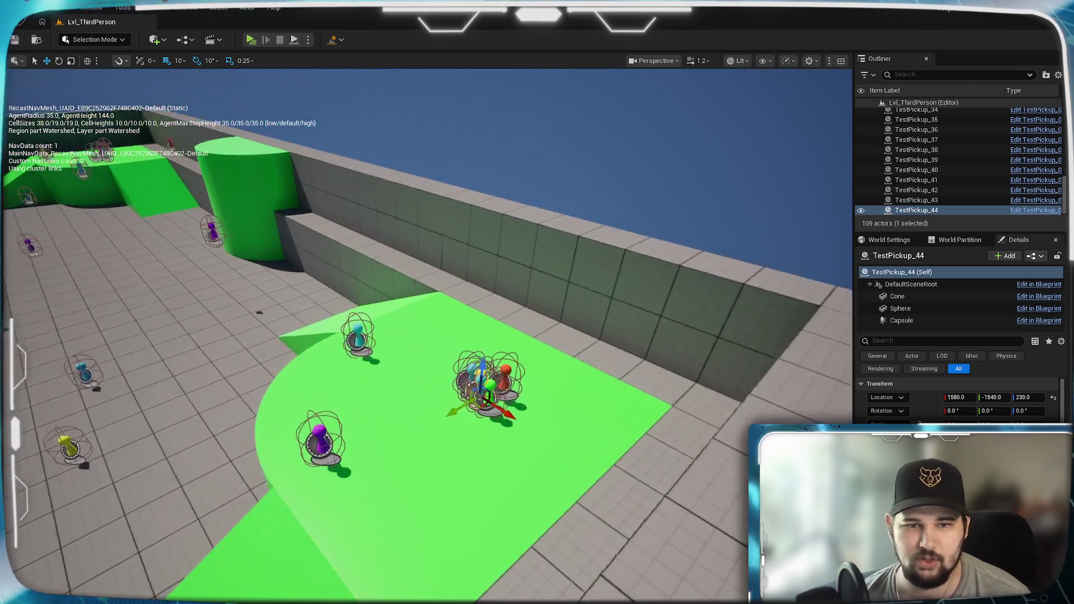
key("f")
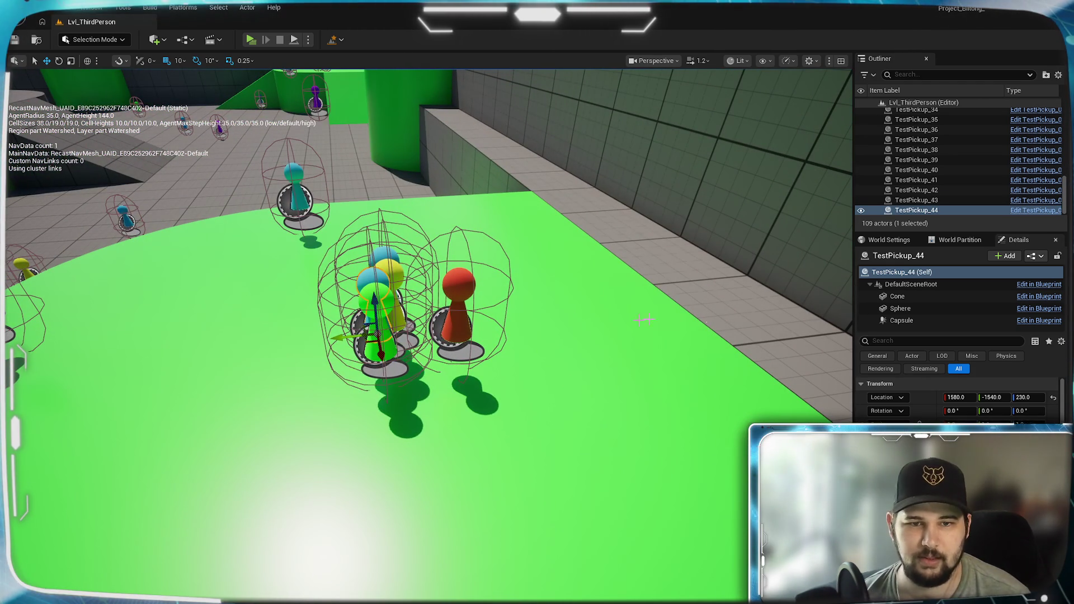
- Make several more copies of the pickup beside the red pawn and move them into the tight cluster
left_click(458, 294)
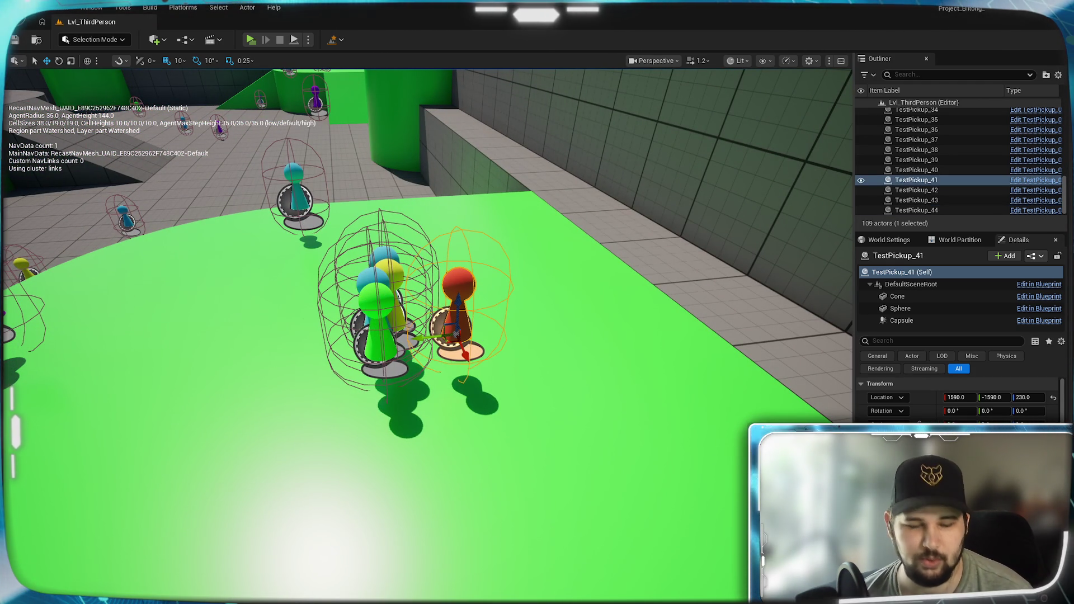
key("ctrl+d")
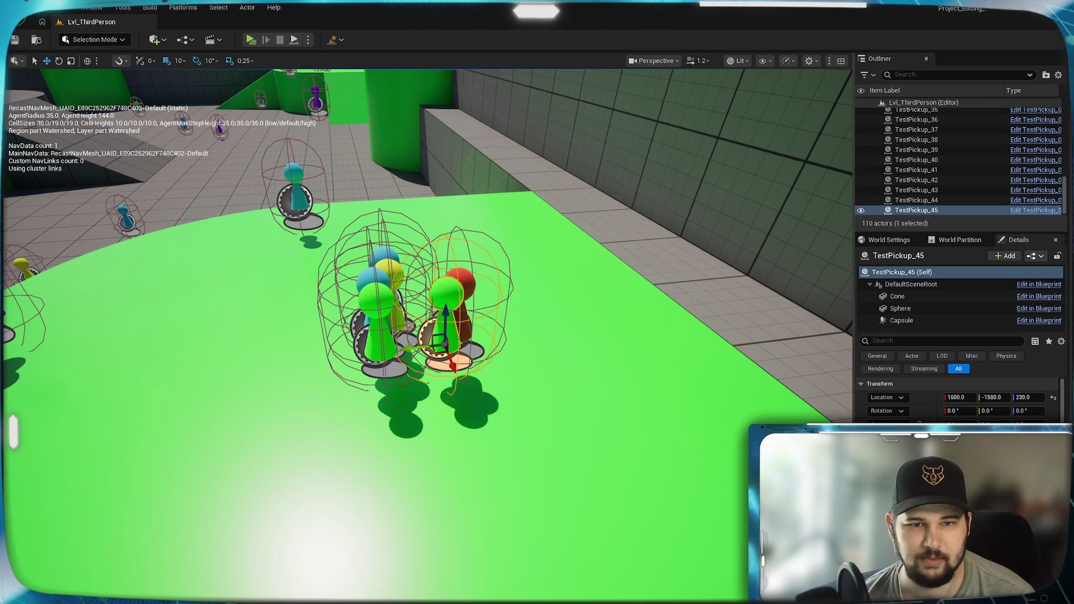
key("ctrl+d")
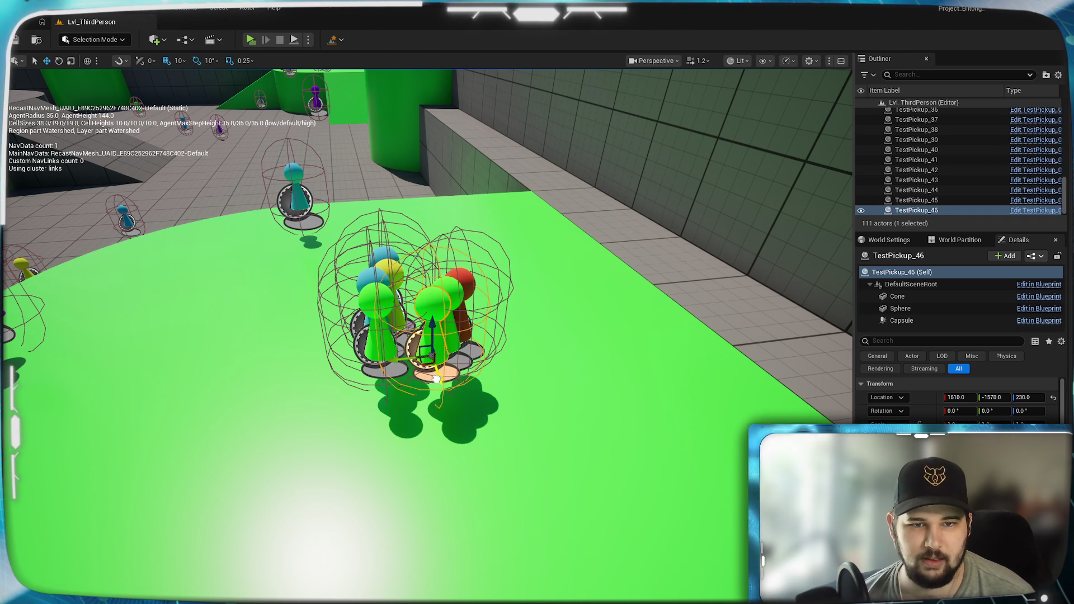
key("ctrl+d")
key("ctrl+d")
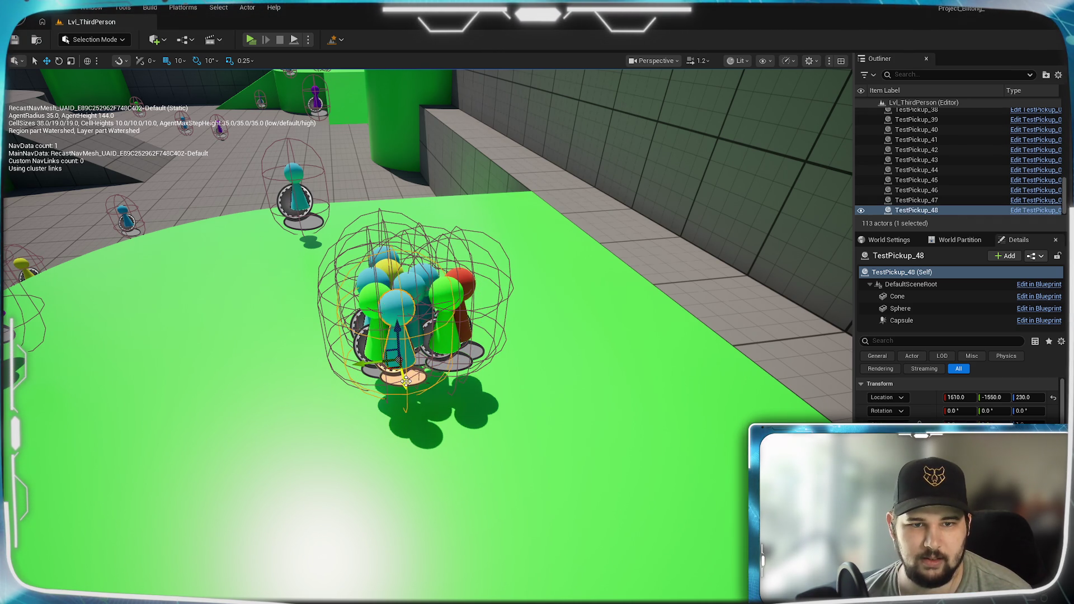
key("ctrl+d")
mouse_move(390, 394)
left_mouse_down()
mouse_move(375, 362)
mouse_move(433, 356)
left_mouse_up()
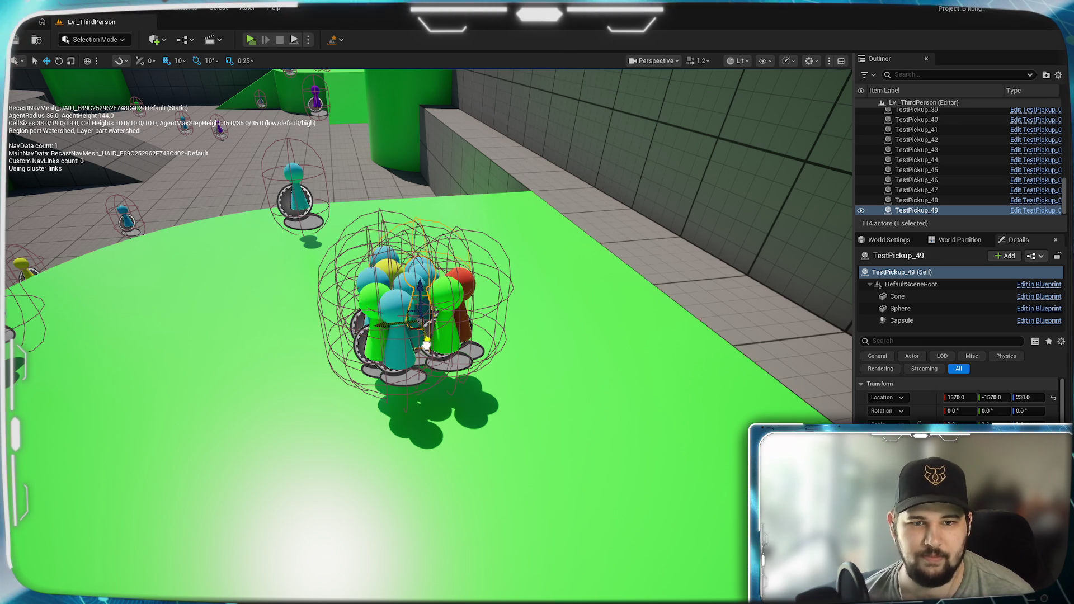
key("ctrl+d")
left_click_drag(371, 327, 418, 321)
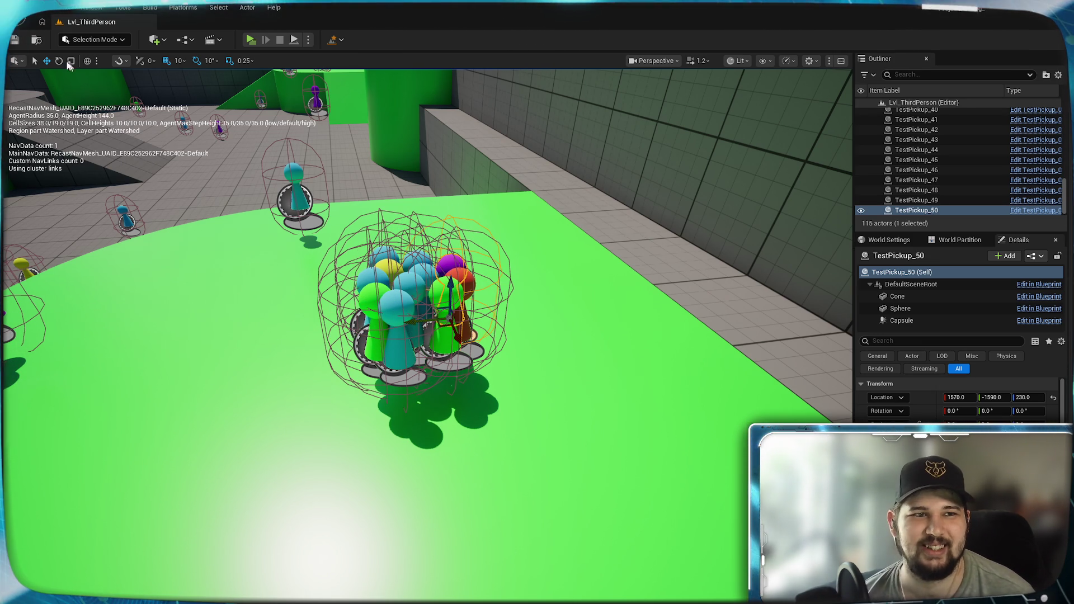
key("p")
scroll(373, 338, "down", 10)
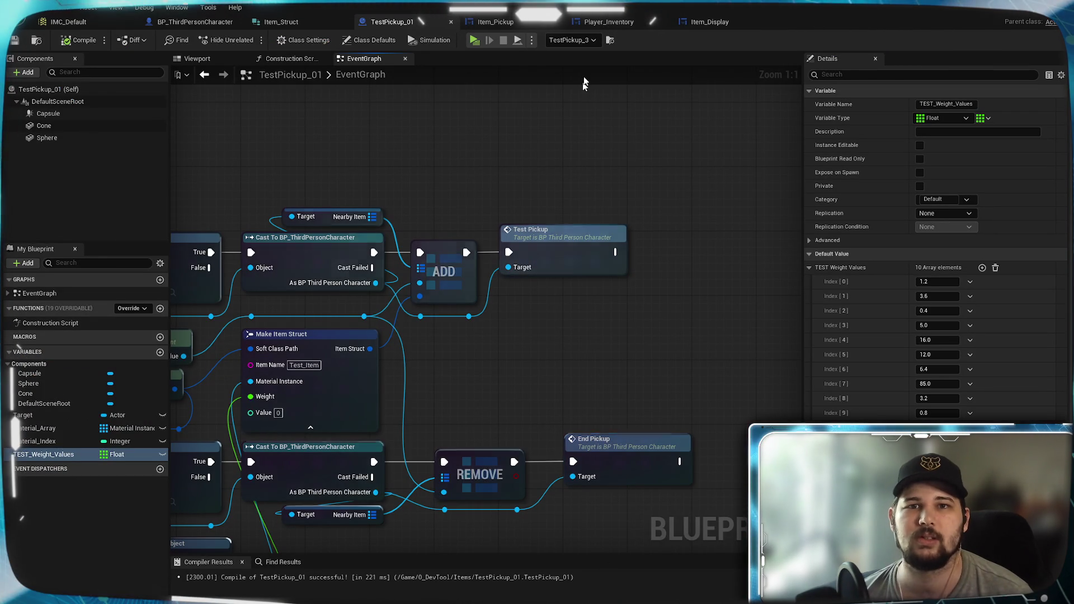
- In Player_Inventory's Grid_Values macro, add a Subtract node computing Max Columns minus 1
left_click(643, 23)
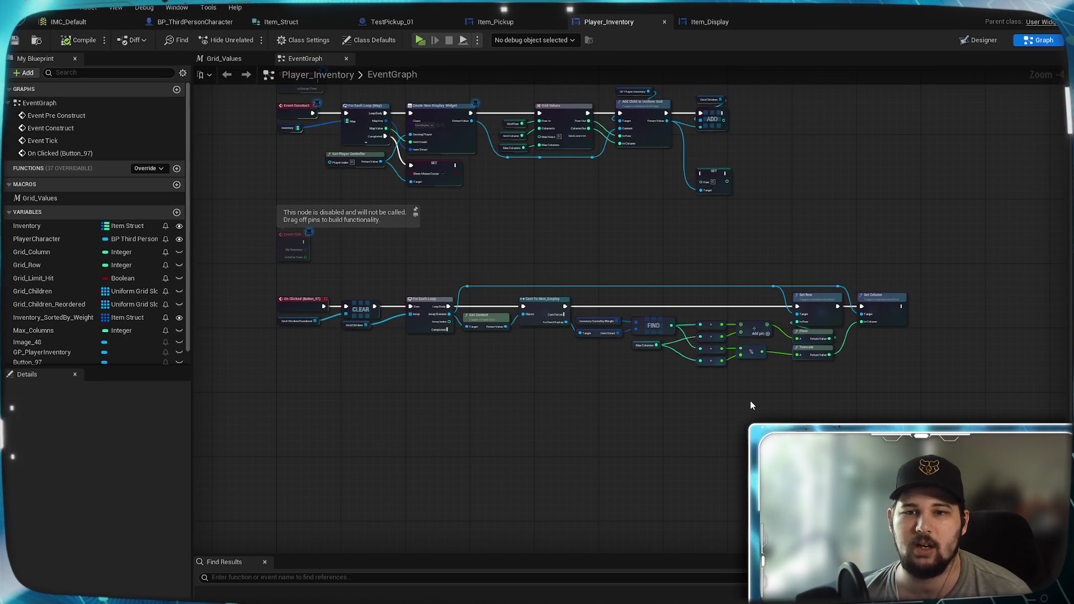
scroll(615, 398, "up", 5)
left_click_drag(688, 373, 659, 394)
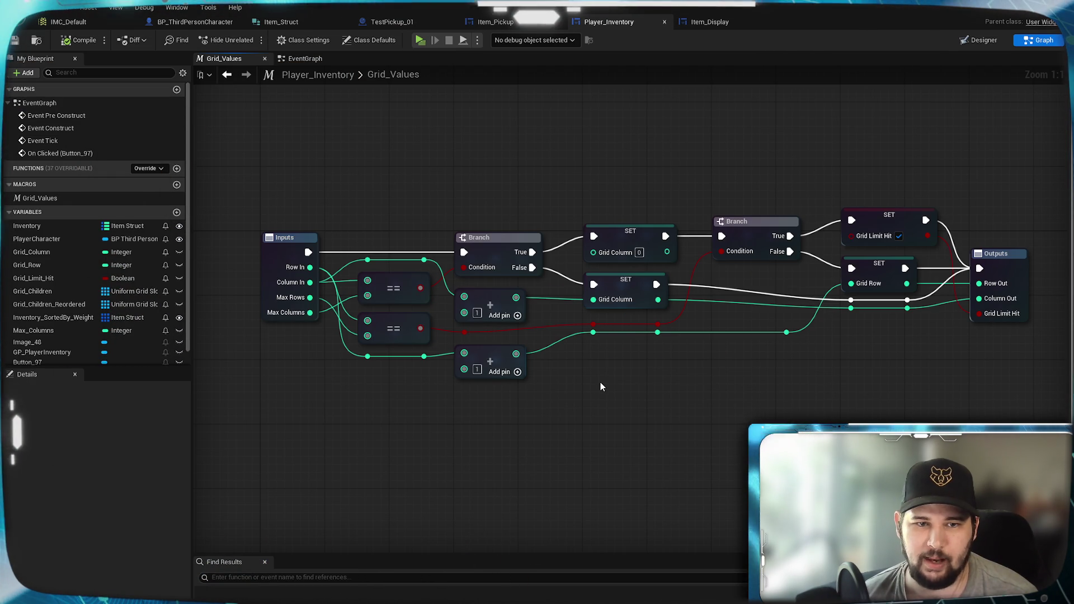
mouse_move(601, 385)
left_mouse_down()
mouse_move(777, 372)
mouse_move(786, 390)
left_mouse_up()
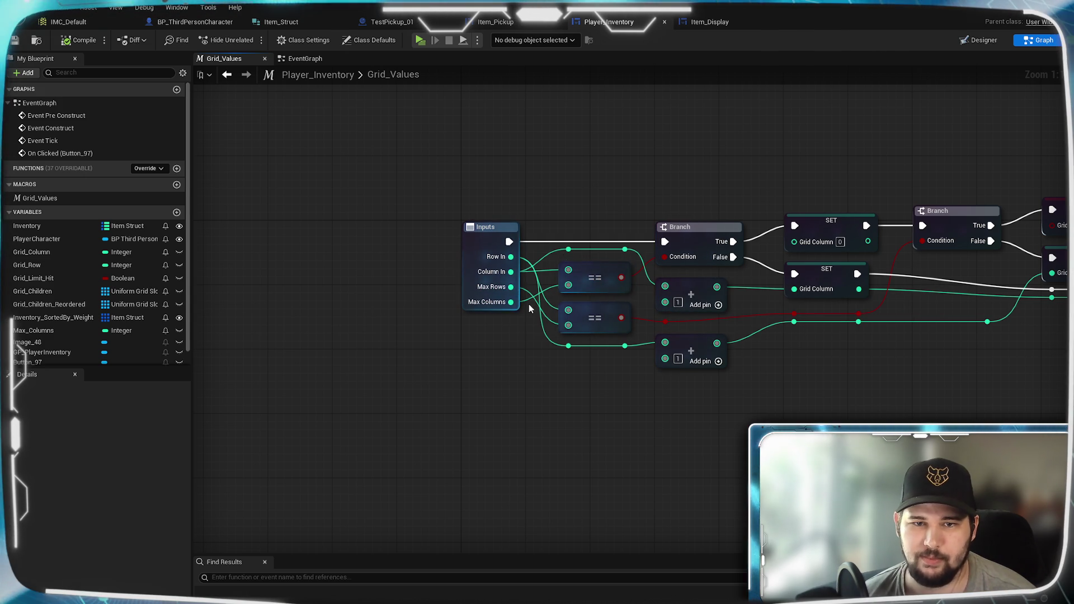
left_click_drag(511, 302, 524, 408)
type("-")
key("Return")
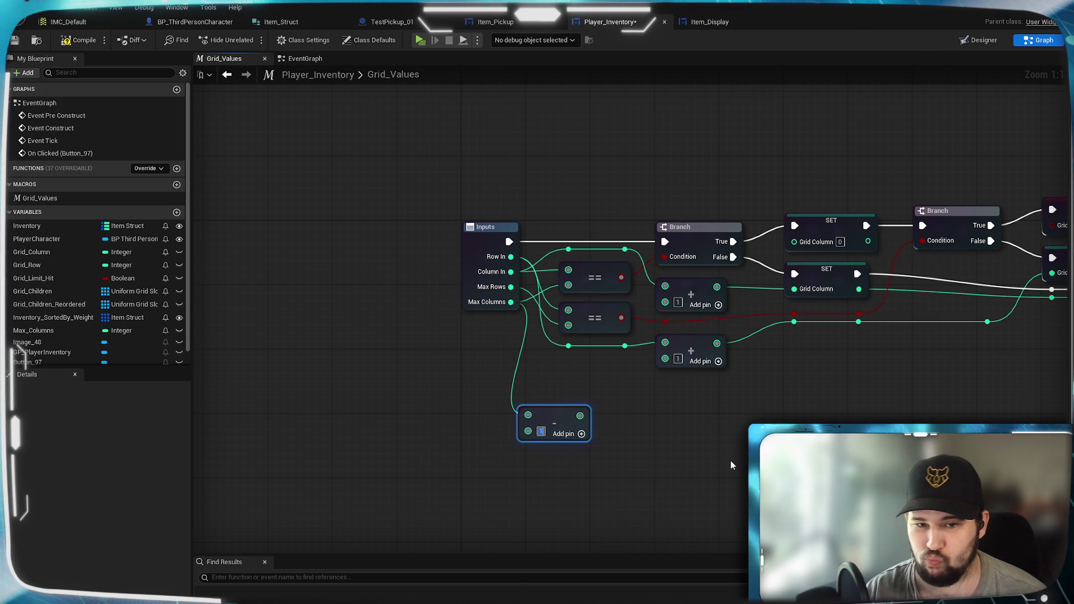
type("1")
mouse_move(579, 416)
left_mouse_down()
mouse_move(568, 286)
mouse_move(517, 362)
mouse_move(497, 342)
left_mouse_up()
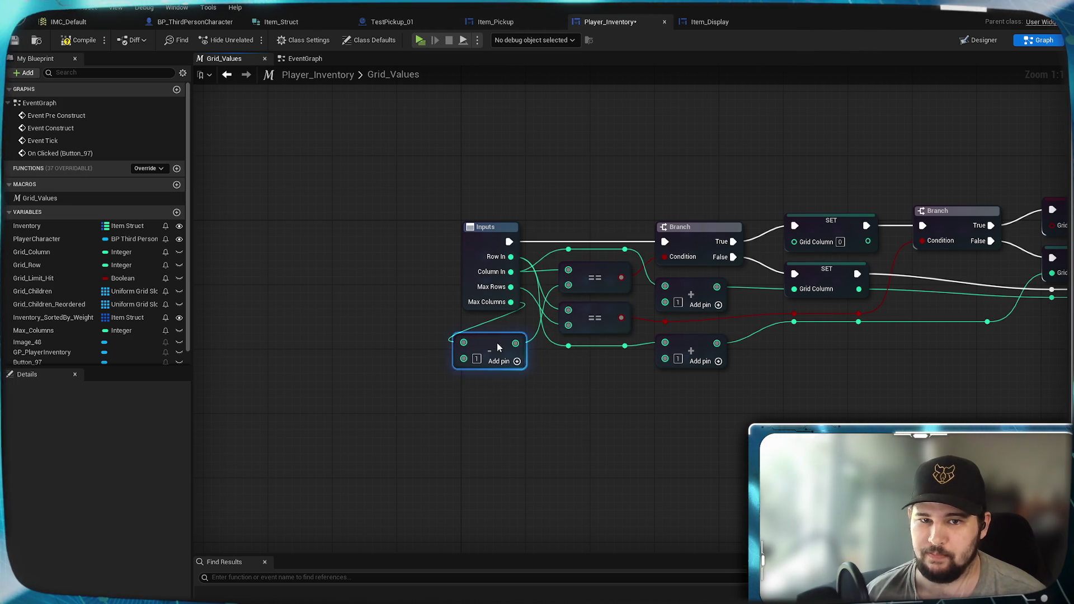
left_click(328, 270)
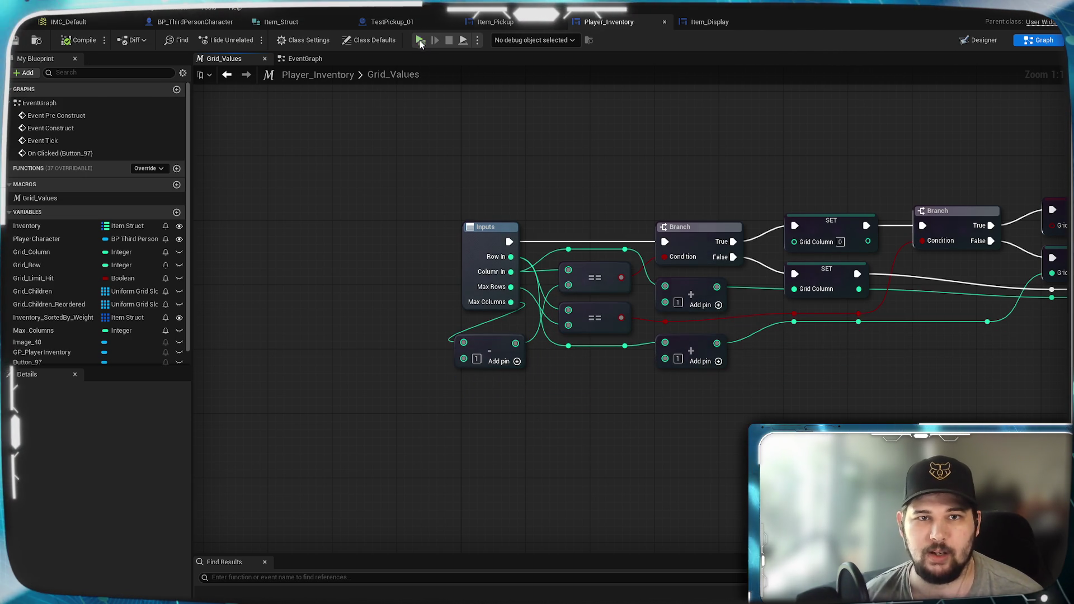
- Start a play test and pick up the nearby cyan, magenta and yellow items with E
left_click(420, 40)
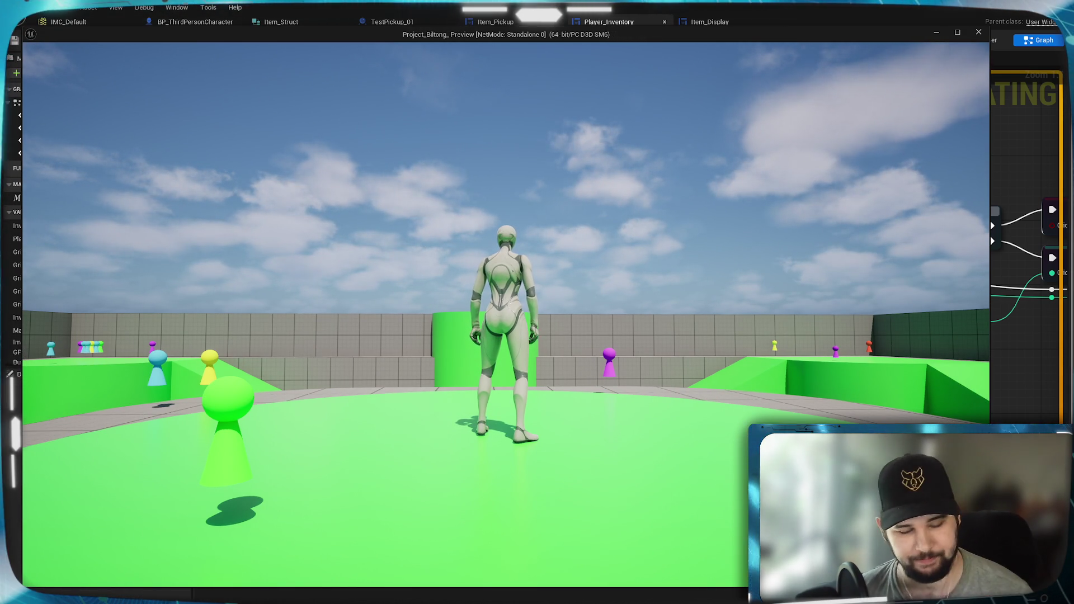
mouse_move(505, 314)
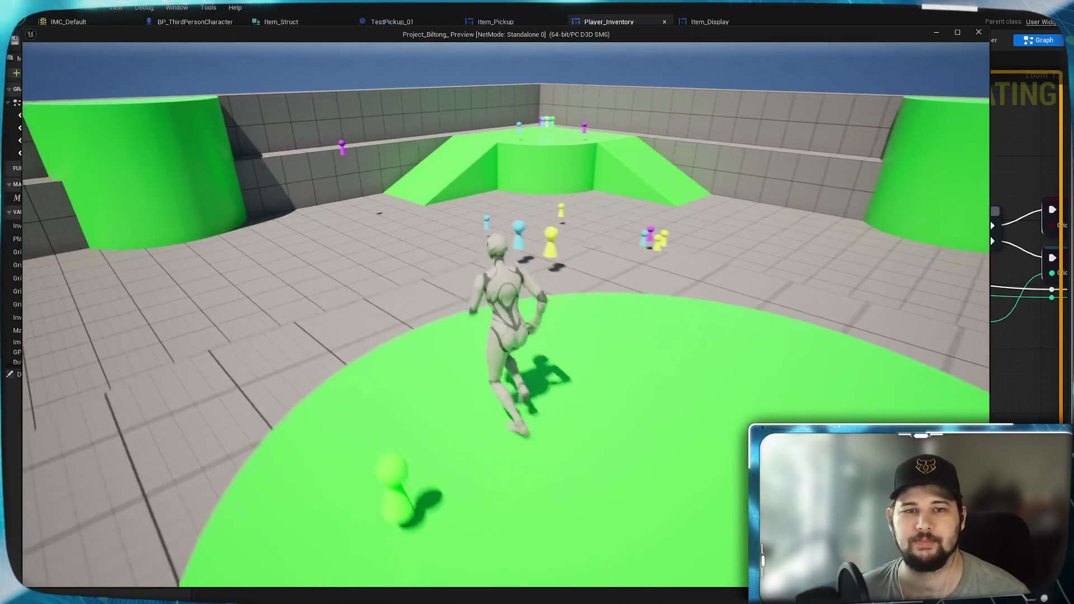
key("Tab")
key("Tab")
key("w")
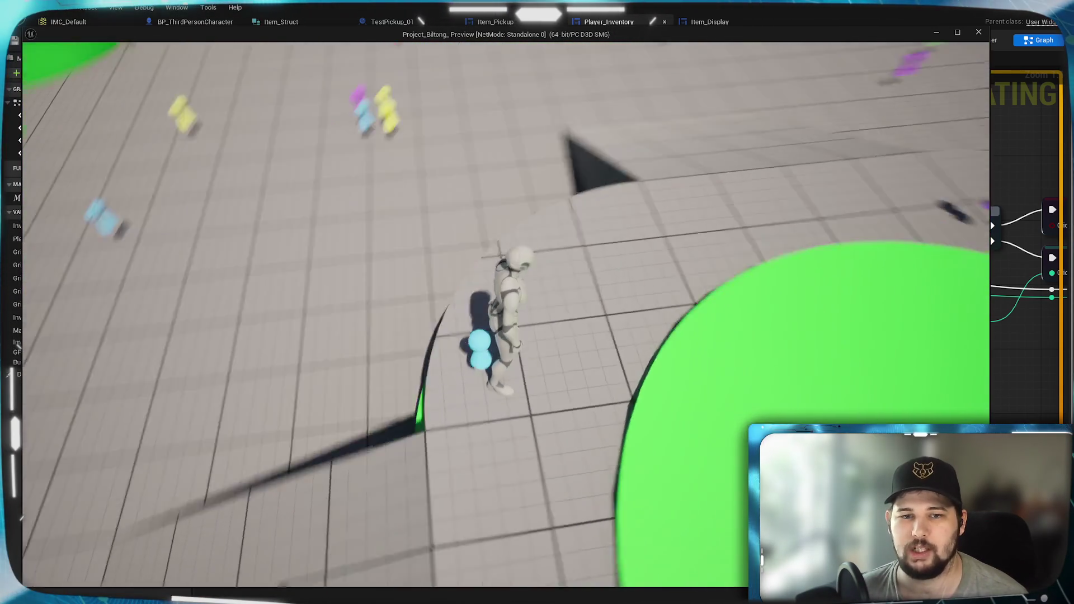
key("i")
key("i")
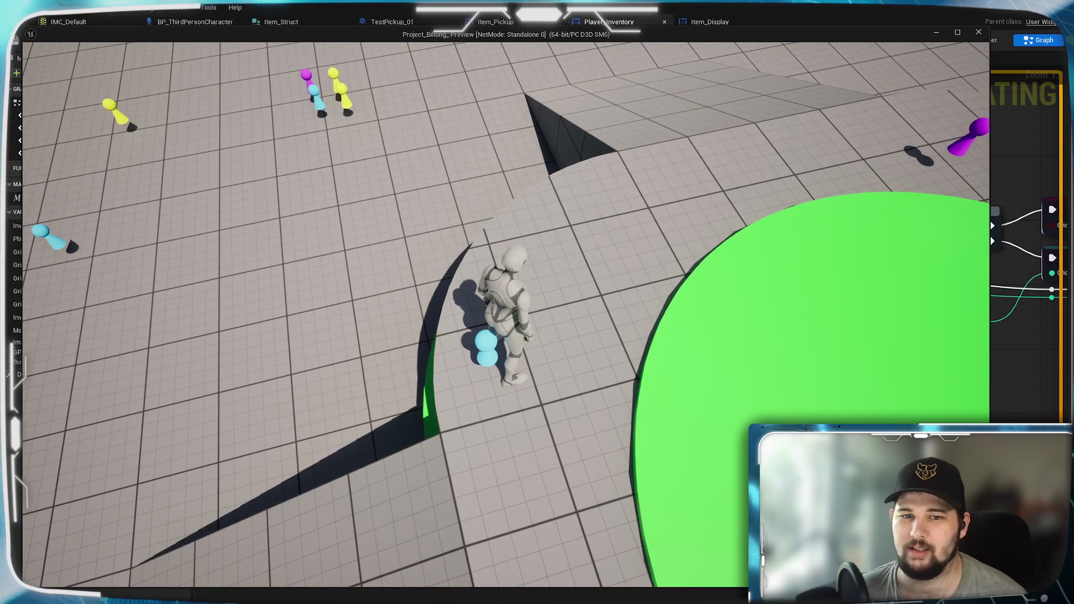
key("s")
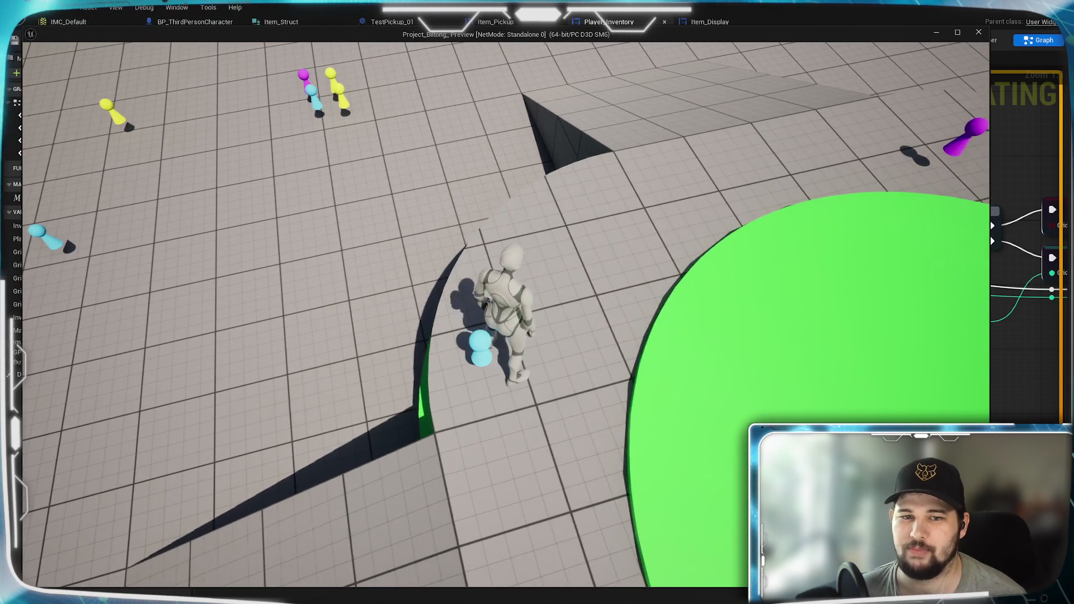
key("w")
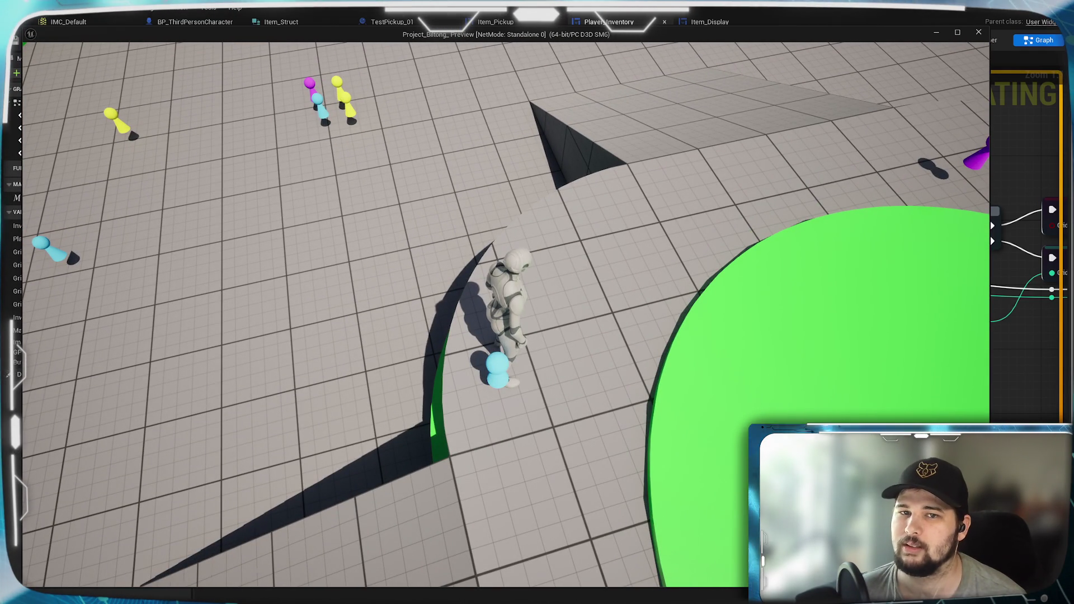
key("e")
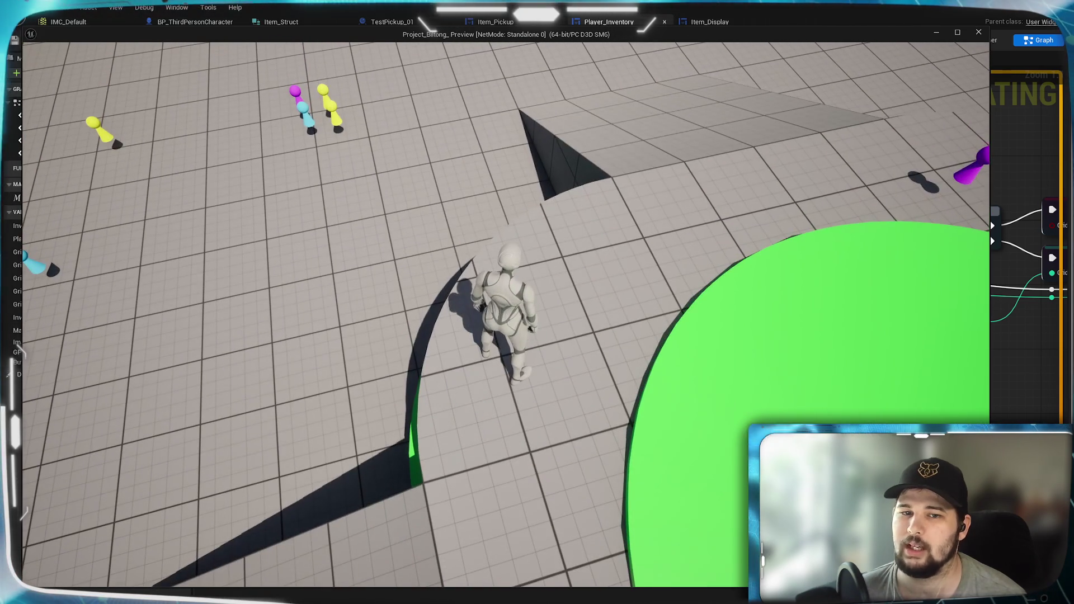
key("space")
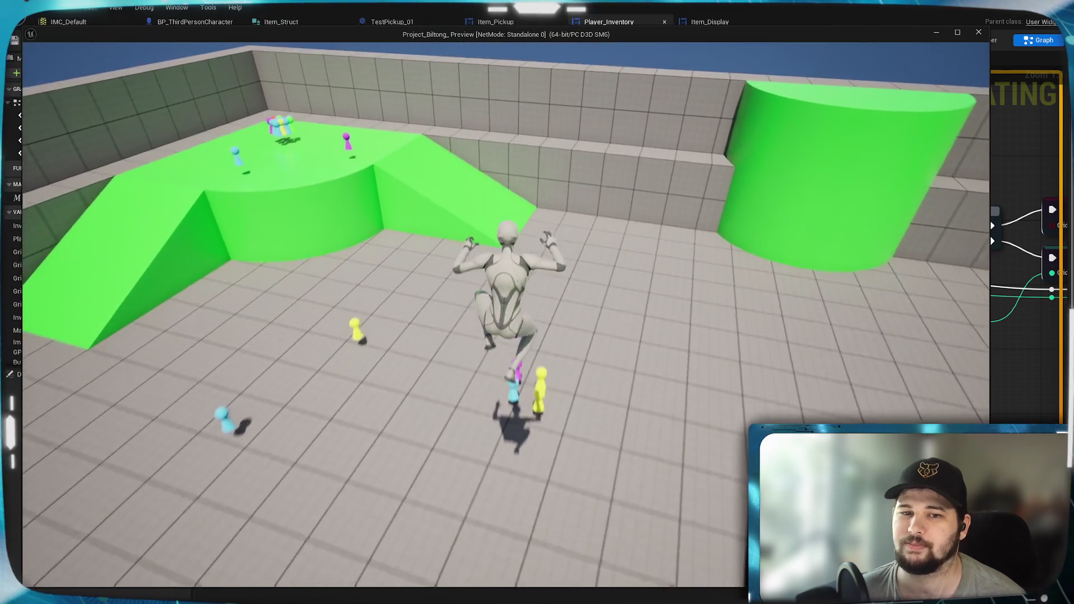
key("e")
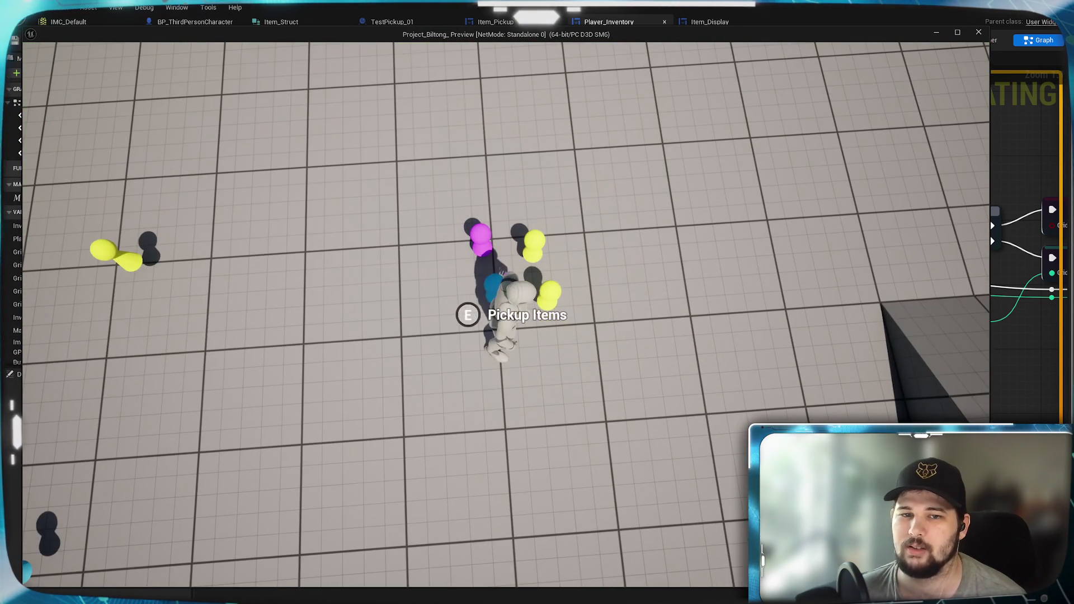
key("e")
- Check the inventory, then run up the green ramp and collect the purple item
key("Tab")
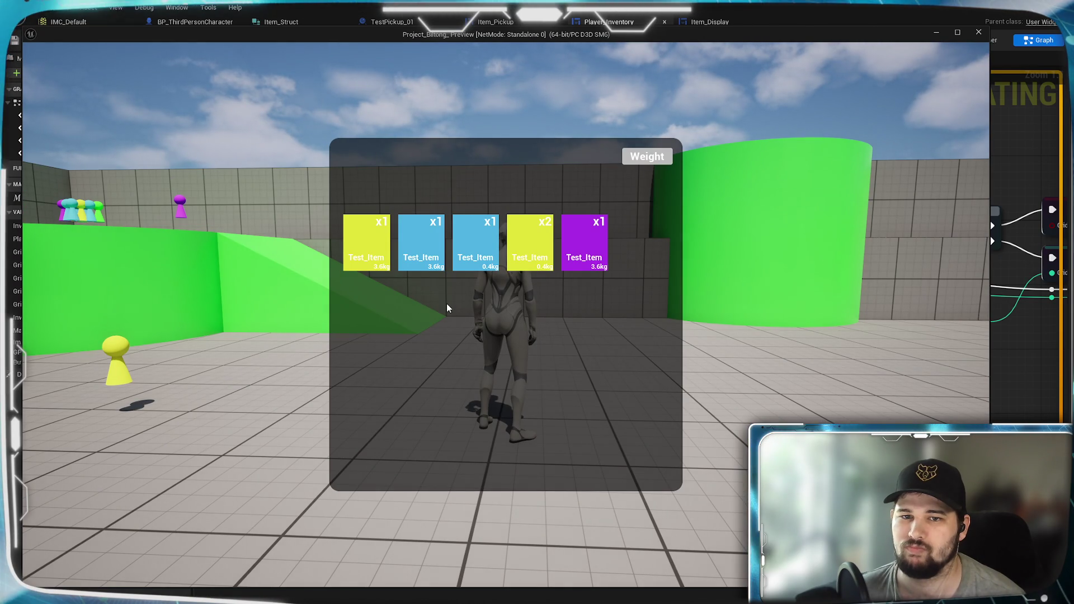
key("Tab")
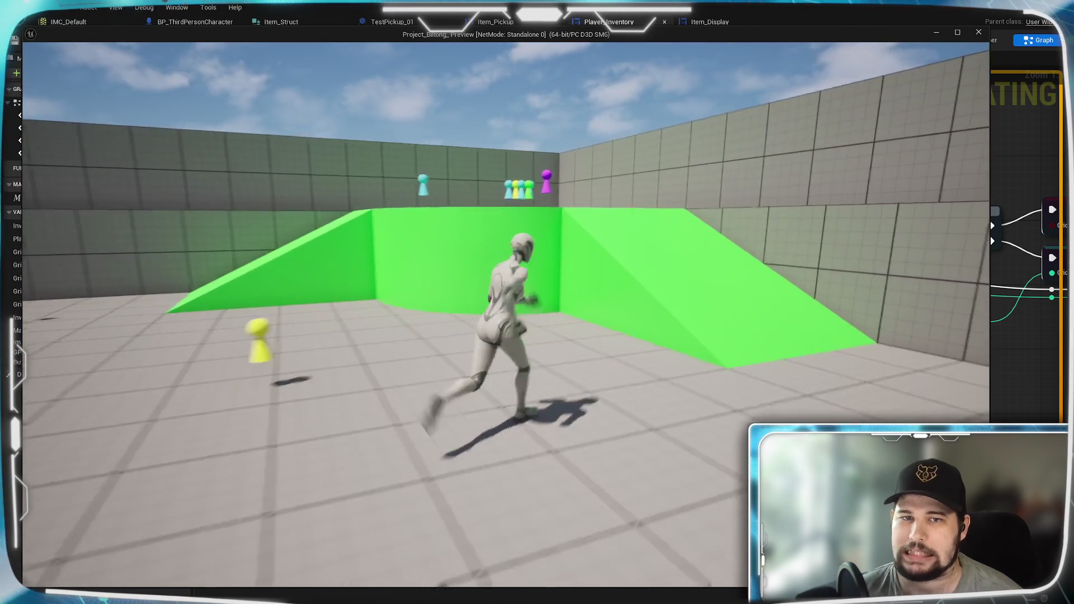
key("w")
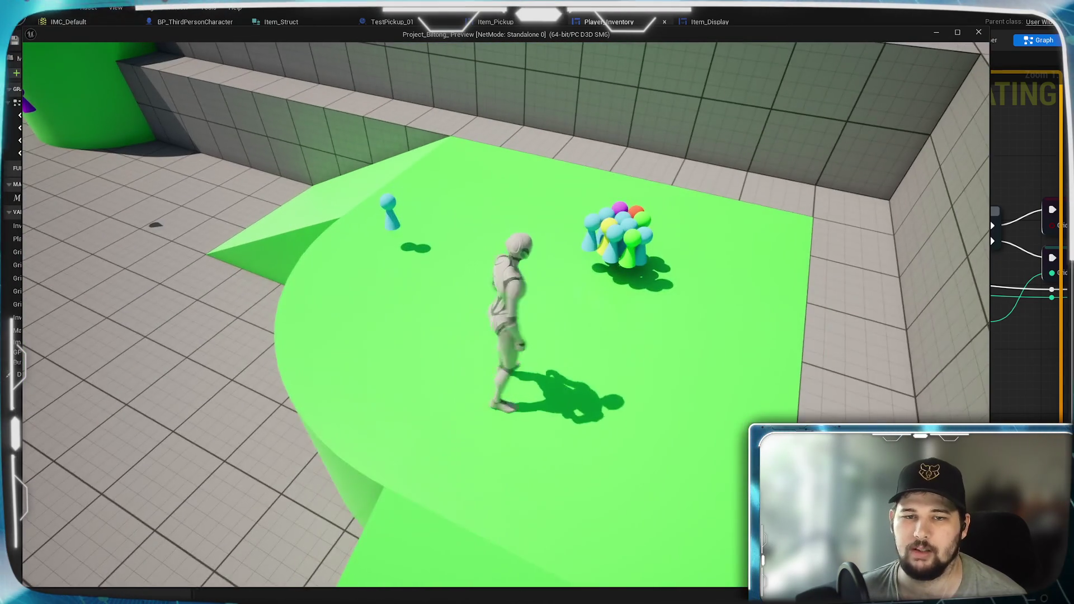
key("w")
key("w")
key("e")
key("Tab")
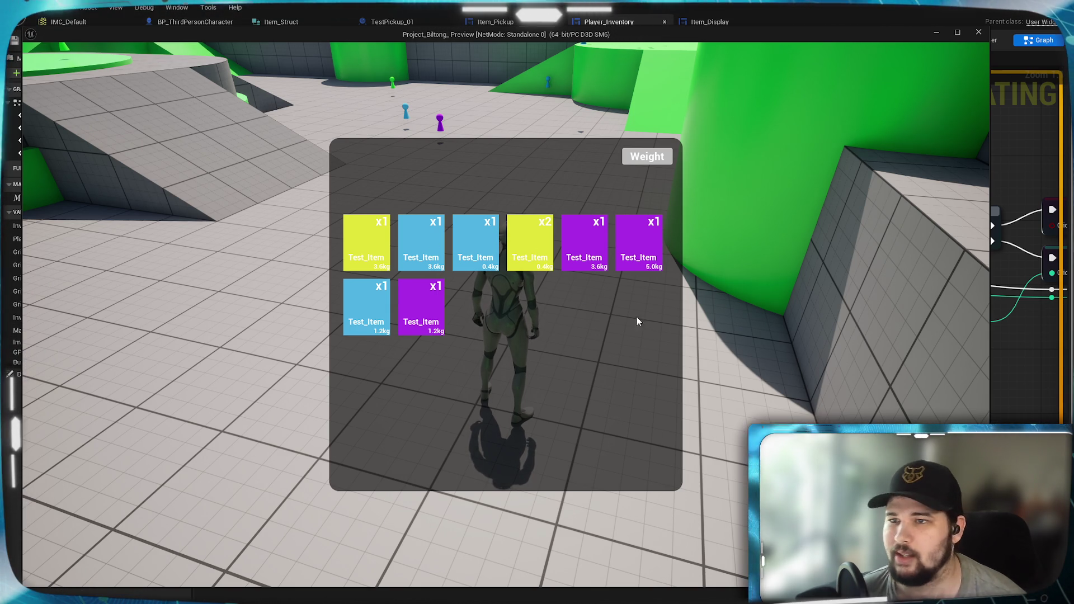
key("Tab")
- Collect the green item on the upper platform, then sort the inventory grid by Weight
key("w")
key("d")
key("w")
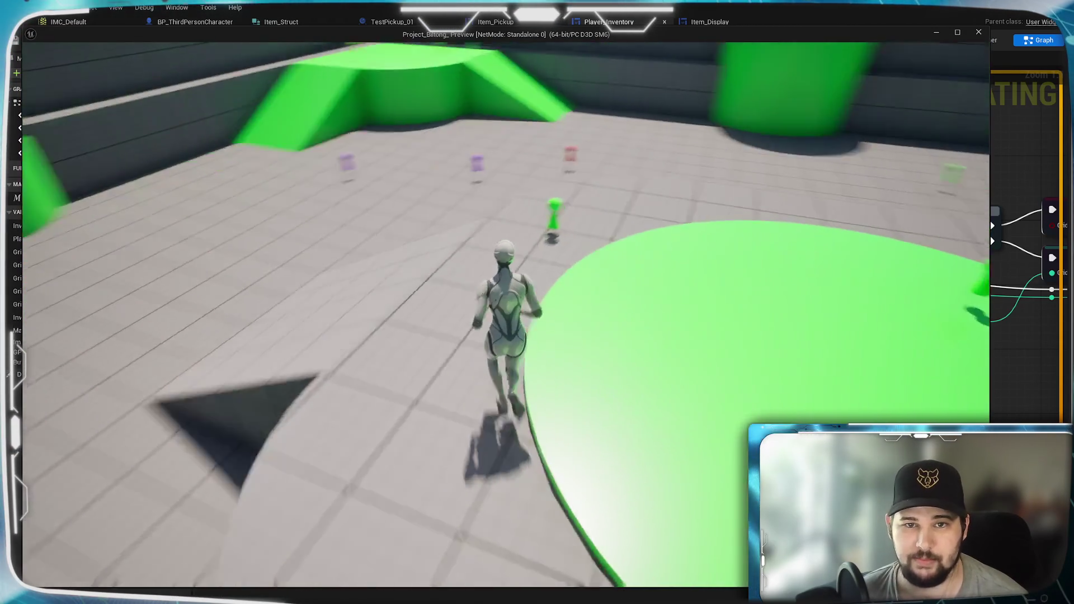
key("w")
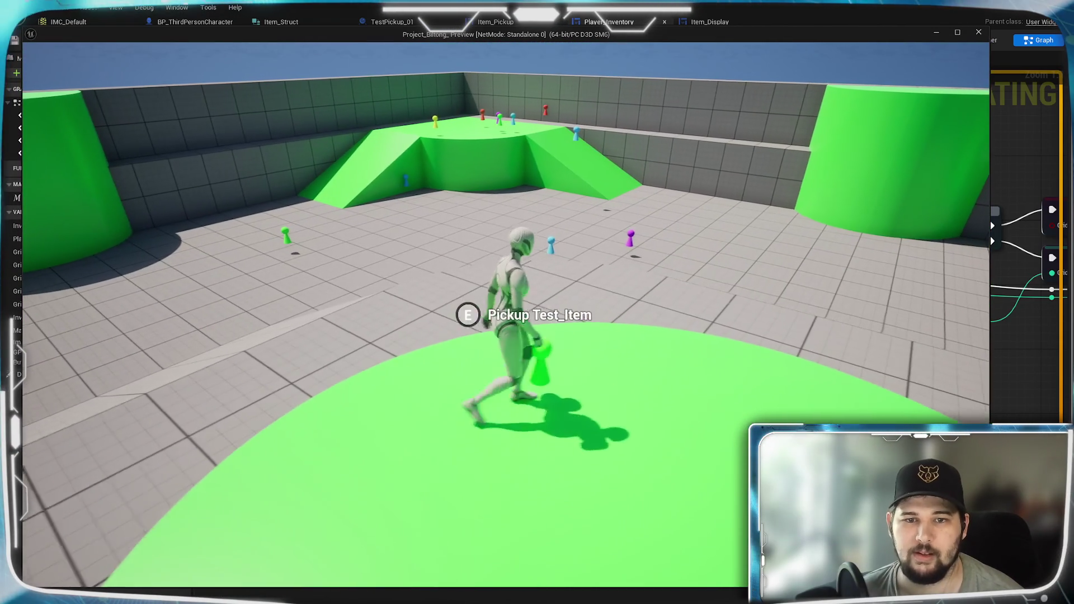
key("e")
key("i")
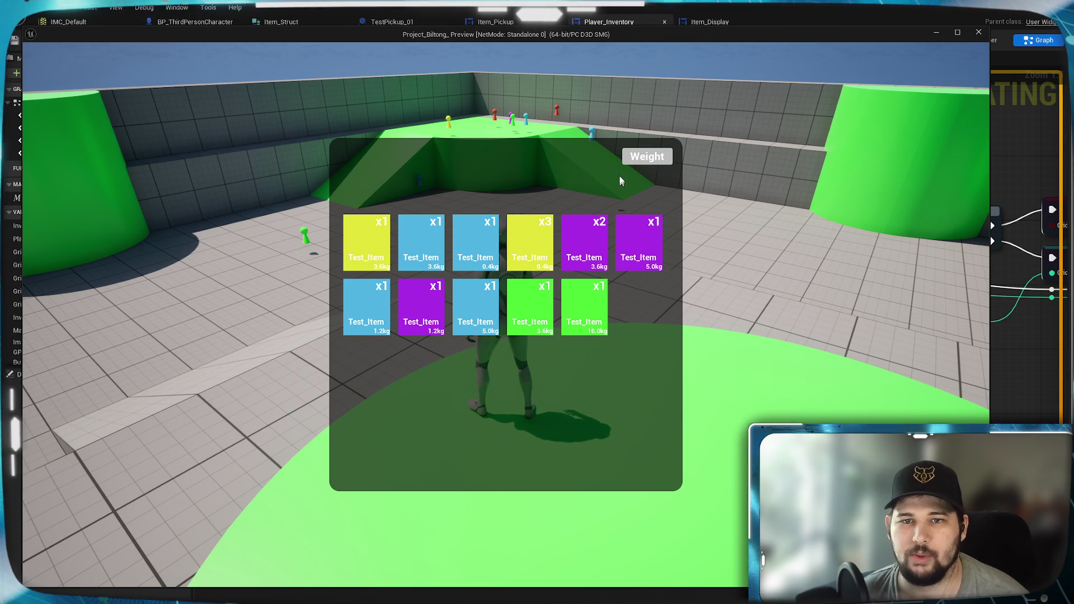
left_click(643, 160)
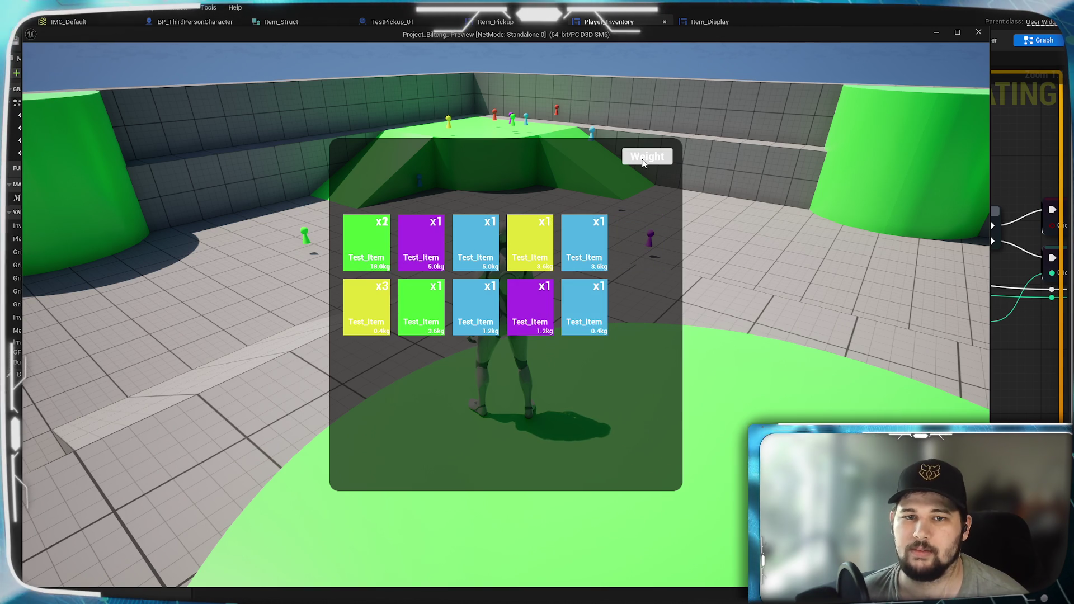
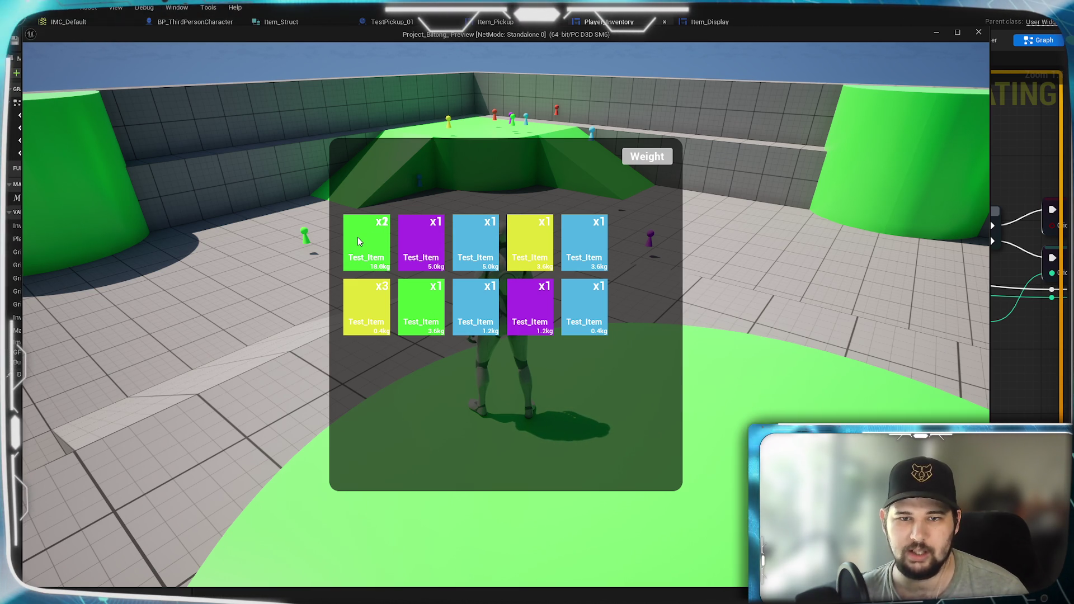
- Stop the game preview and look over the Item_Display and Item_Pickup tabs
key("Escape")
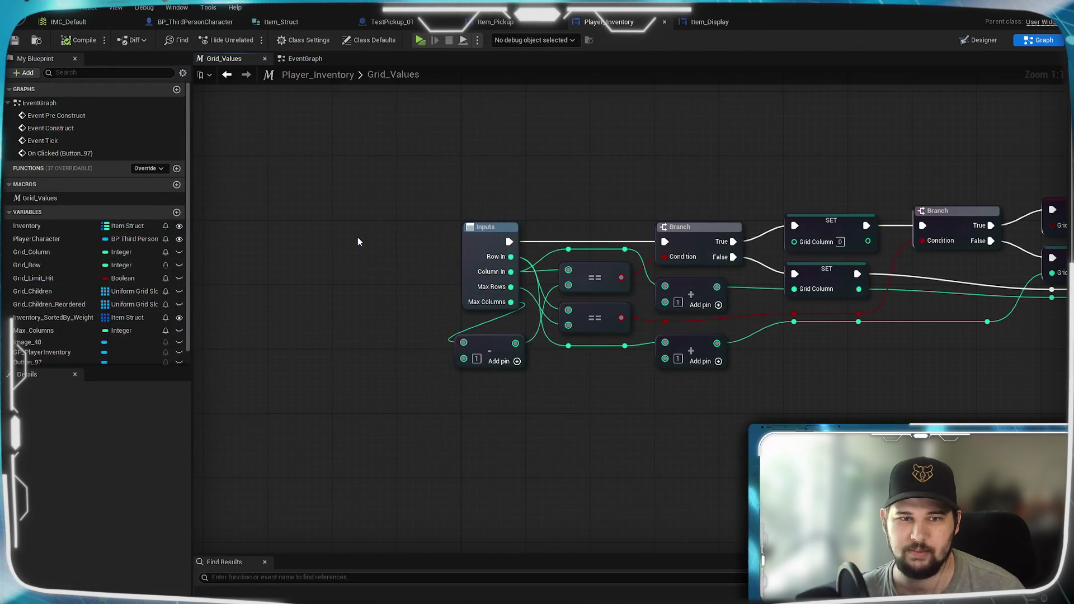
mouse_move(613, 406)
left_mouse_down()
mouse_move(423, 407)
mouse_move(540, 391)
mouse_move(396, 408)
mouse_move(504, 406)
left_mouse_up()
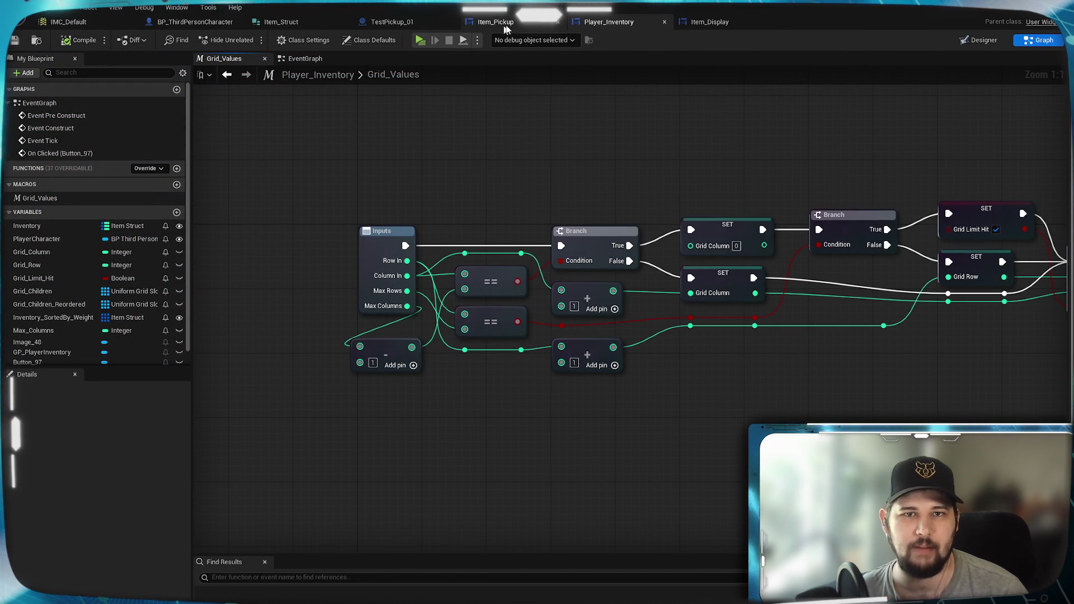
left_click(710, 22)
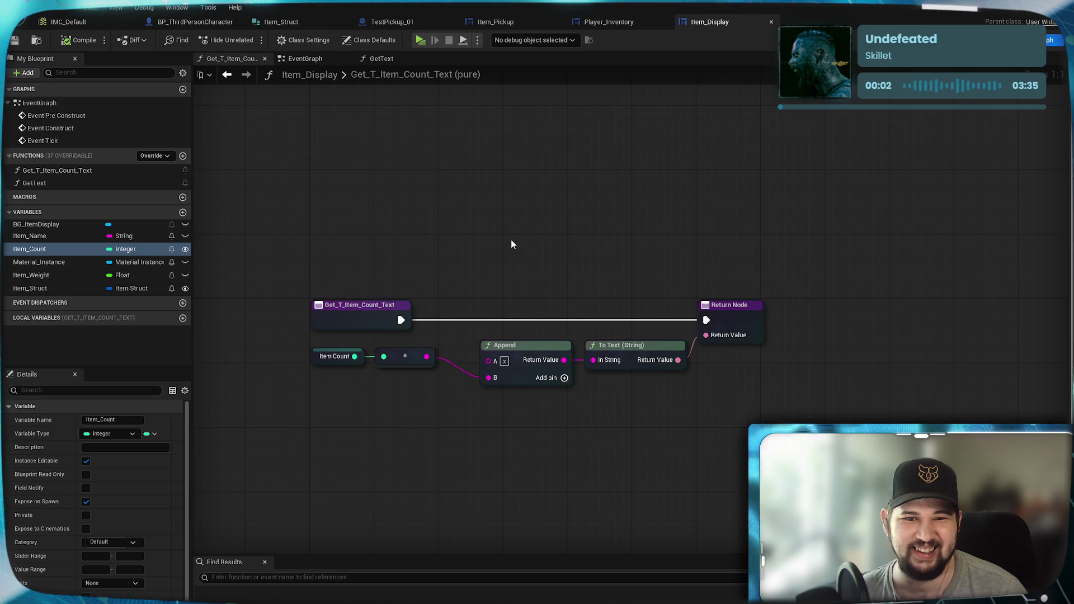
left_click(500, 25)
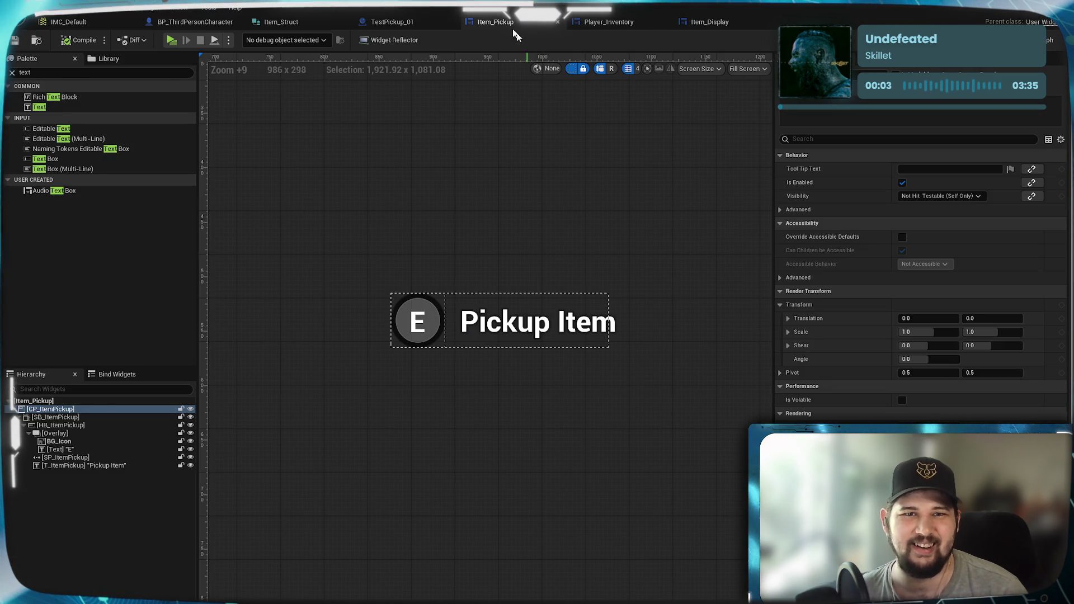
- Inspect the TestPickup_01 and character graphs, then go back to Player_Inventory
left_click(392, 21)
left_click_drag(617, 207, 604, 230)
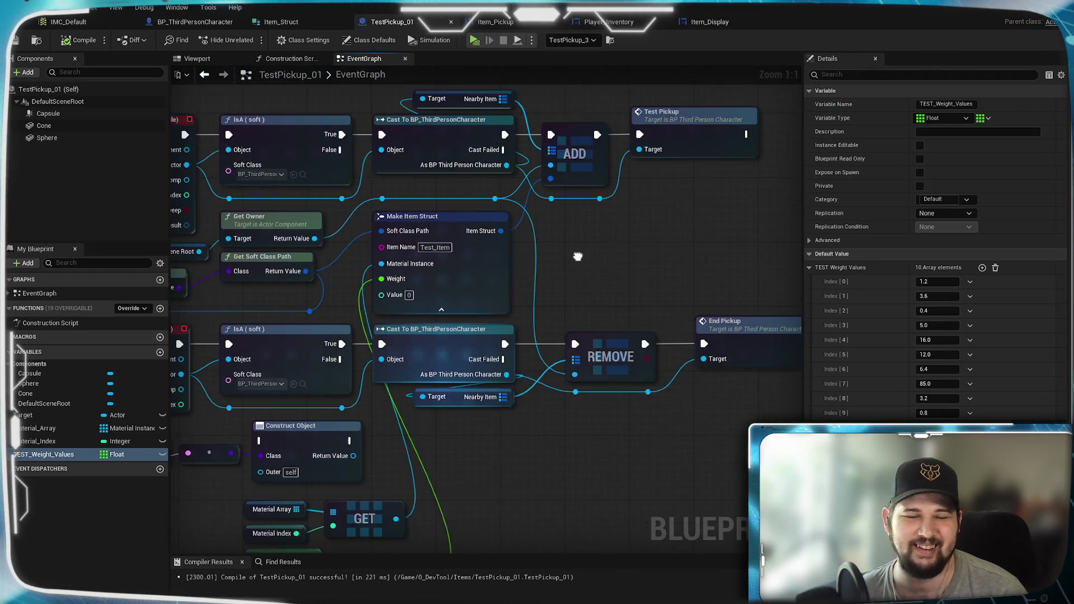
left_click(195, 22)
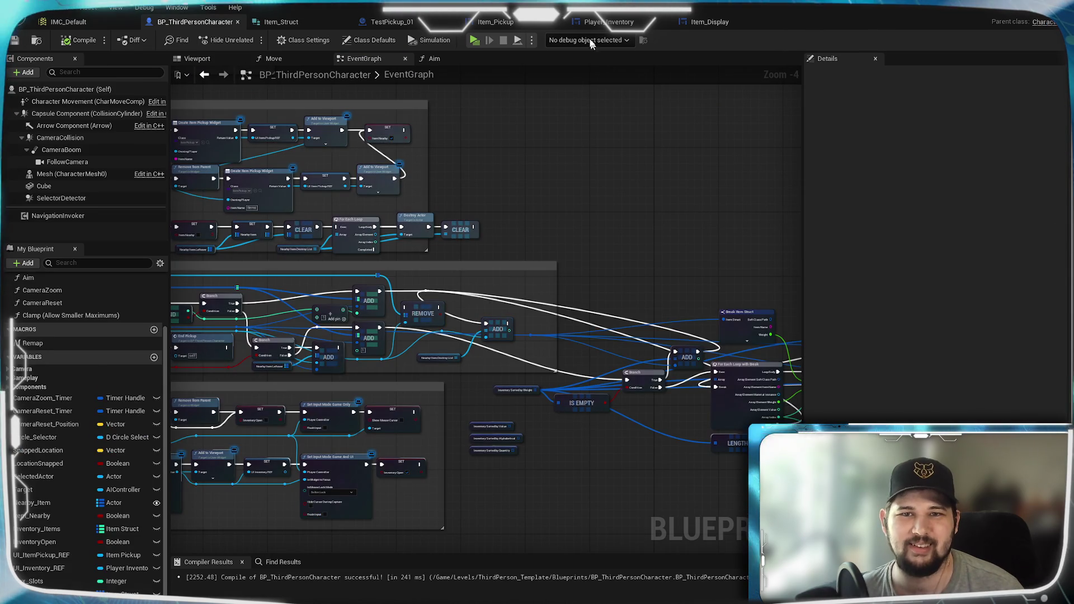
left_click(605, 22)
left_click_drag(834, 169, 785, 168)
left_click(305, 58)
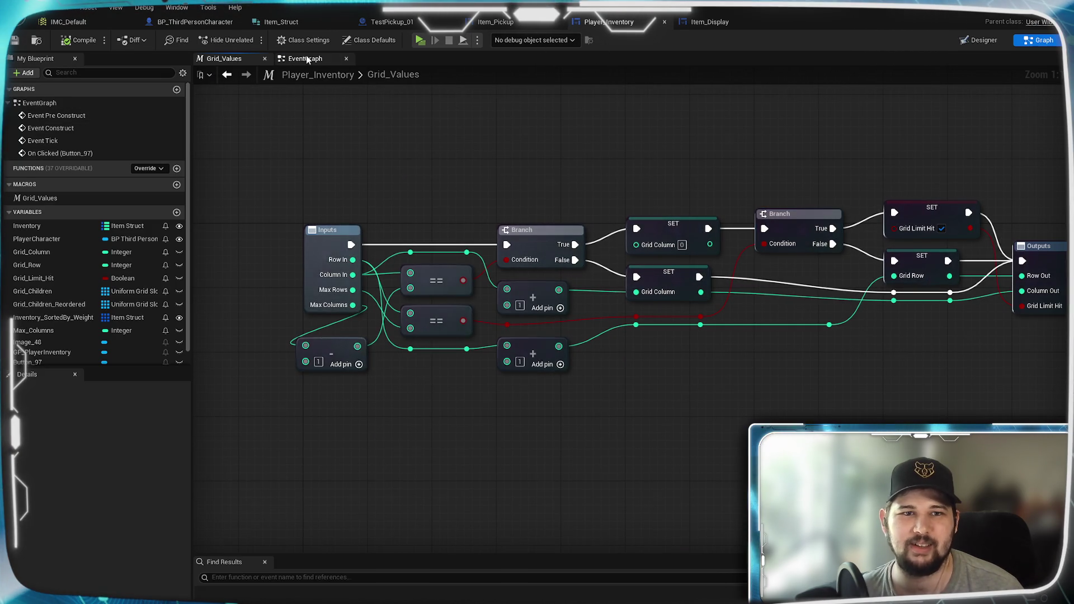
- Wire Max Columns straight into the multiply node, delete the subtract node, compile, and play
scroll(647, 364, "up", 4)
mouse_move(740, 99)
left_mouse_down()
mouse_move(628, 376)
mouse_move(542, 408)
left_mouse_up()
mouse_move(636, 310)
left_mouse_down()
mouse_move(717, 340)
mouse_move(650, 374)
left_mouse_up()
left_click(666, 350)
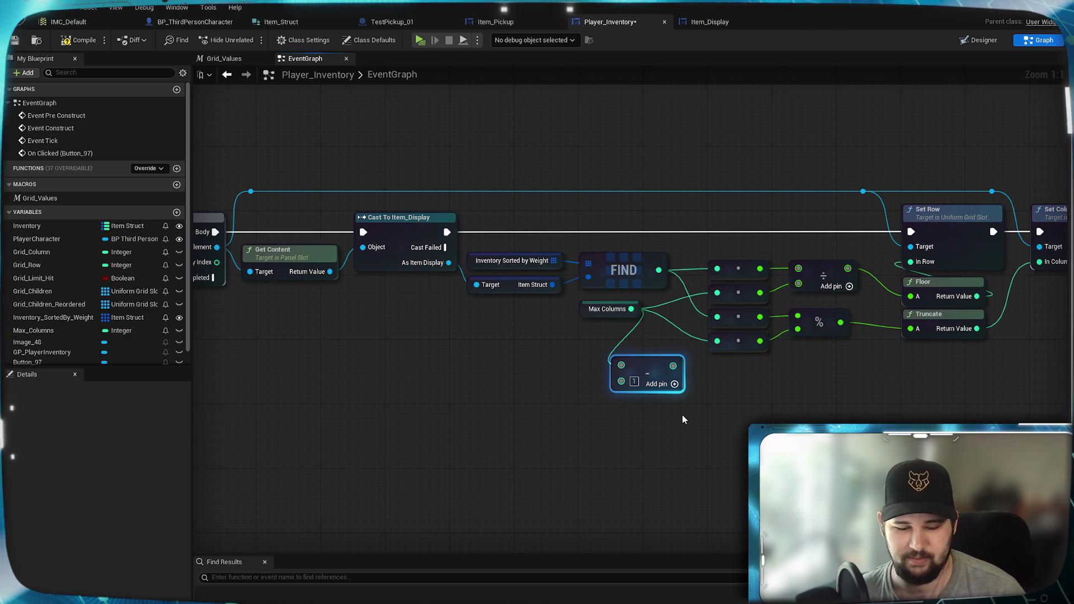
key("Delete")
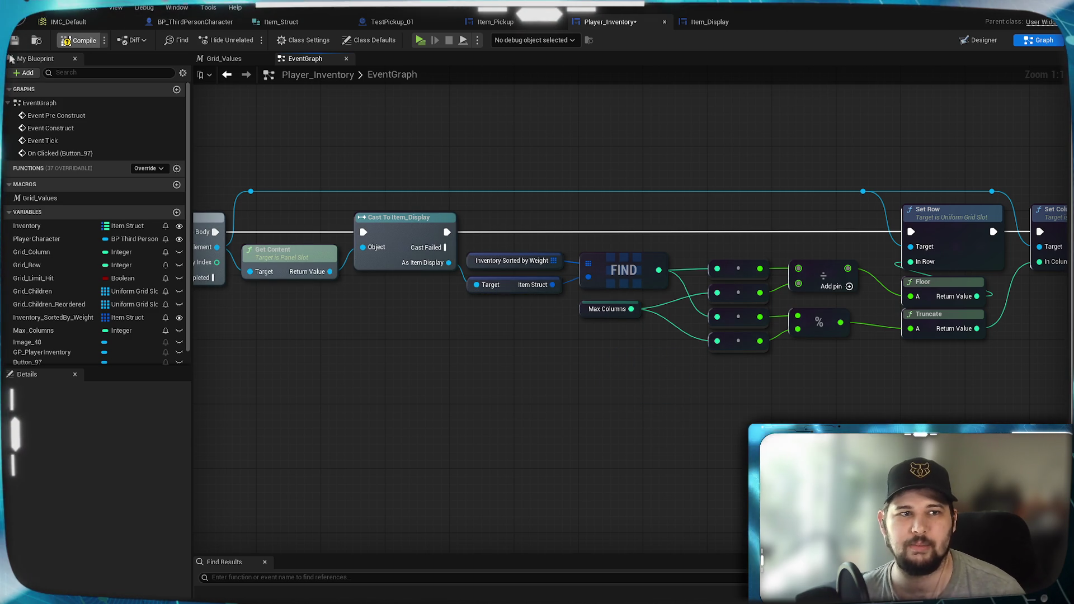
key("ctrl+s")
left_click(424, 42)
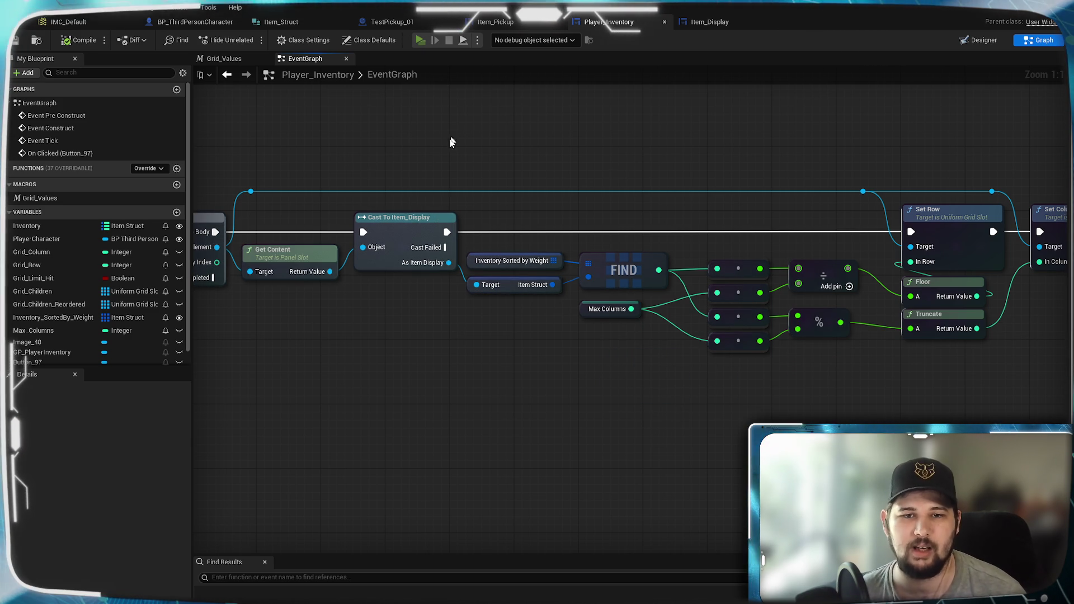
- Run to the pickups and collect them until the inventory holds eight Test_Item tiles in two rows
key("w")
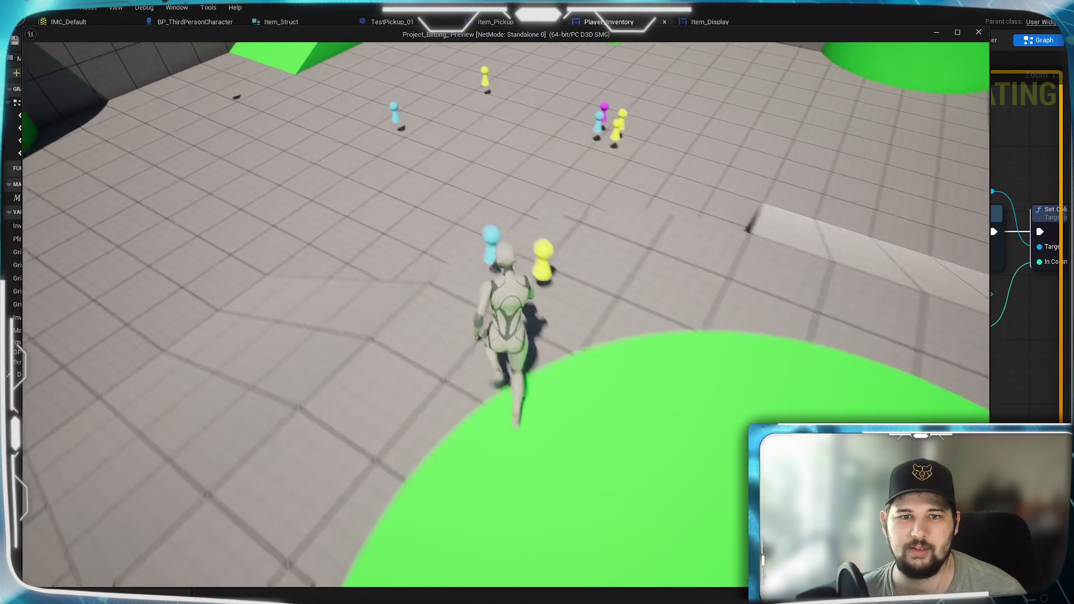
mouse_move(537, 302)
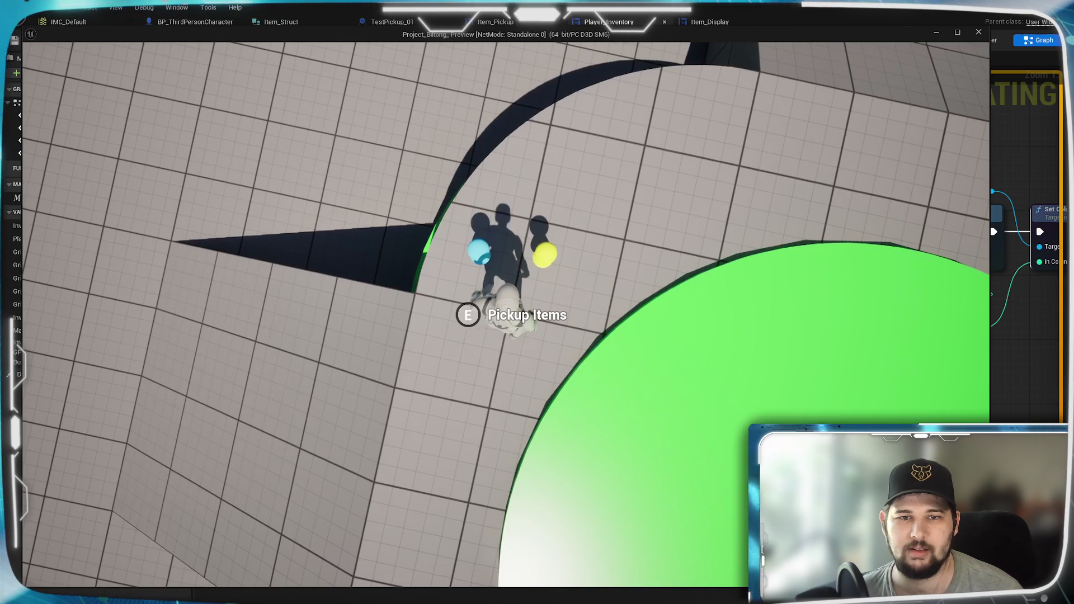
key("d")
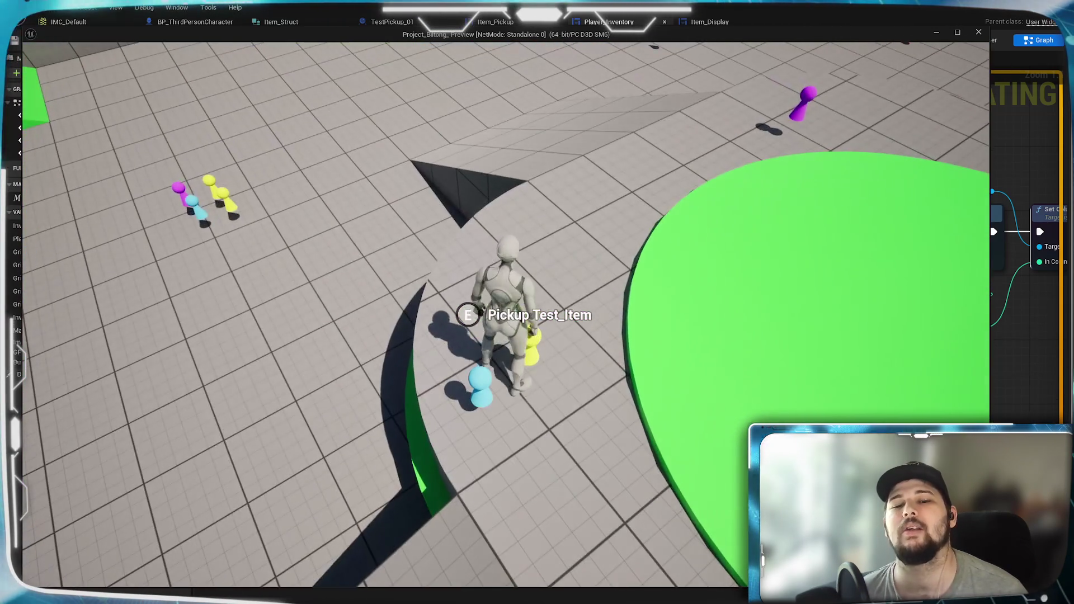
key("s")
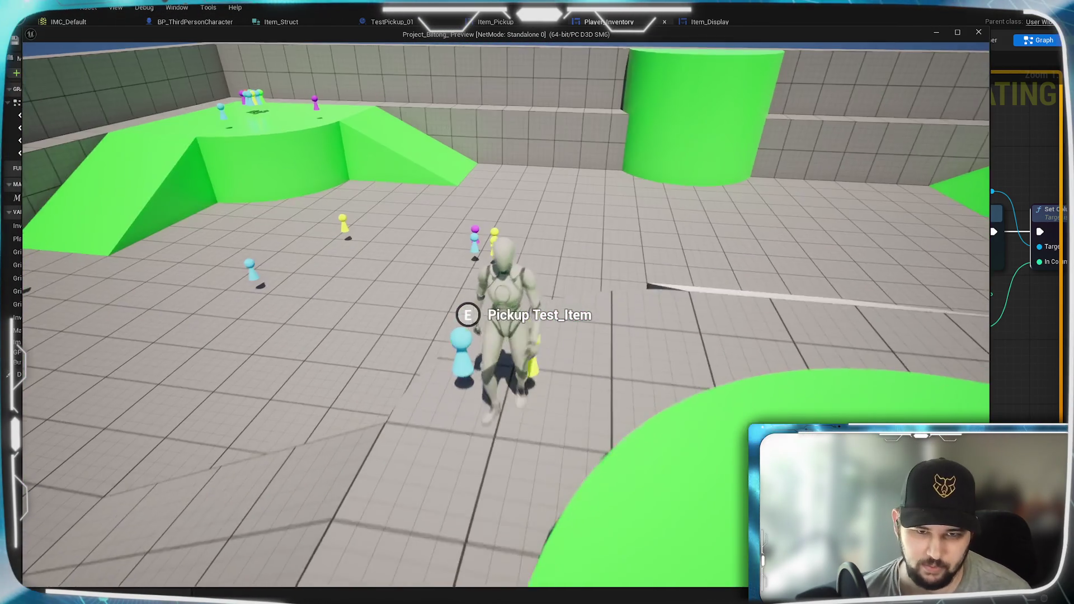
key("w")
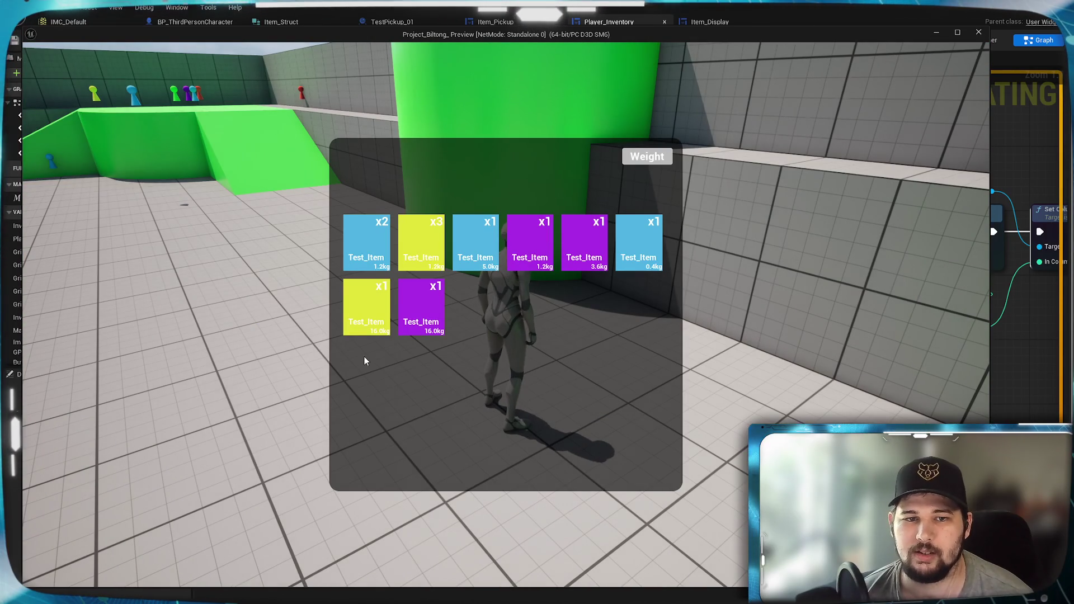
- Collect more pickups, including the yellow Test_Item, checking the inventory between grabs
key("Tab")
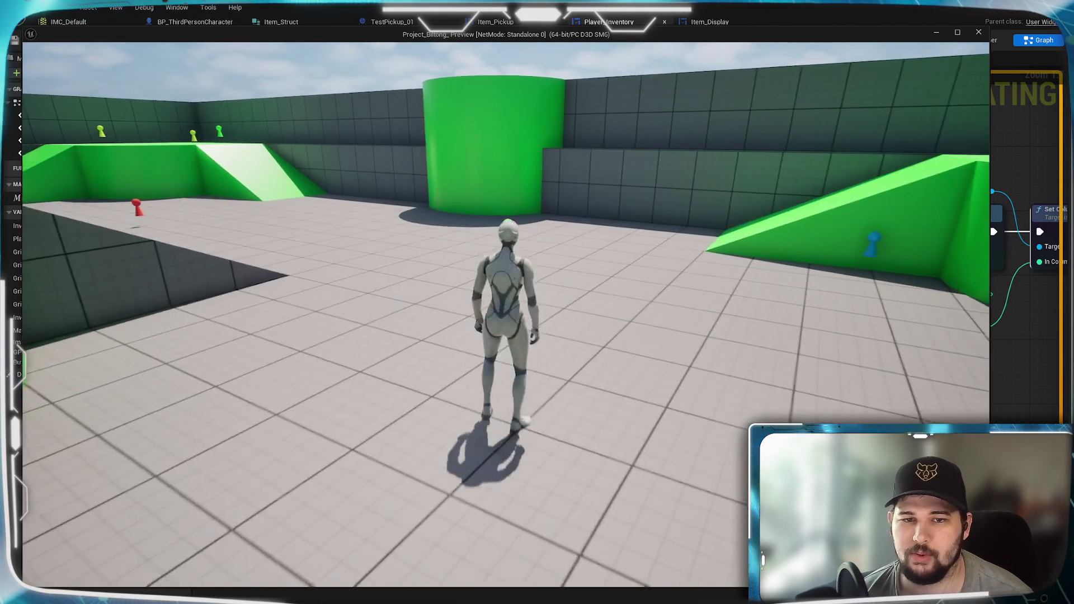
key("Tab")
key("Tab")
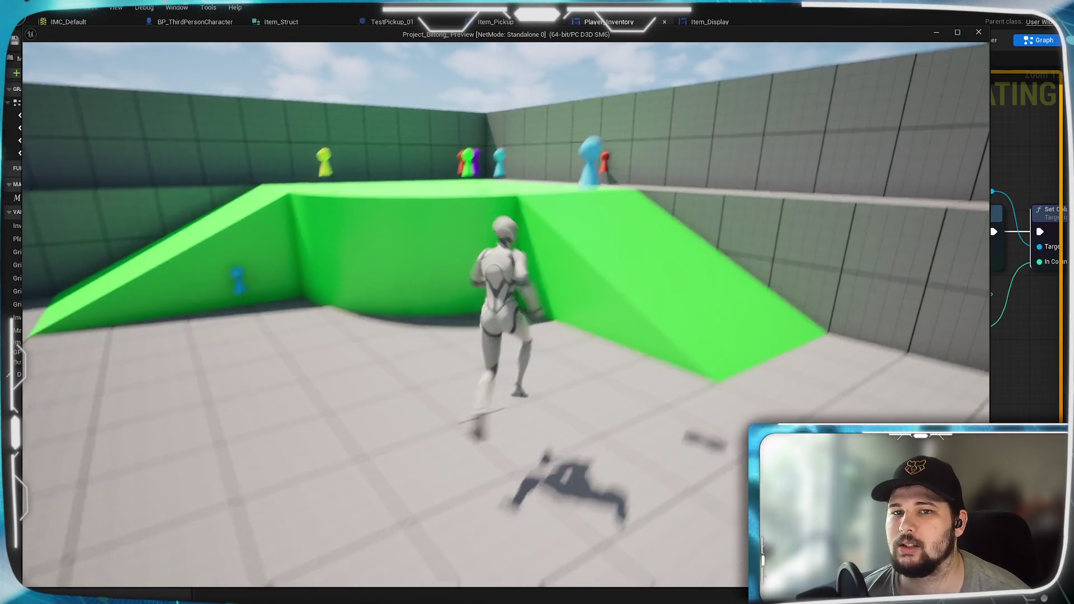
key("Tab")
key("Tab")
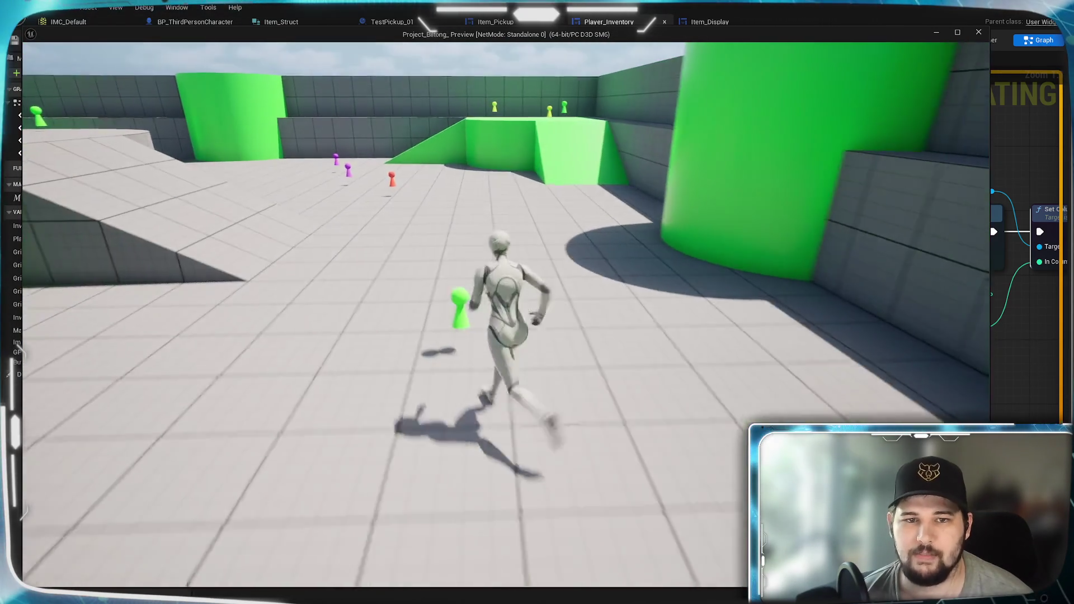
key("Tab")
- Sort the ten inventory tiles heaviest-first by Weight and stop the game
key("Tab")
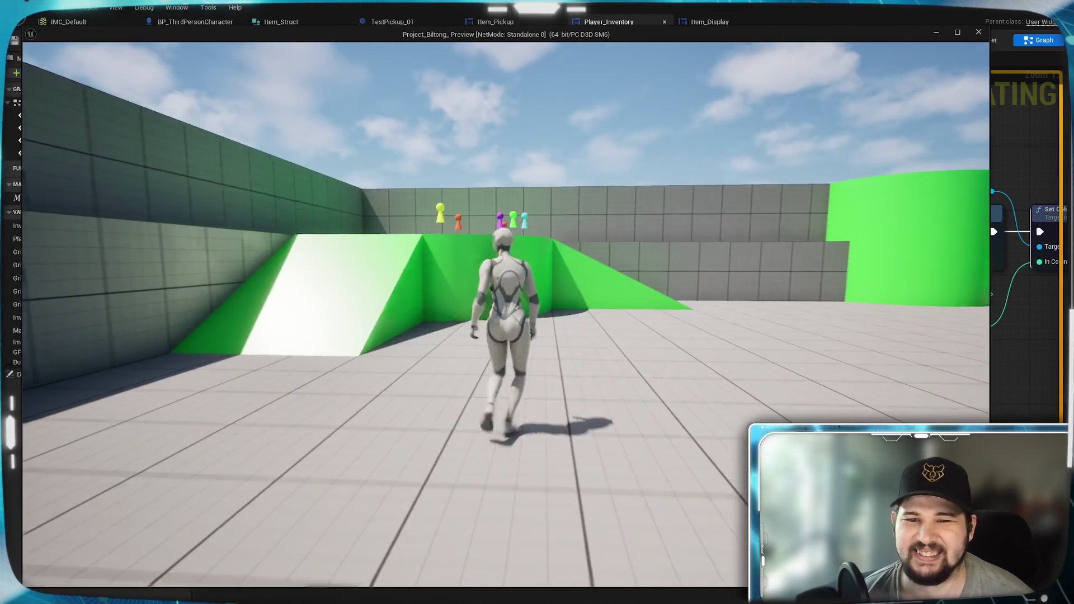
key("e")
key("Tab")
key("Tab")
key("Tab")
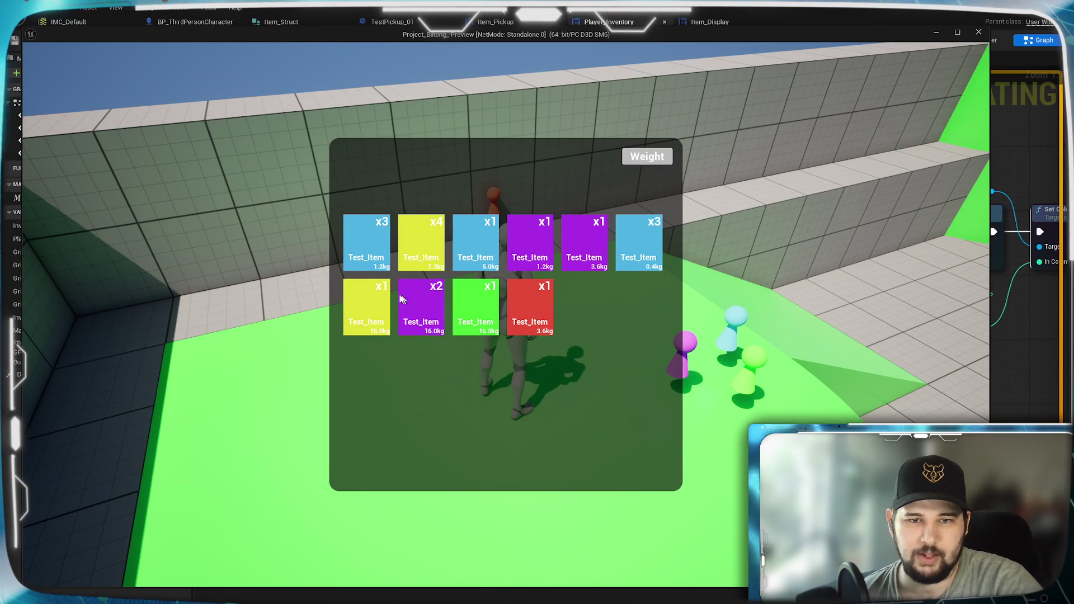
left_click(648, 158)
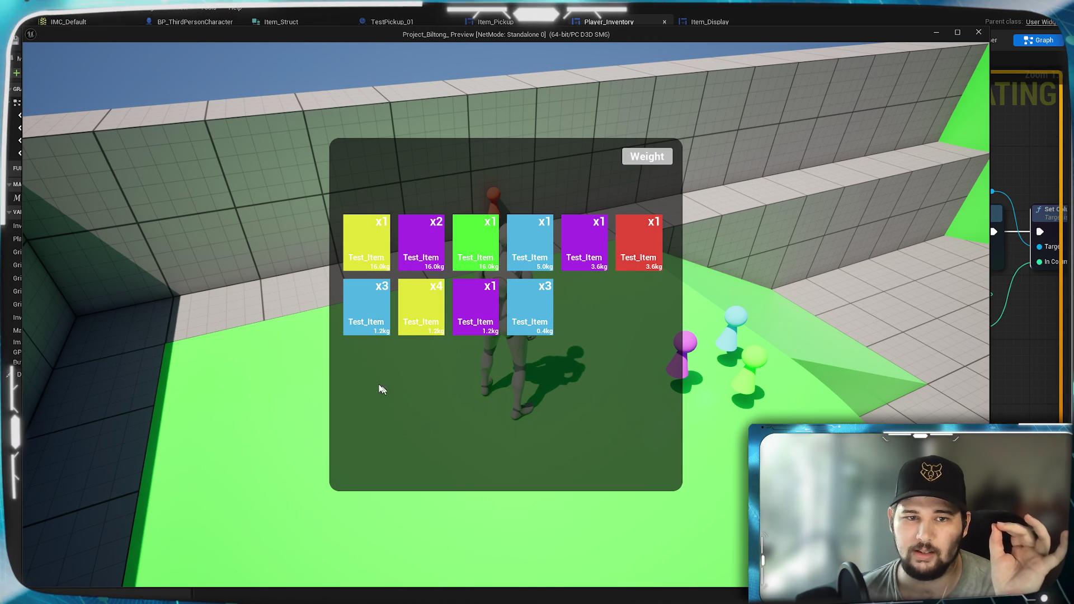
key("Escape")
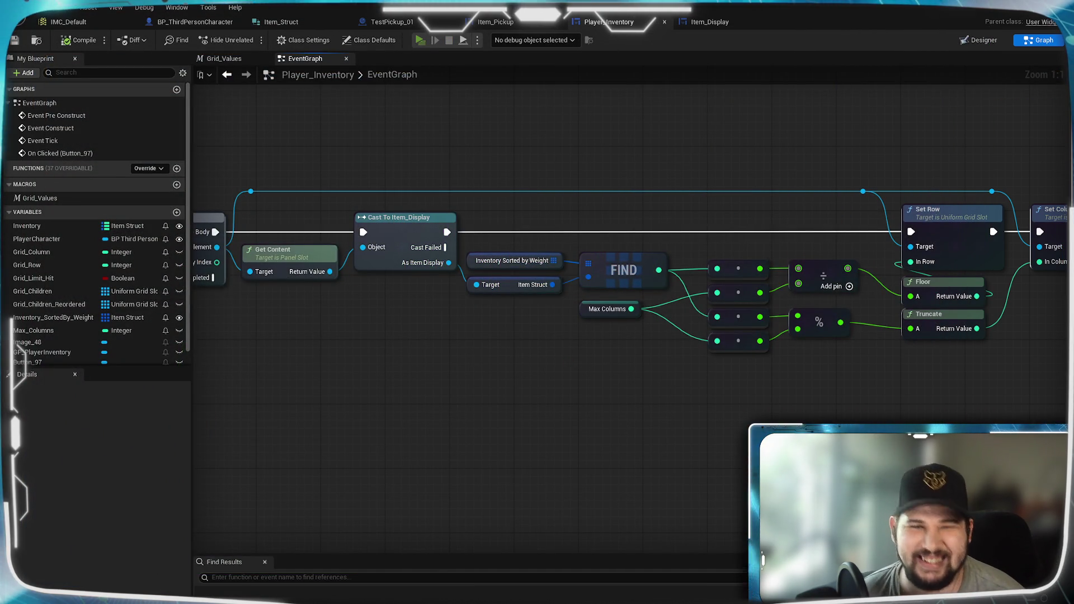
- Relaunch the preview and collect the nearby pickups, including the yellow item
key("alt+p")
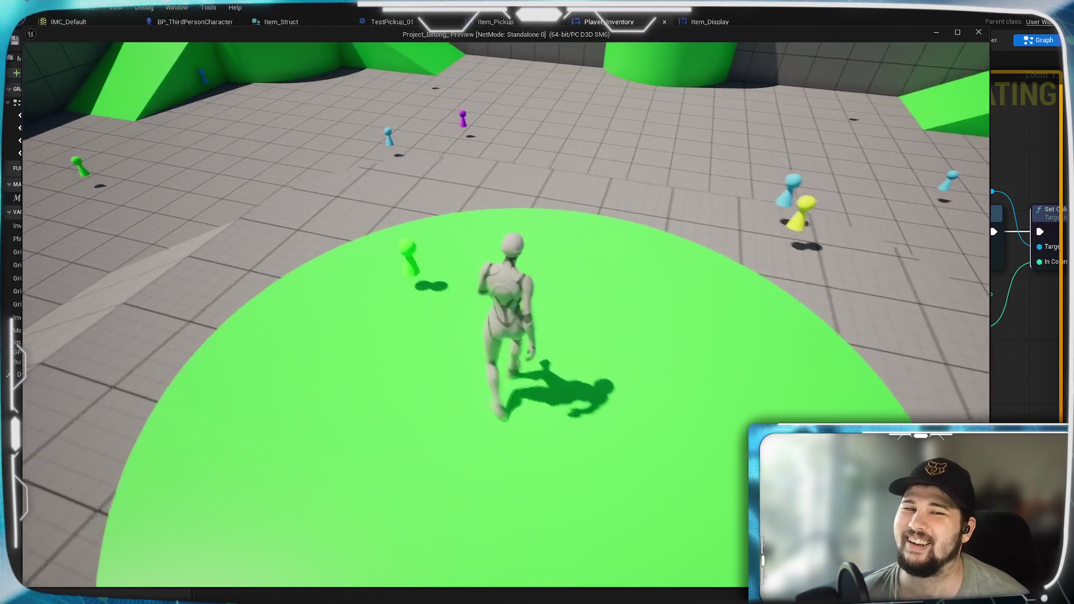
key("w")
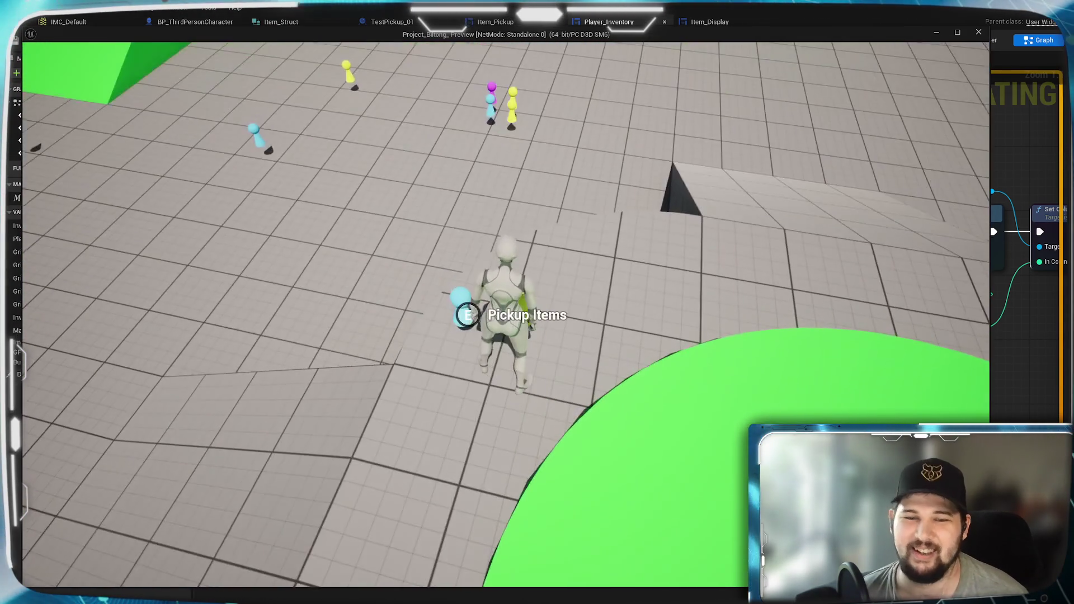
key("space")
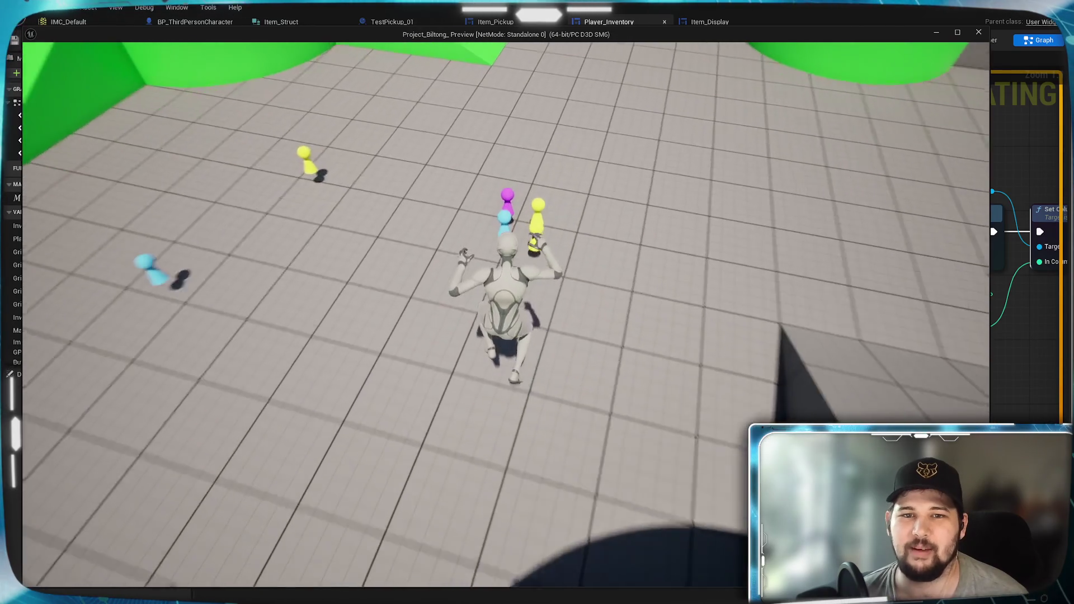
key("e")
key("w")
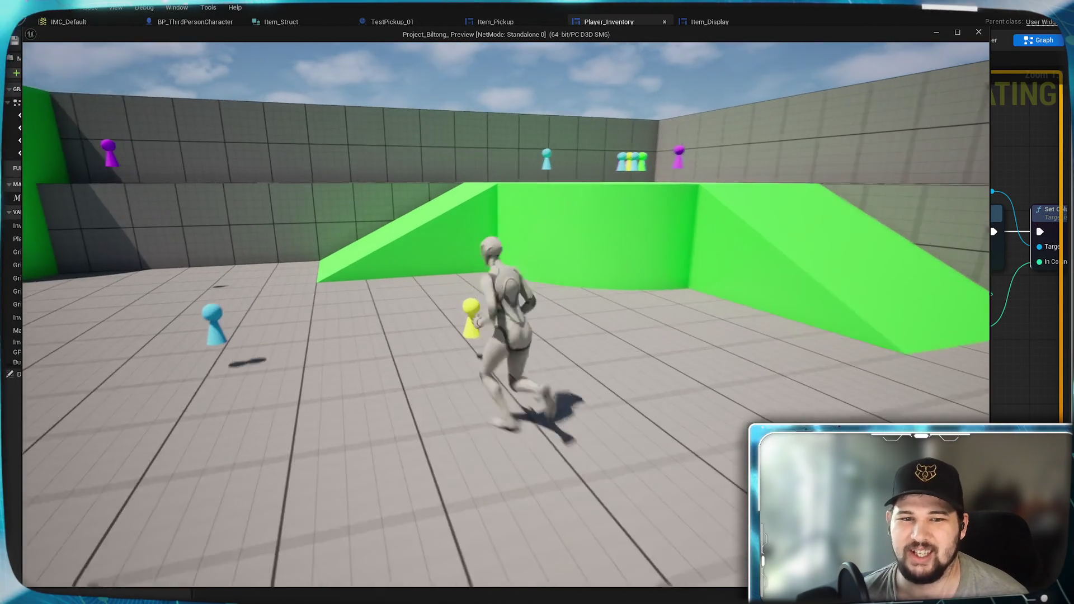
key("e")
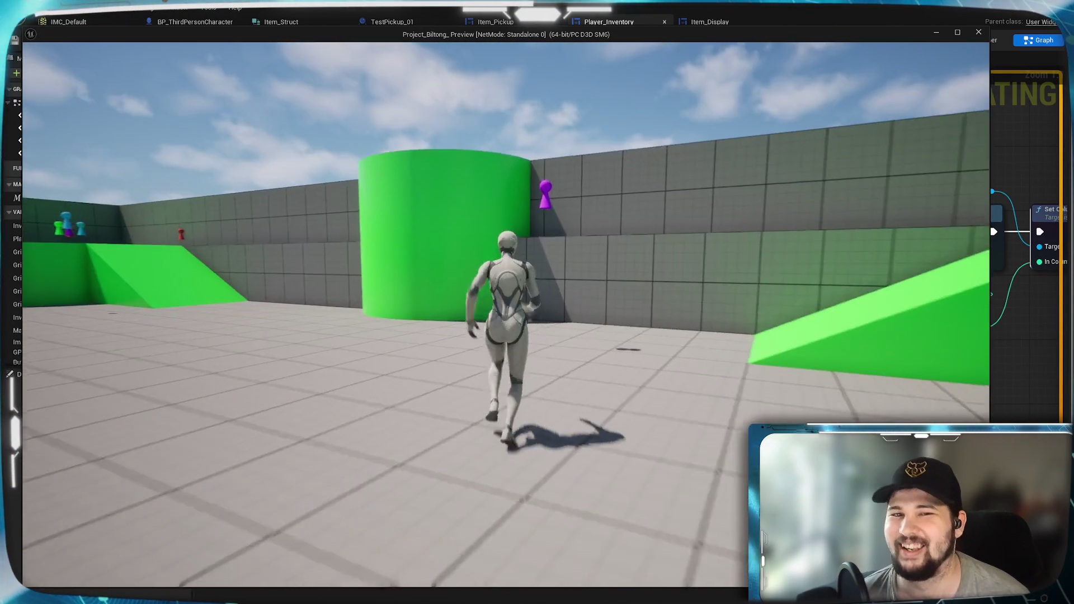
key("space")
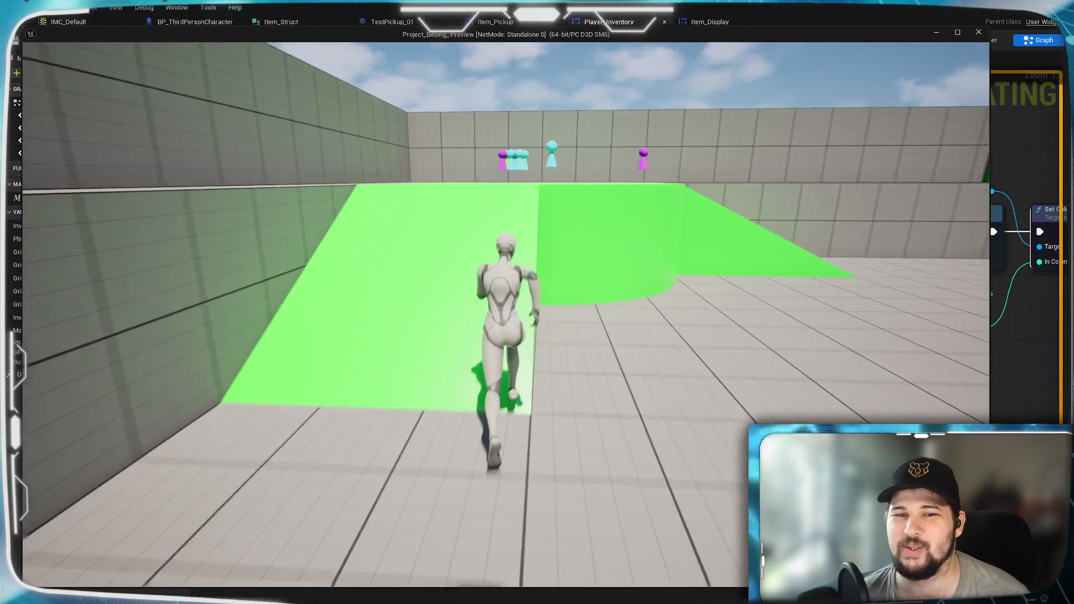
key("w")
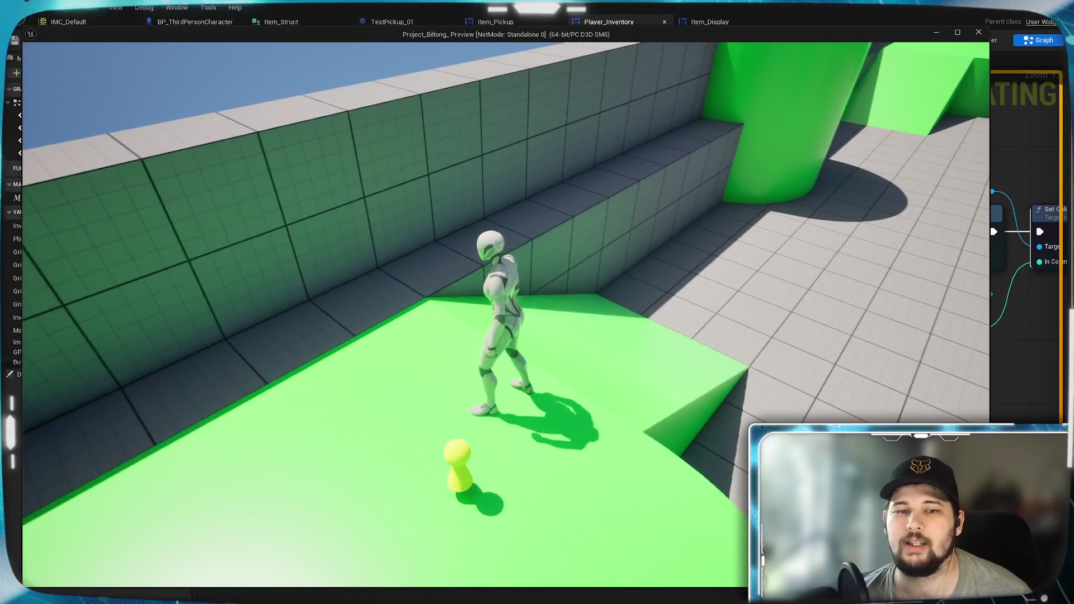
- Run across the level over the green platform and open the inventory showing 22 tiles
key("w")
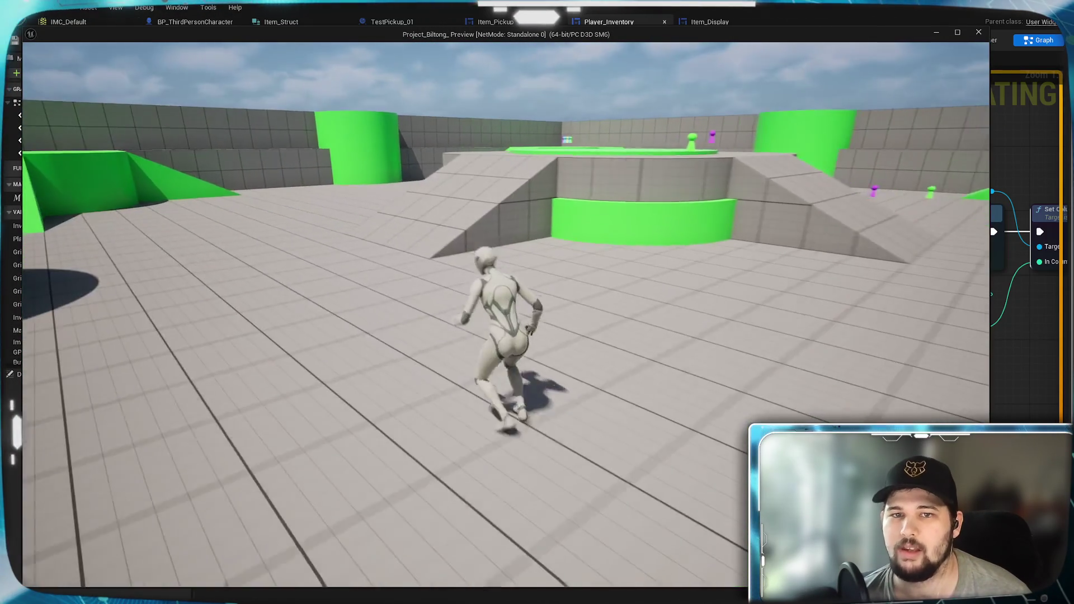
key("w")
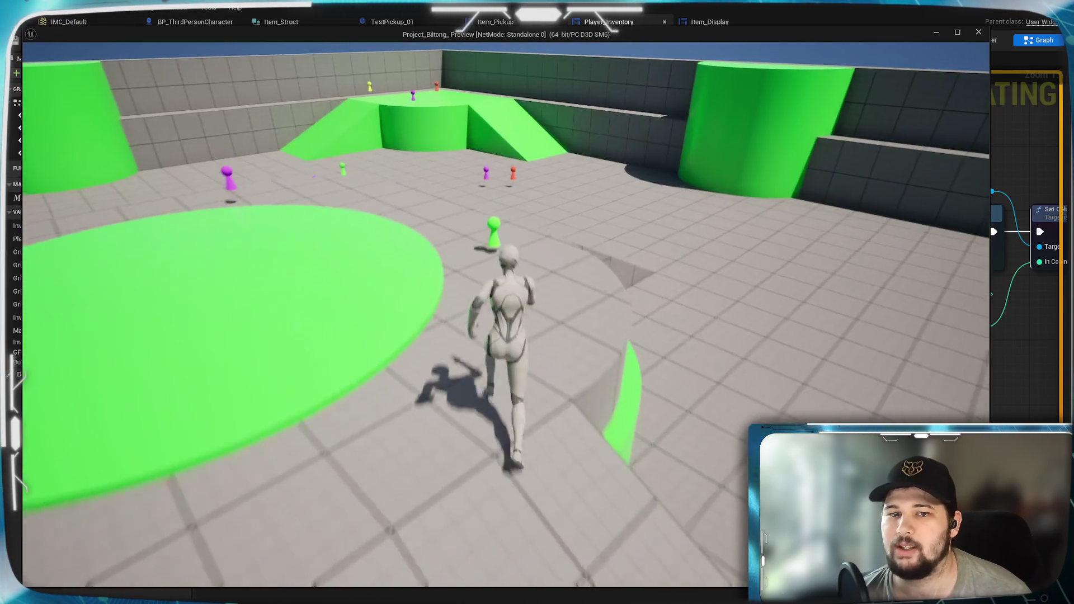
key("w")
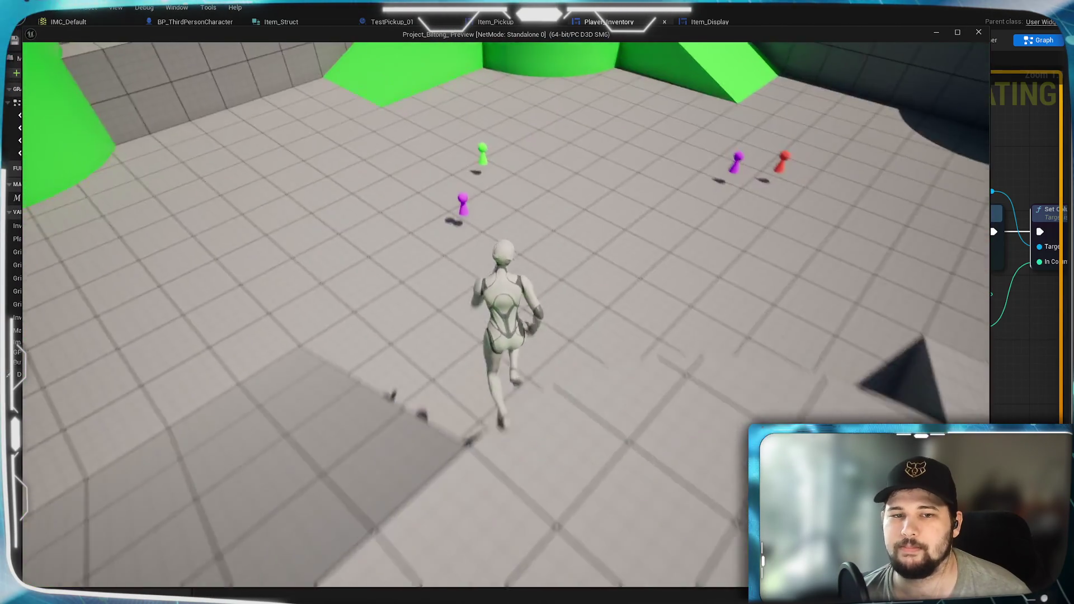
key("w")
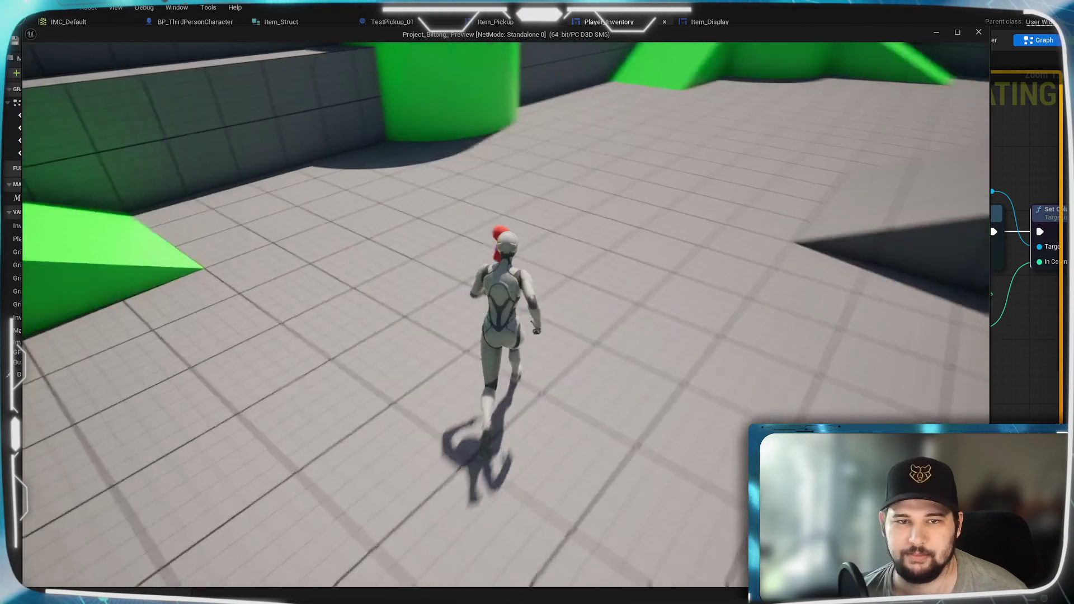
key("w")
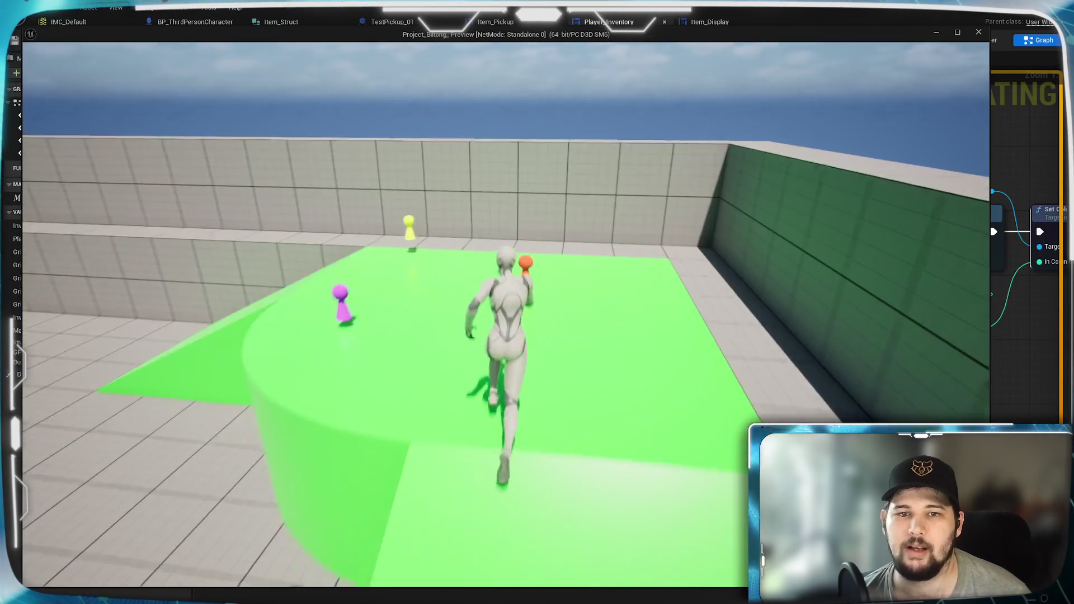
key("w")
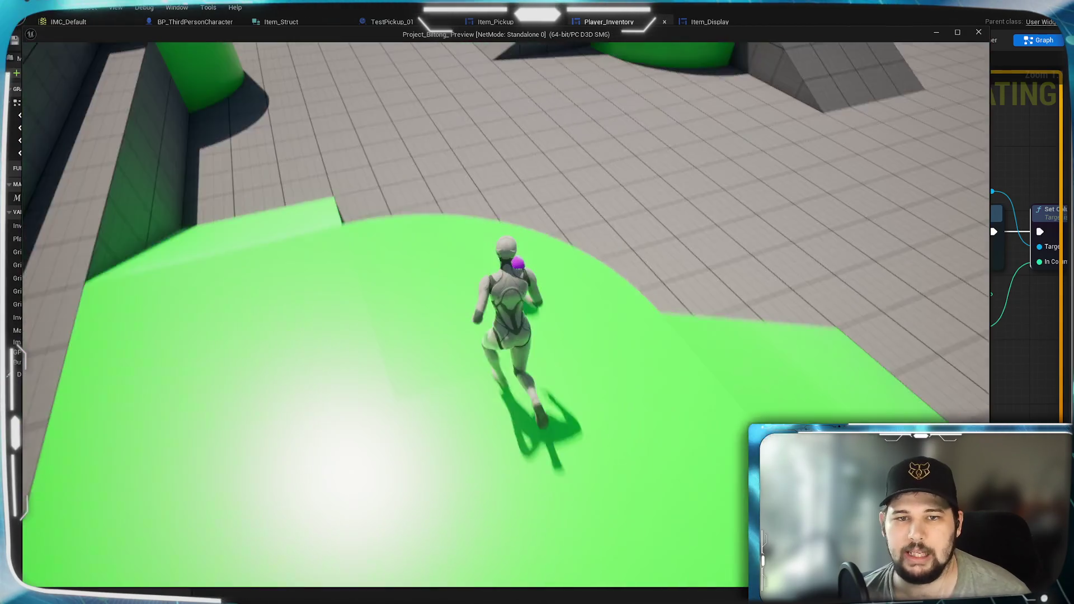
key("i")
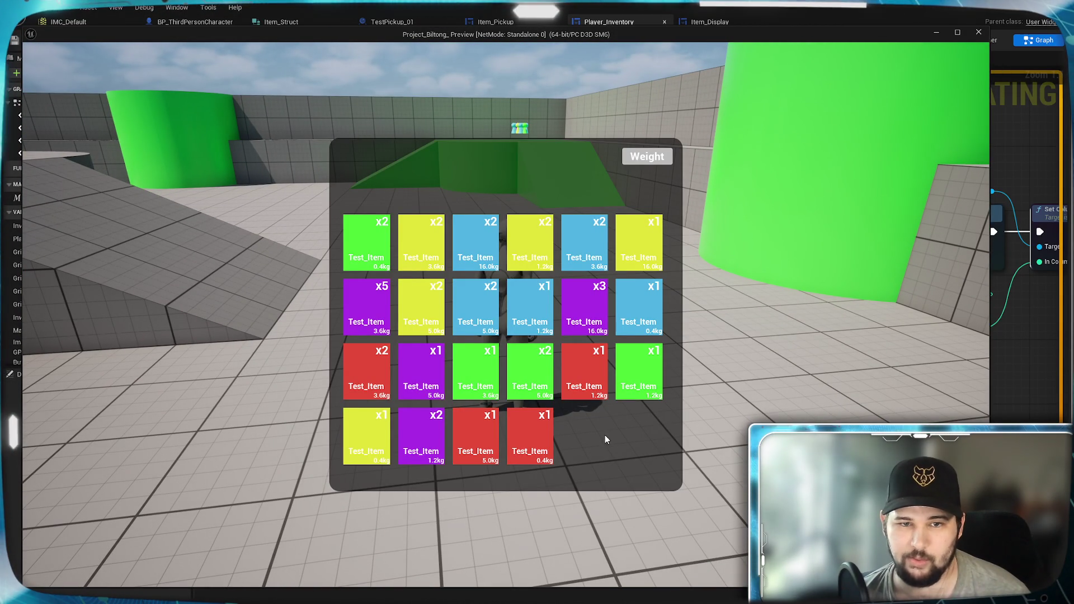
- Run and jump across the level, checking the inventory contents along the way
key("i")
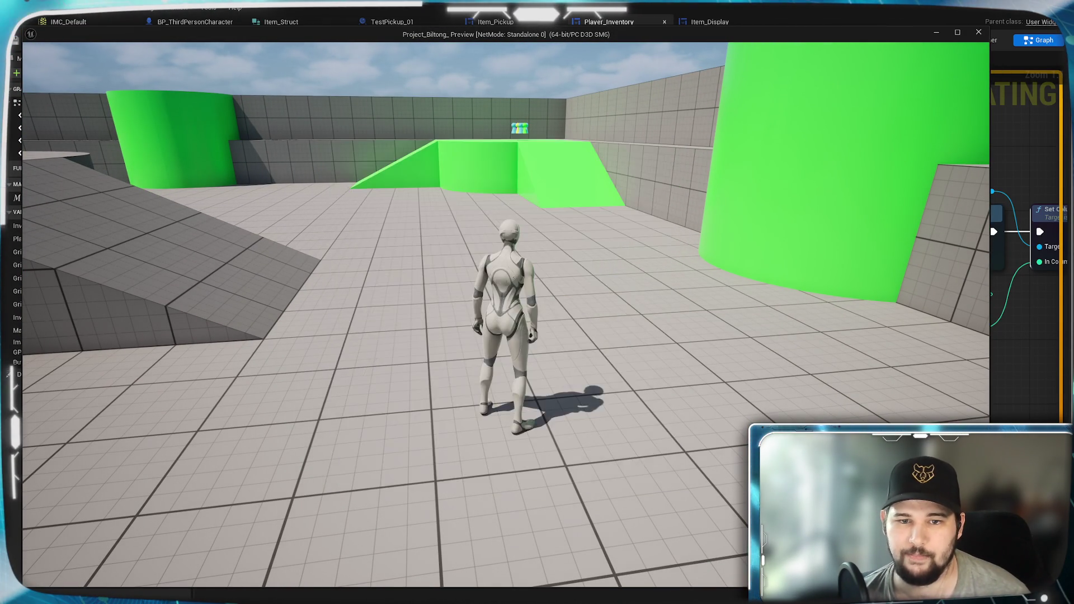
key("w")
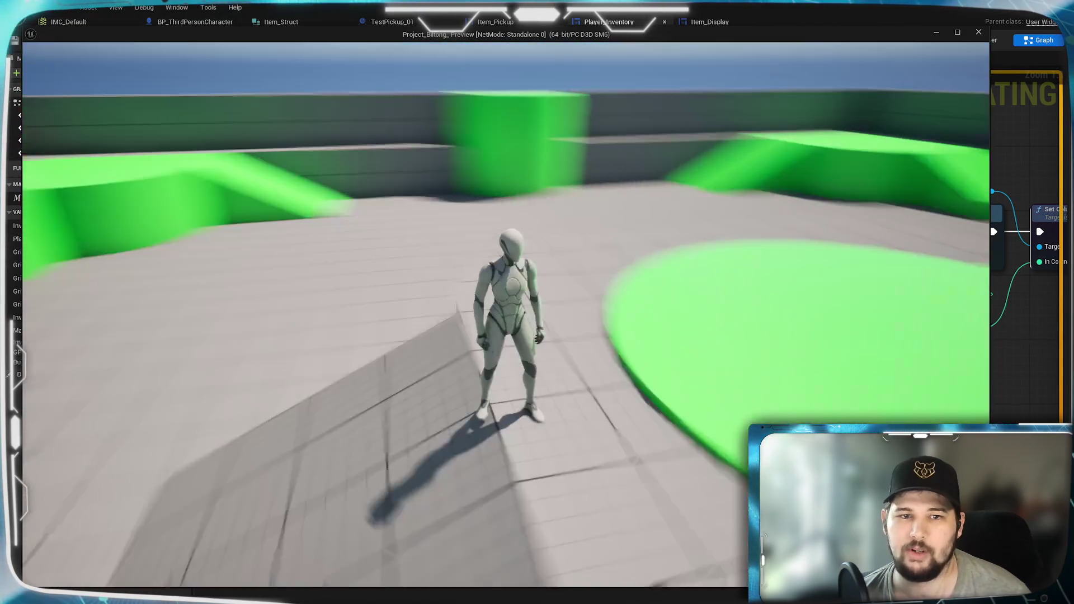
key("space")
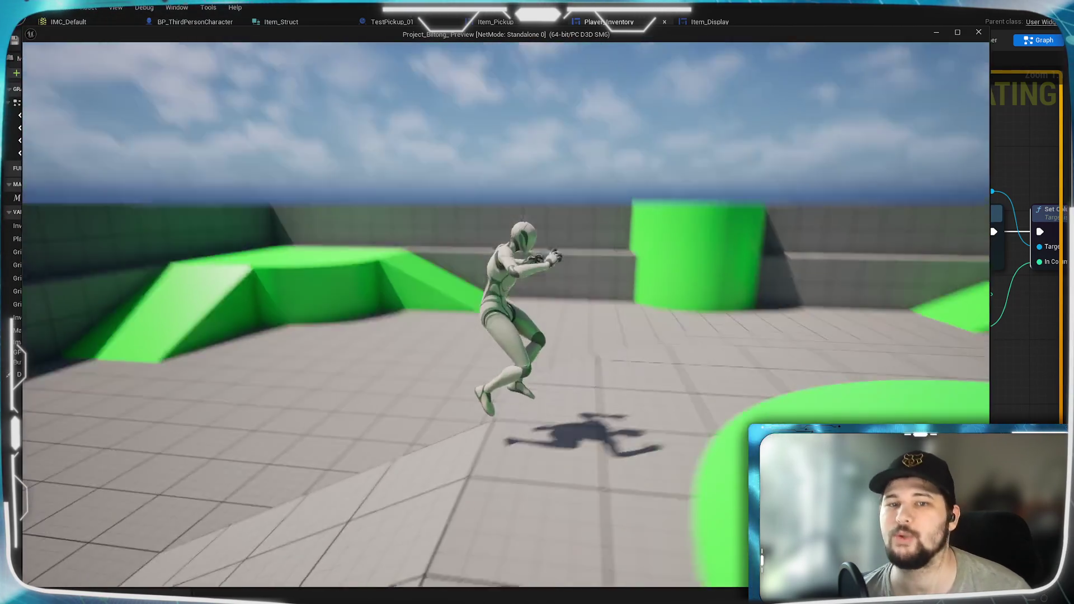
key("space")
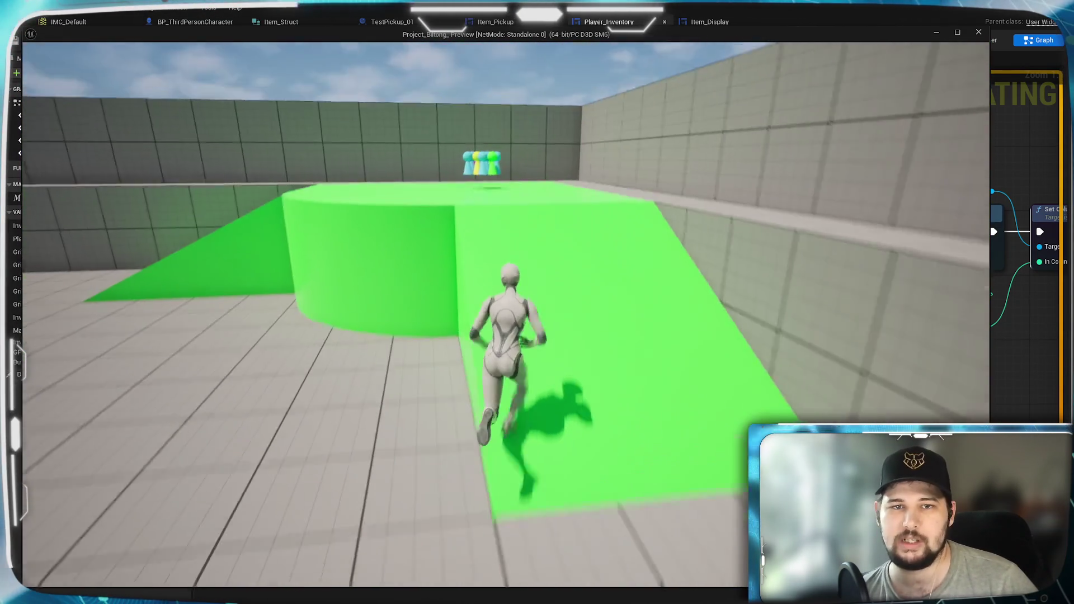
key("i")
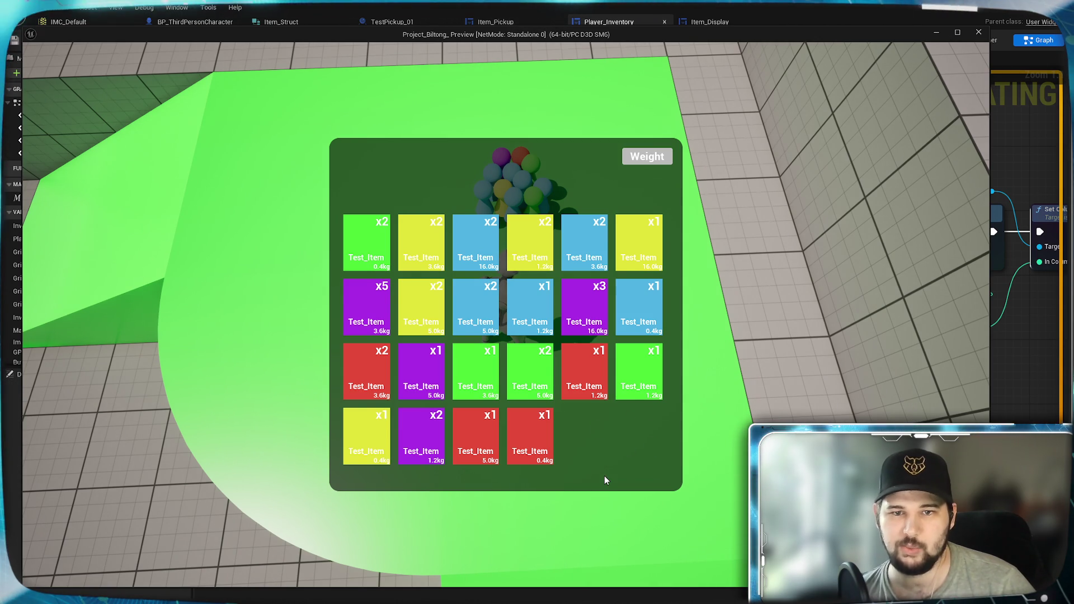
key("i")
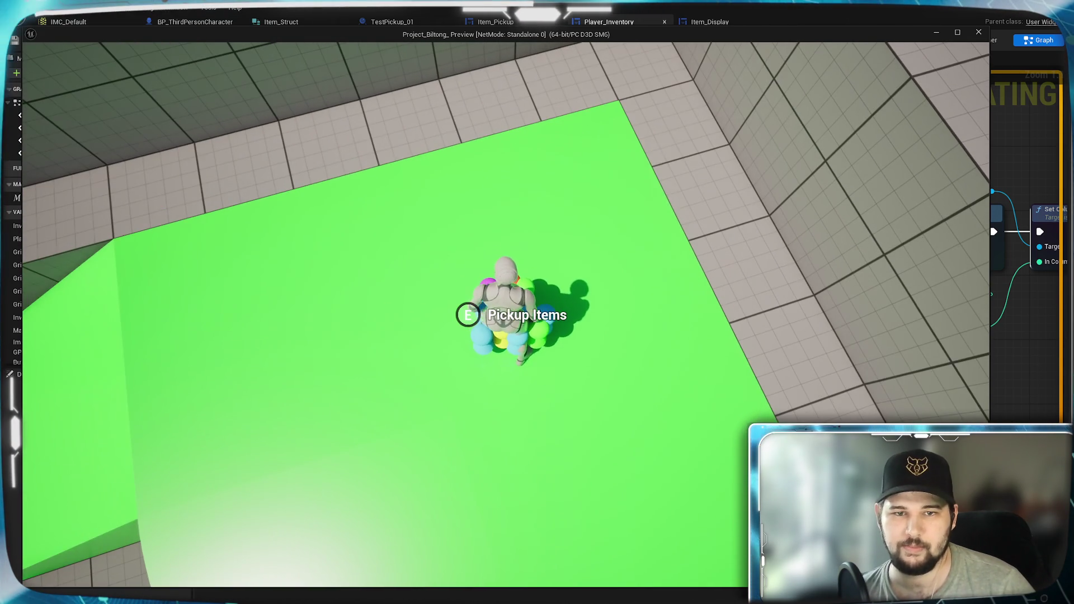
key("i")
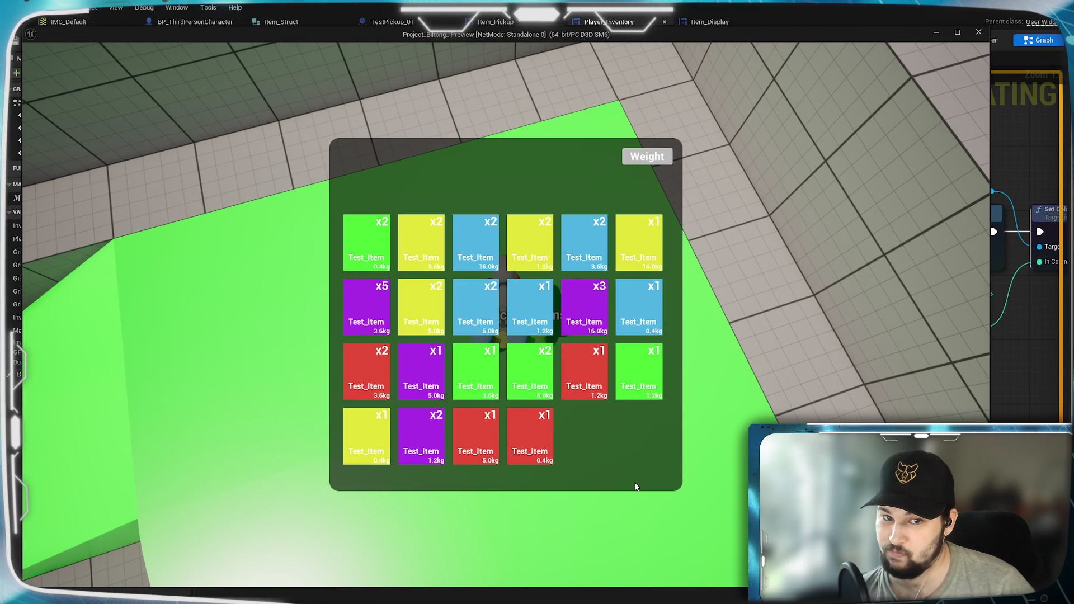
- Collect more items, sort the inventory tiles by weight, and stop the preview
key("Tab")
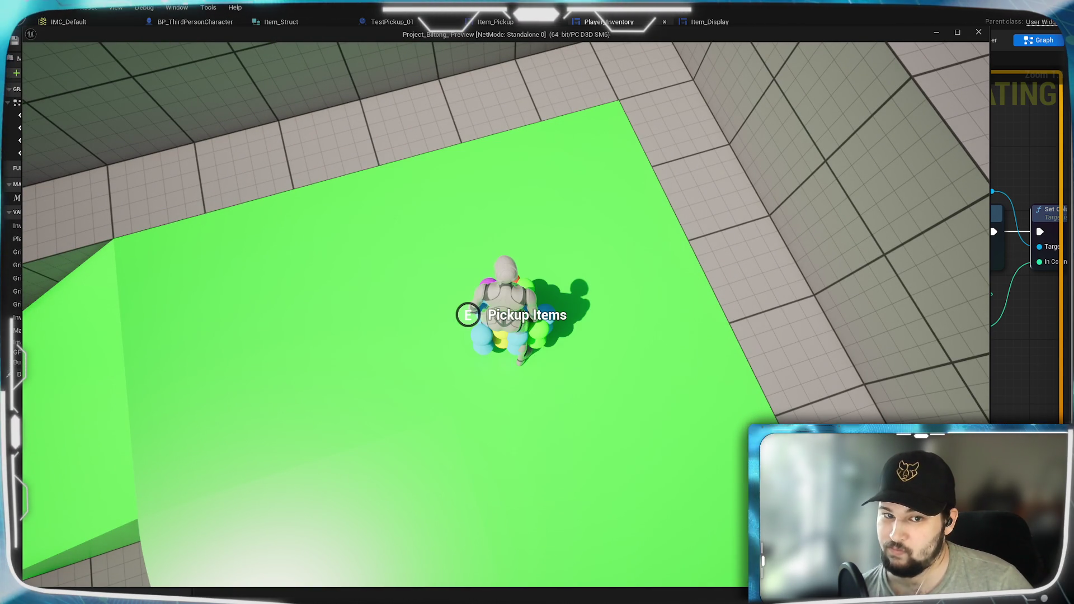
key("w")
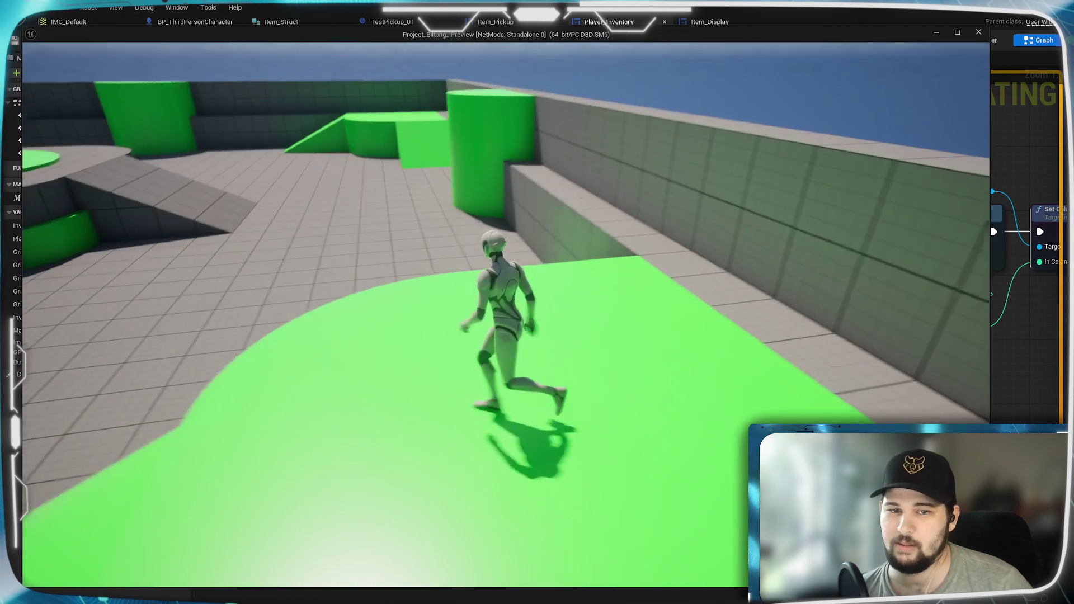
key("Tab")
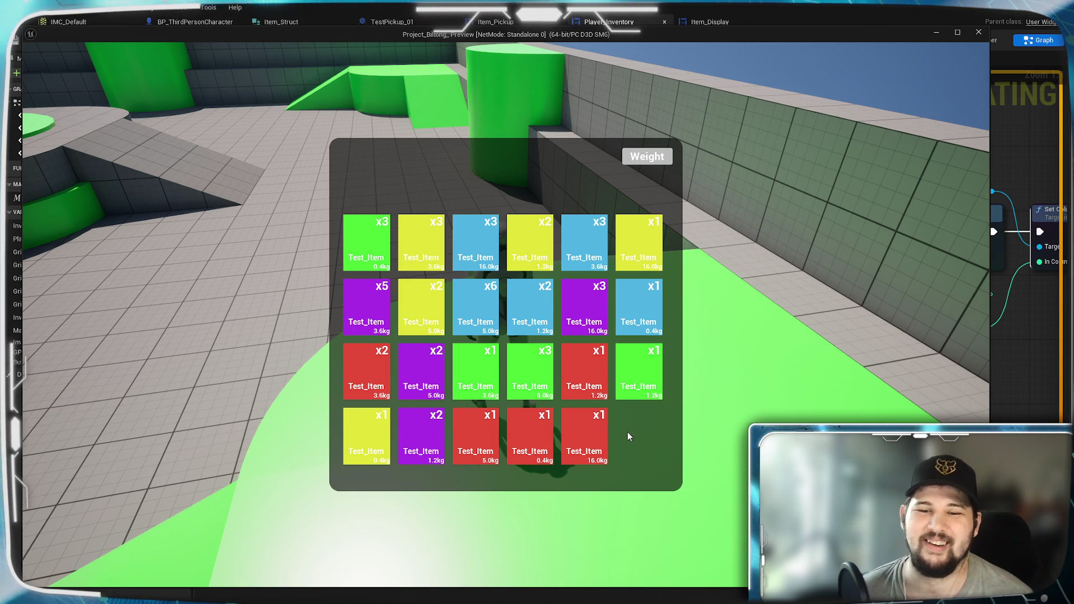
left_click(643, 162)
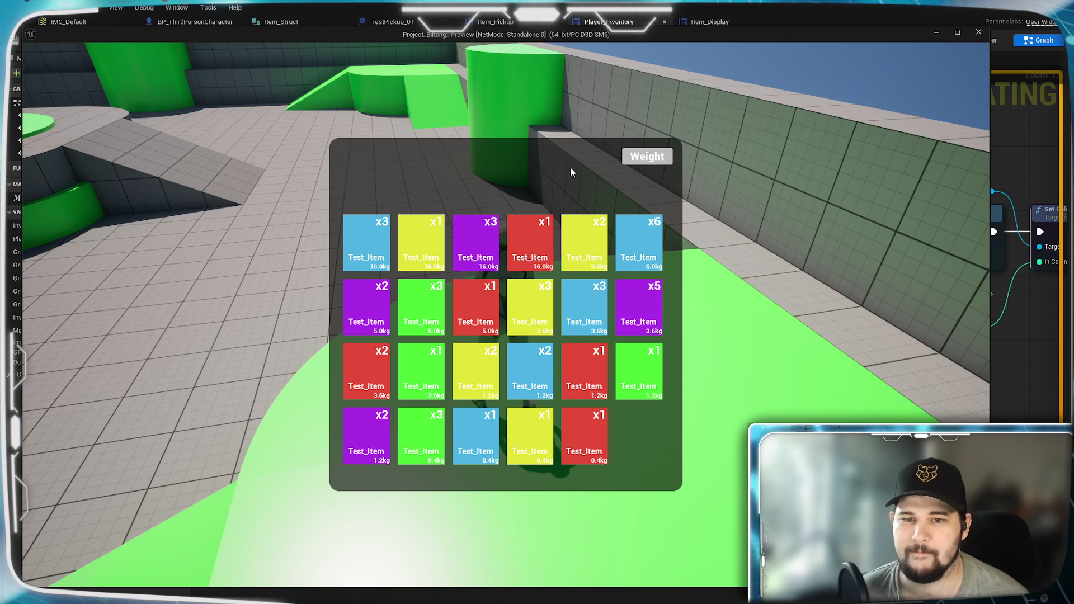
key("Escape")
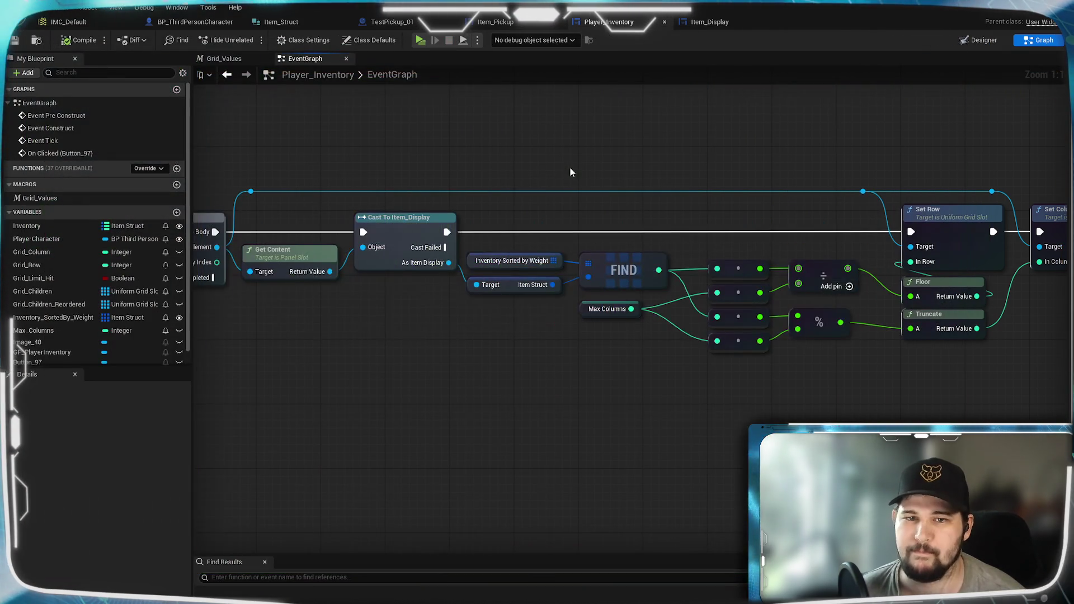
left_click_drag(455, 415, 541, 369)
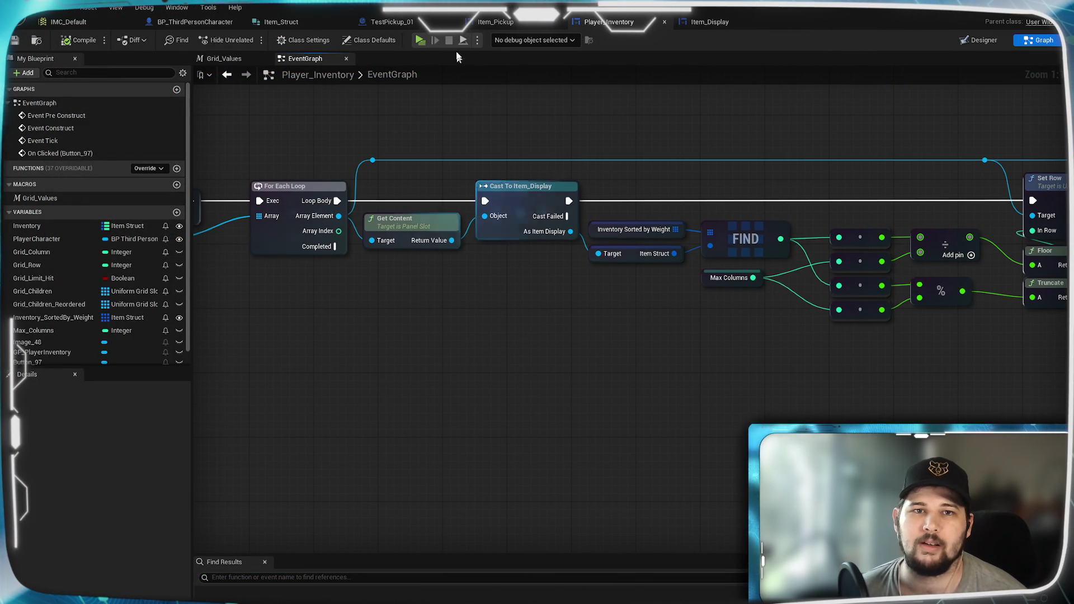
left_click(420, 40)
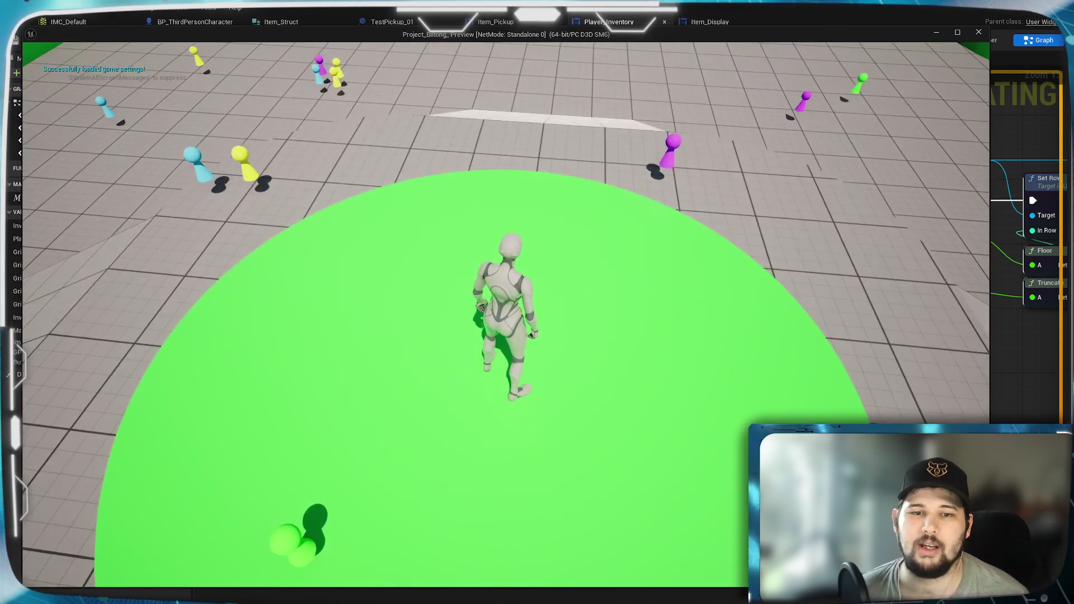
key("w")
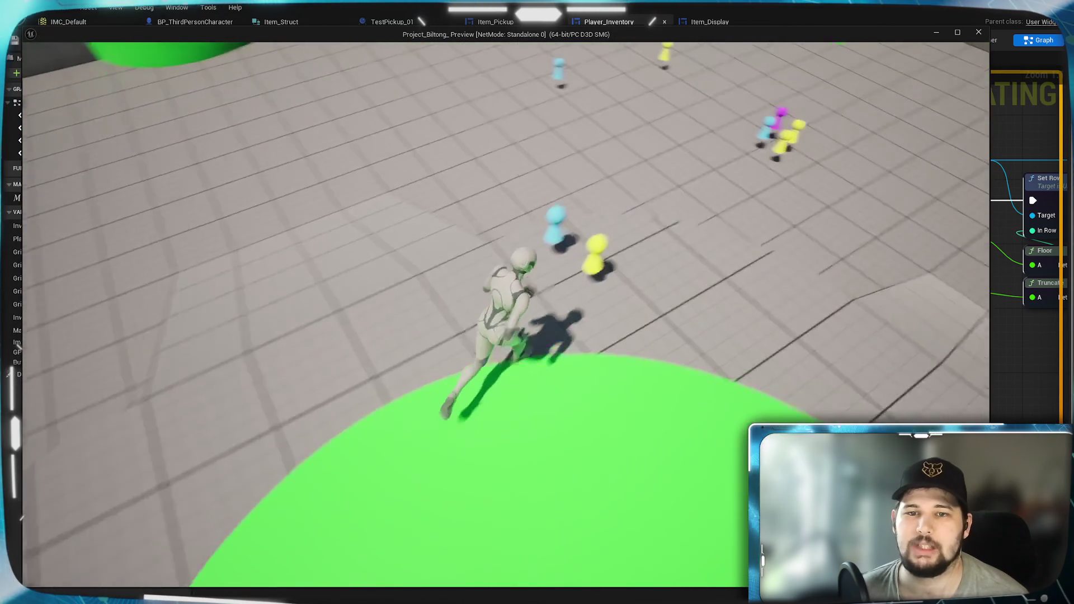
key("w")
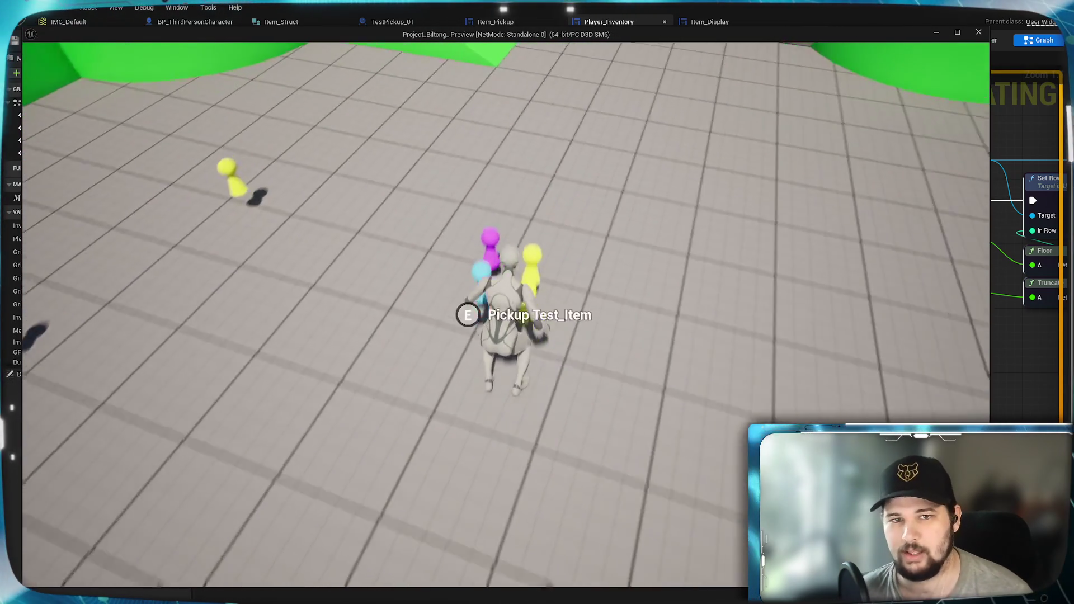
key("w")
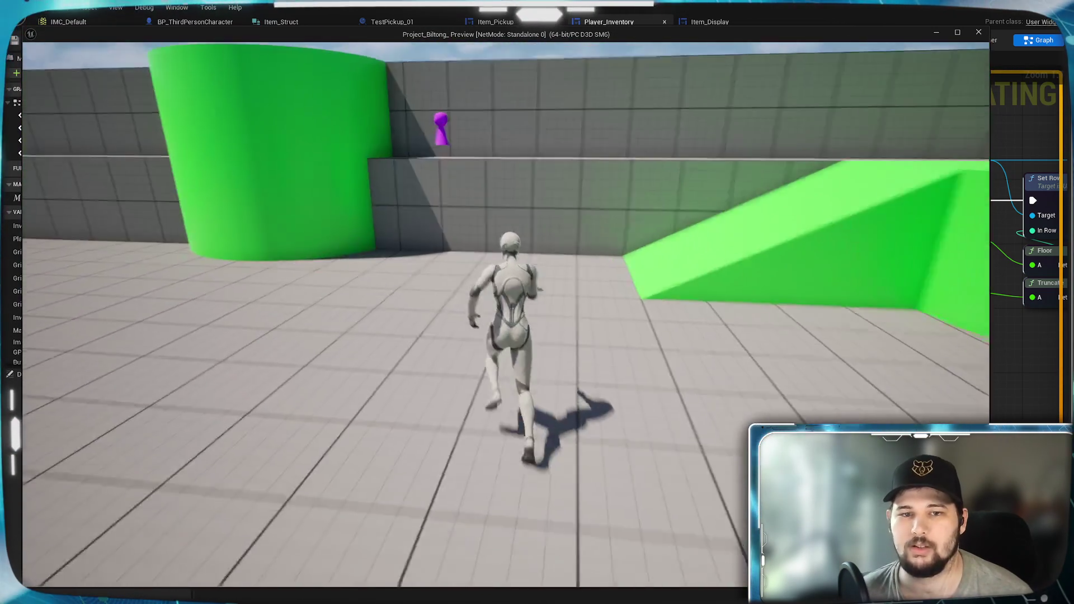
key("w")
key("w")
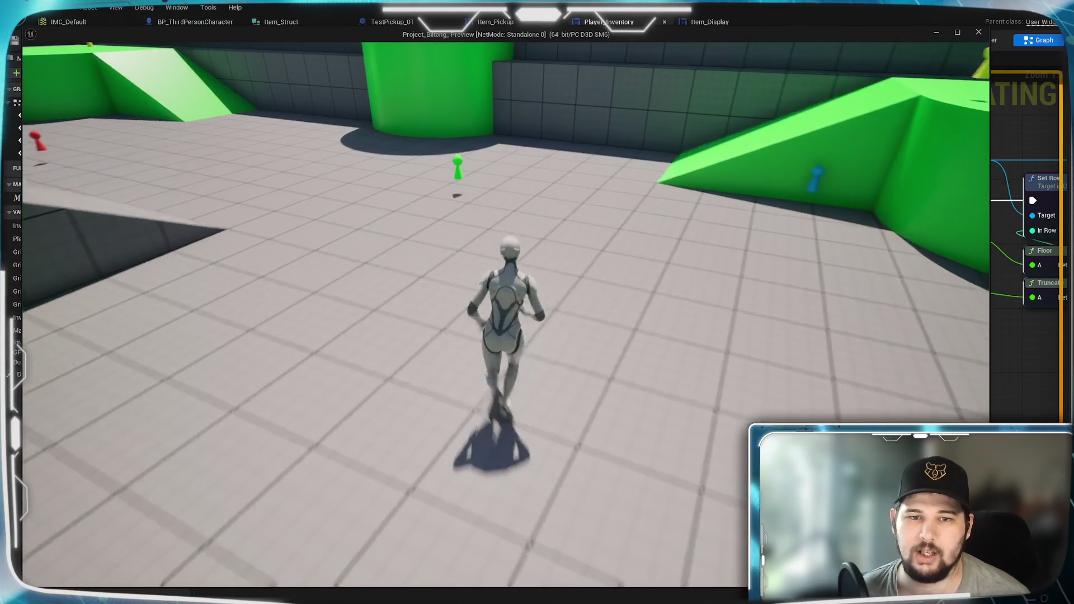
key("w")
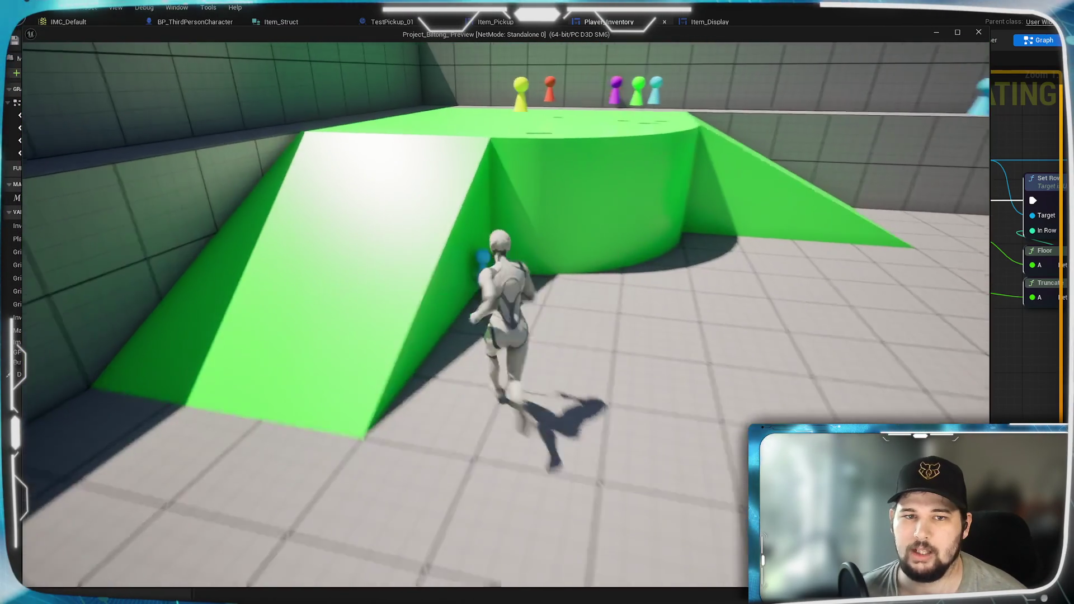
key("w")
key("w")
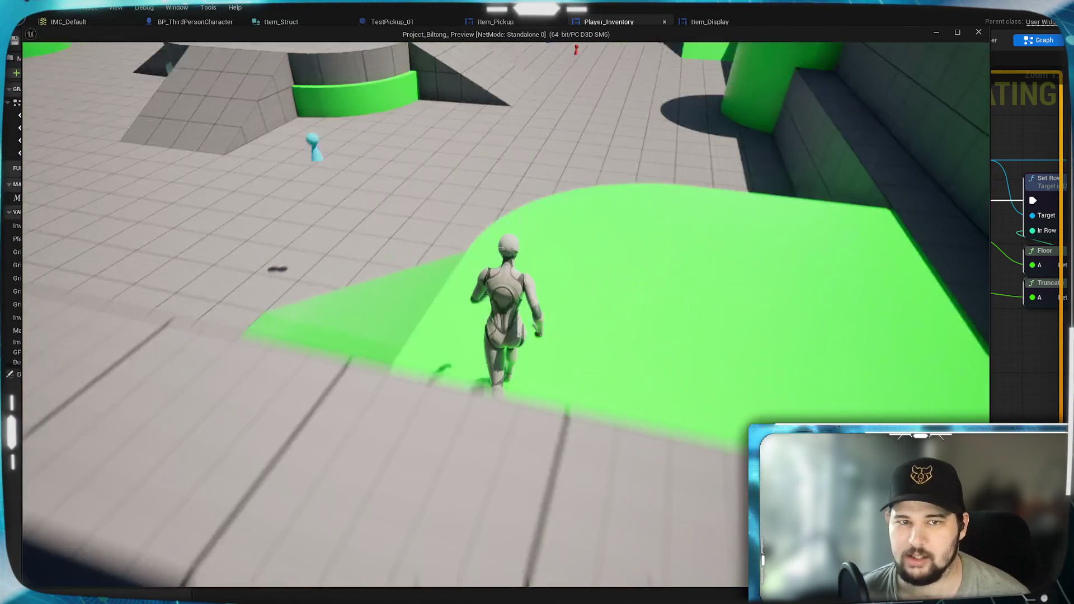
key("w")
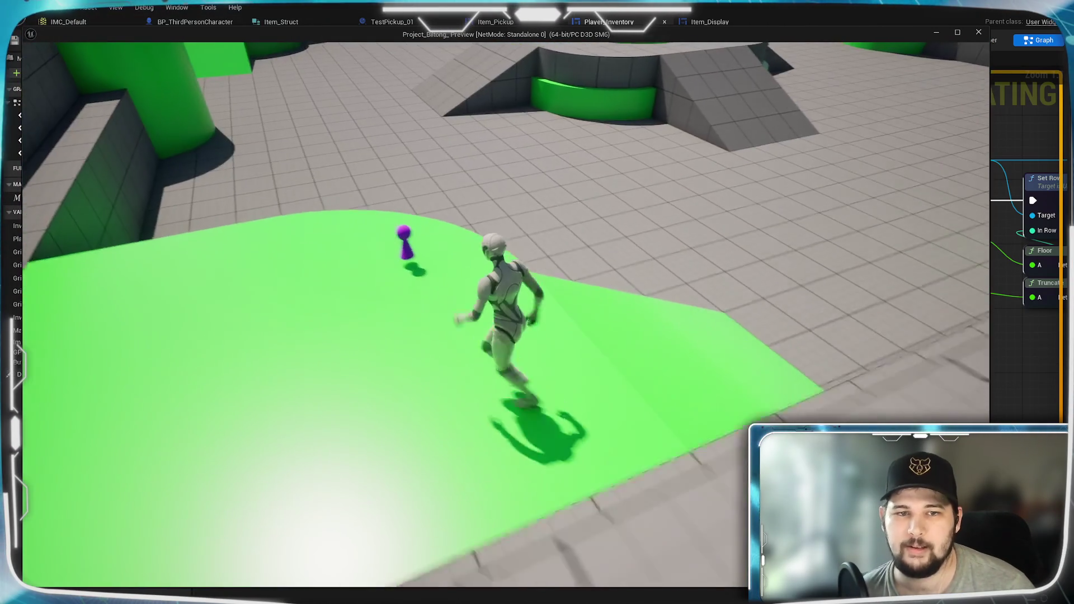
key("i")
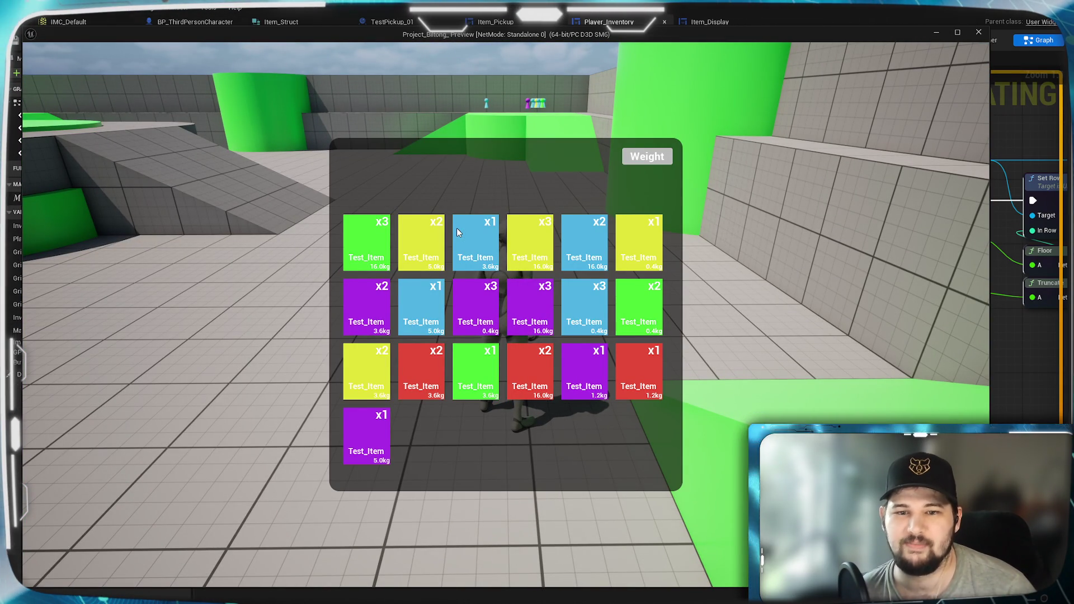
key("i")
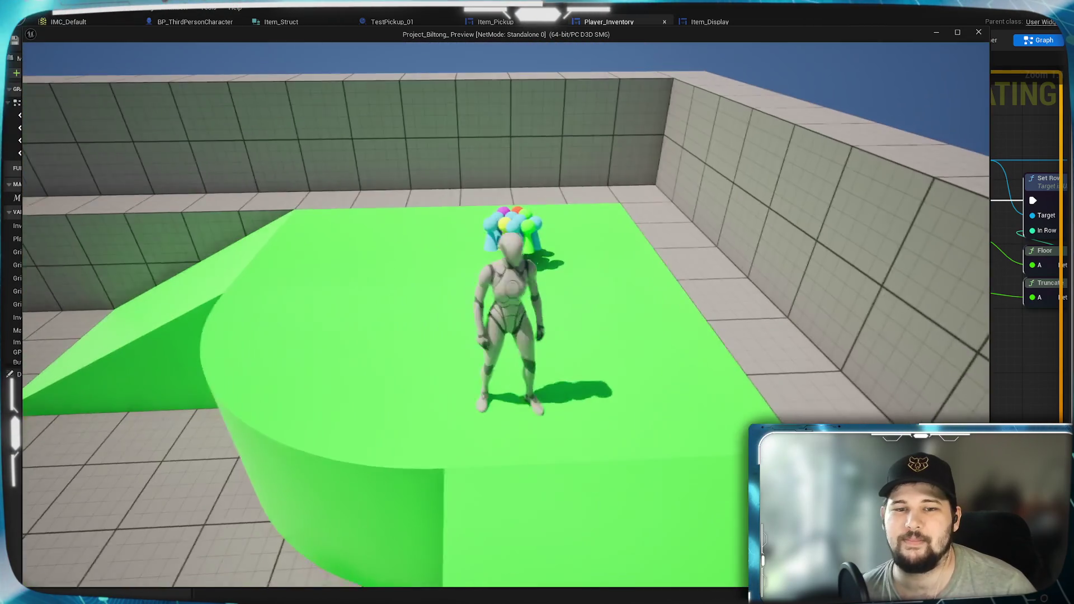
key("i")
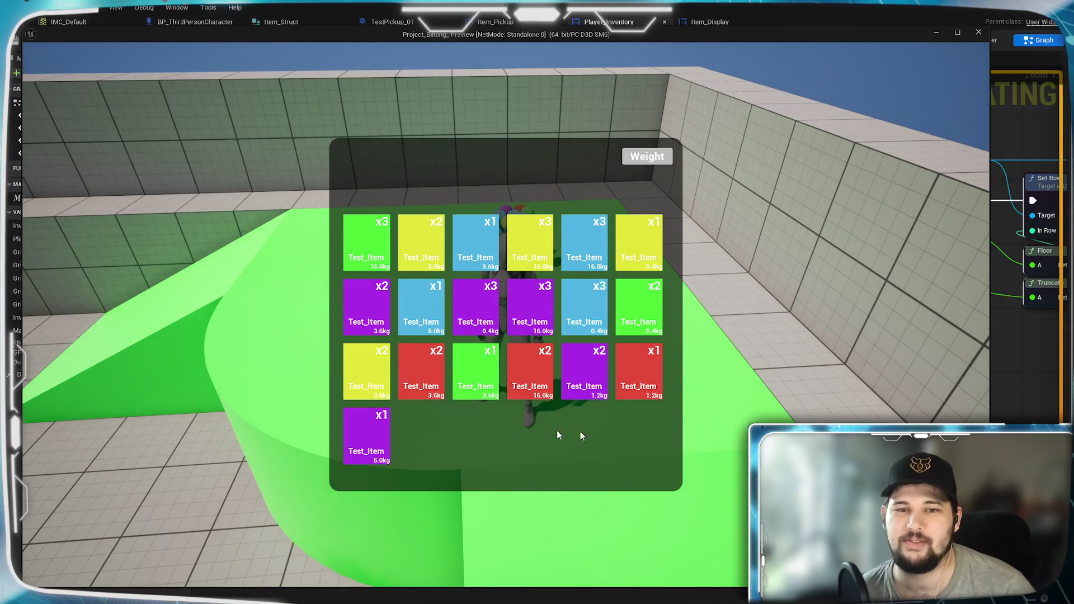
key("i")
key("e")
key("i")
key("i")
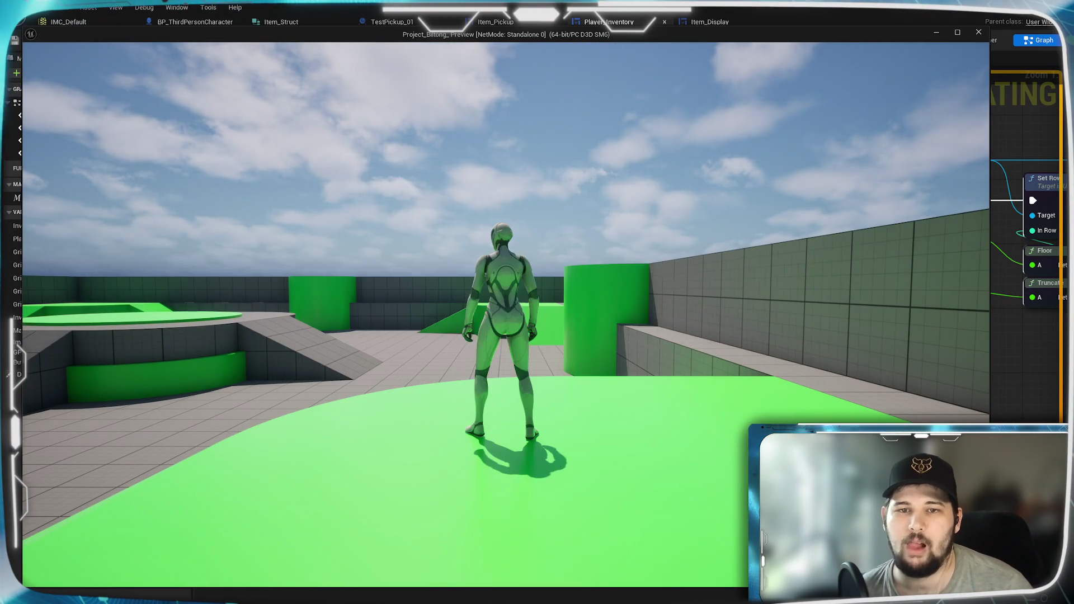
key("Escape")
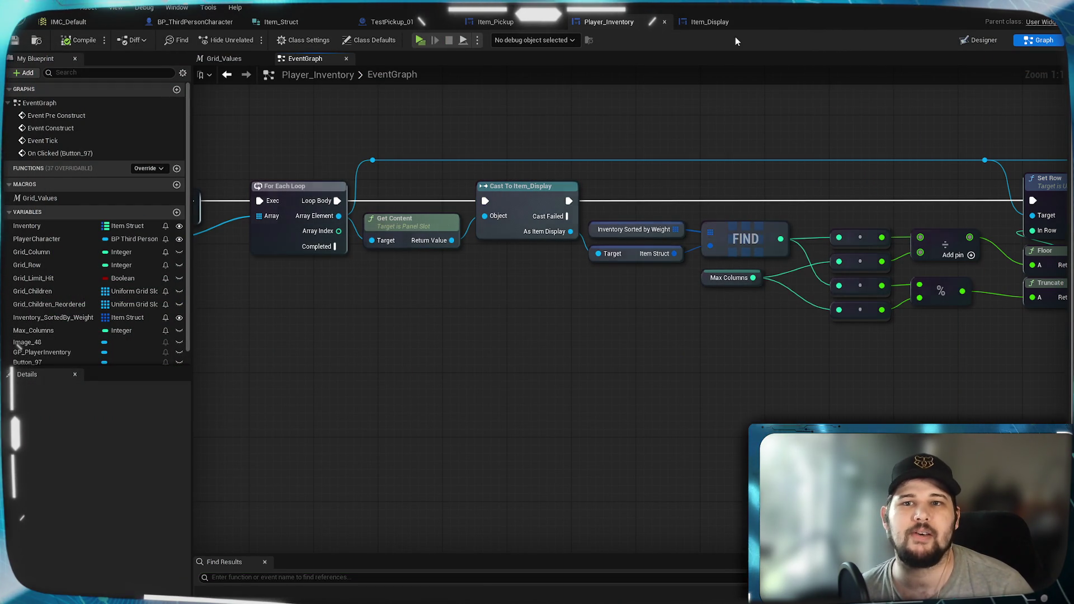
- Back in the level viewport, Alt-drag a copy of the green pickup on the floor
left_click(1015, 11)
key("f")
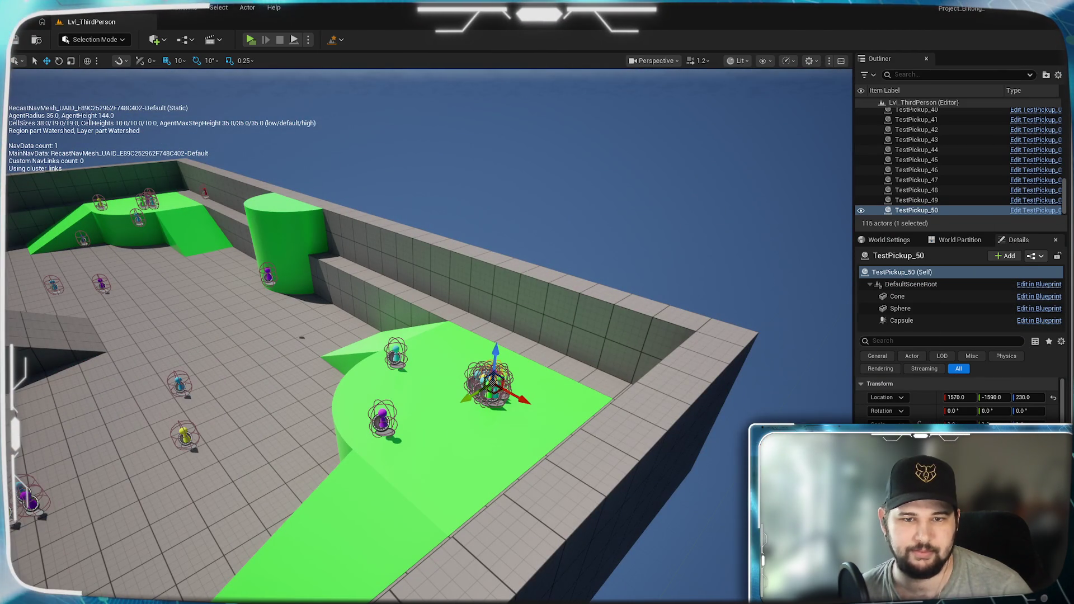
key("f")
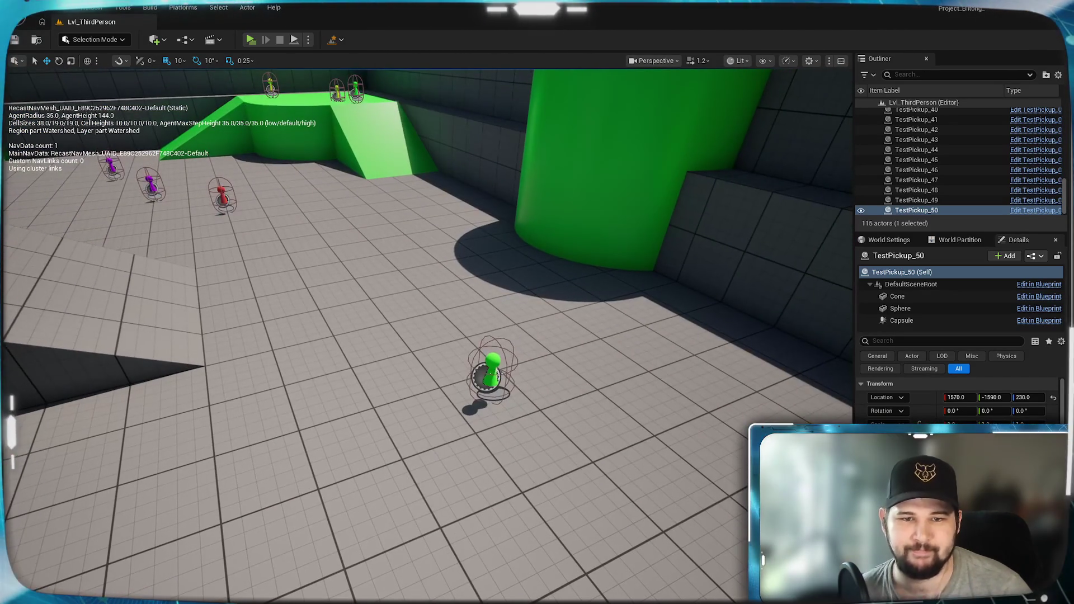
left_click(491, 374)
left_click_drag(482, 377, 472, 373, "alt")
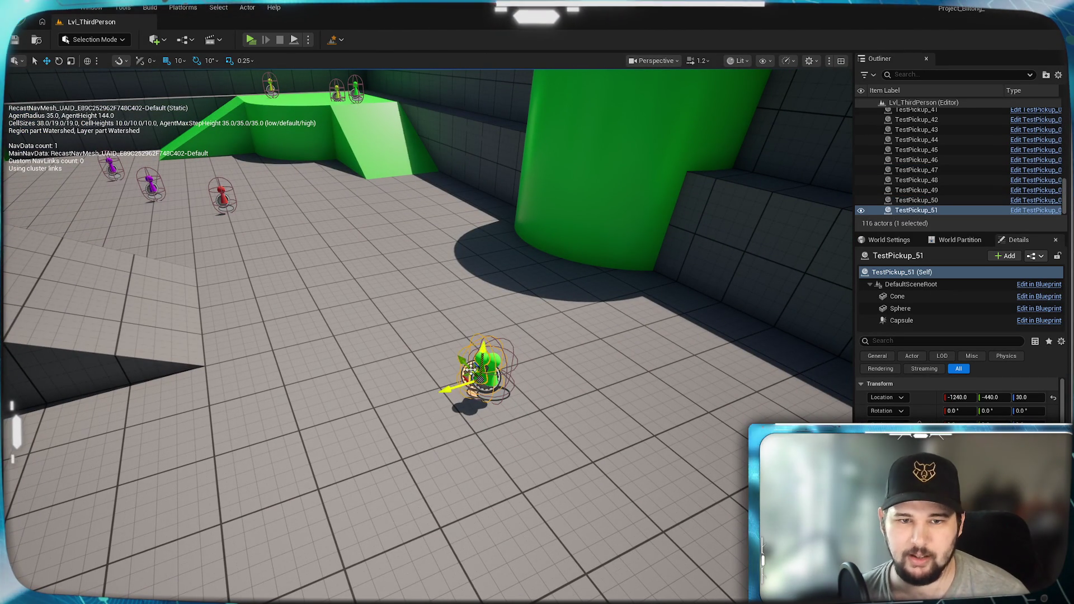
left_click_drag(413, 318, 437, 324)
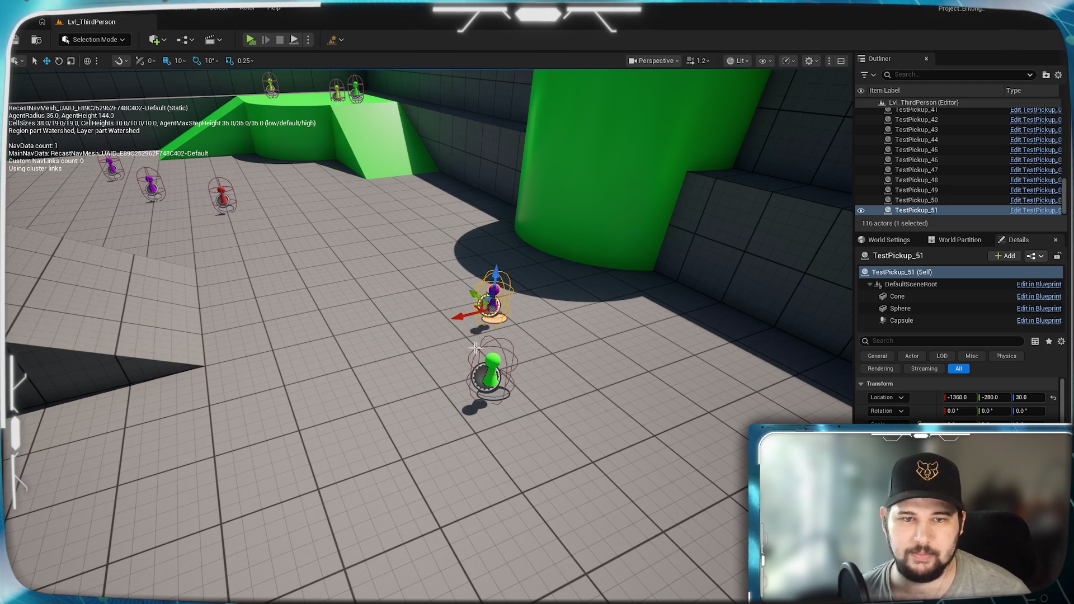
- Position the new pickup copy along X and Y near the purple pickup
key("f")
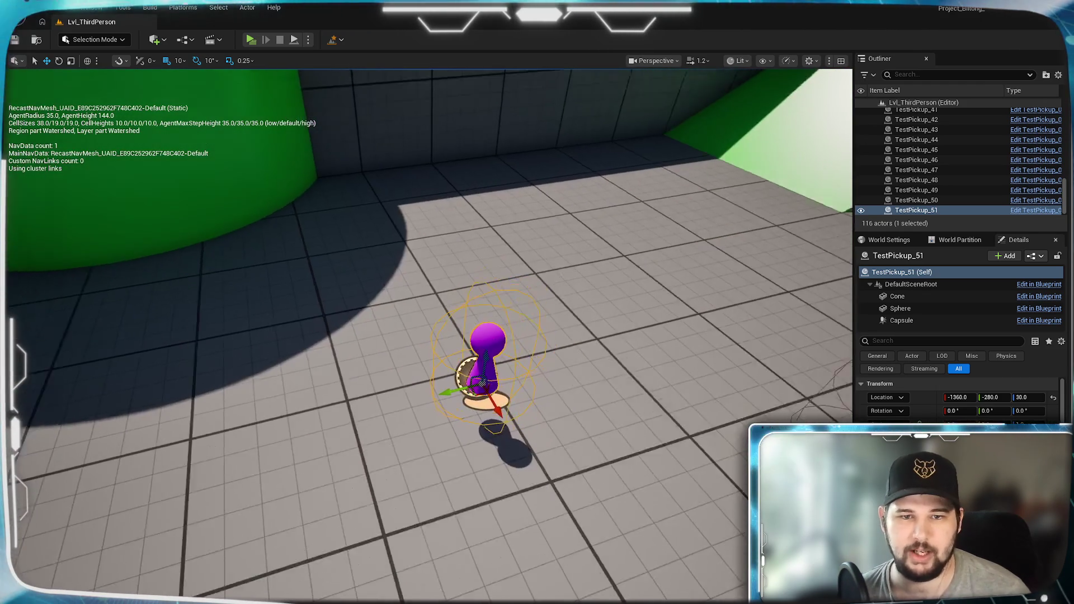
scroll(429, 336, "down", 3)
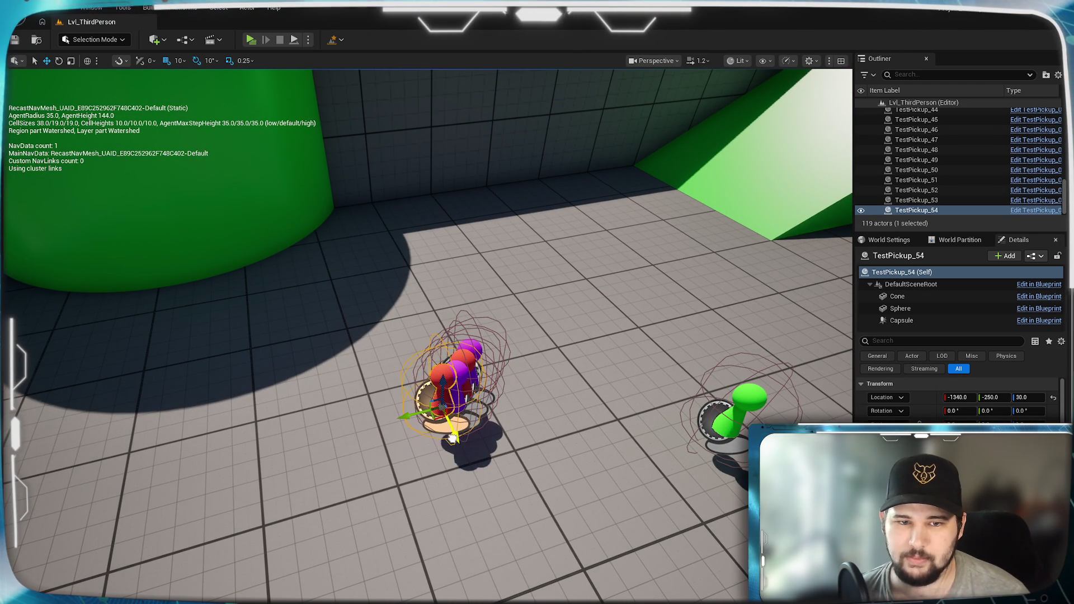
left_click_drag(453, 439, 447, 428)
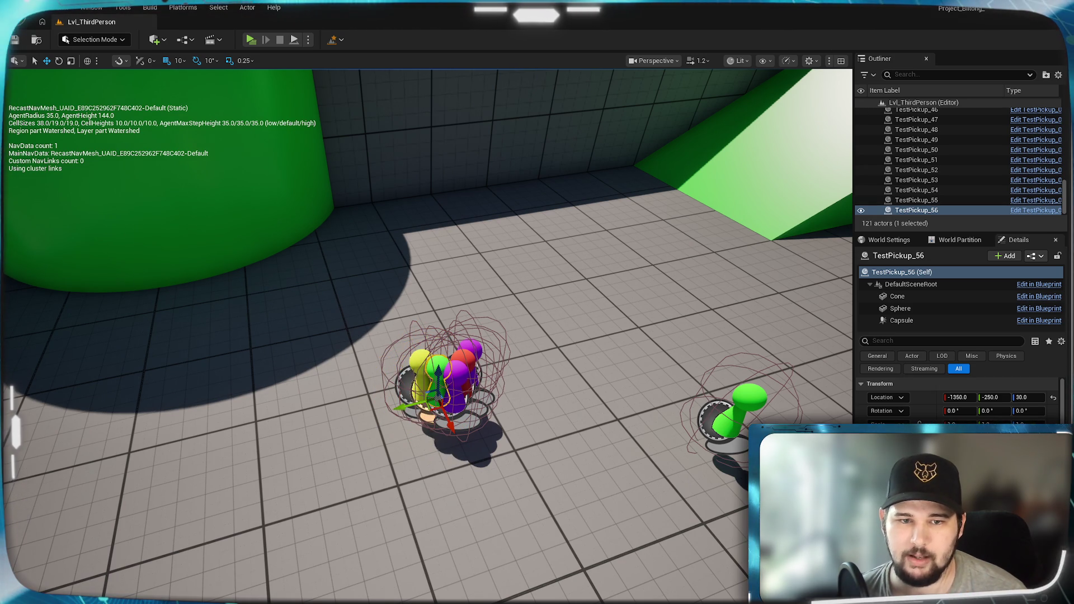
left_click_drag(452, 430, 448, 419)
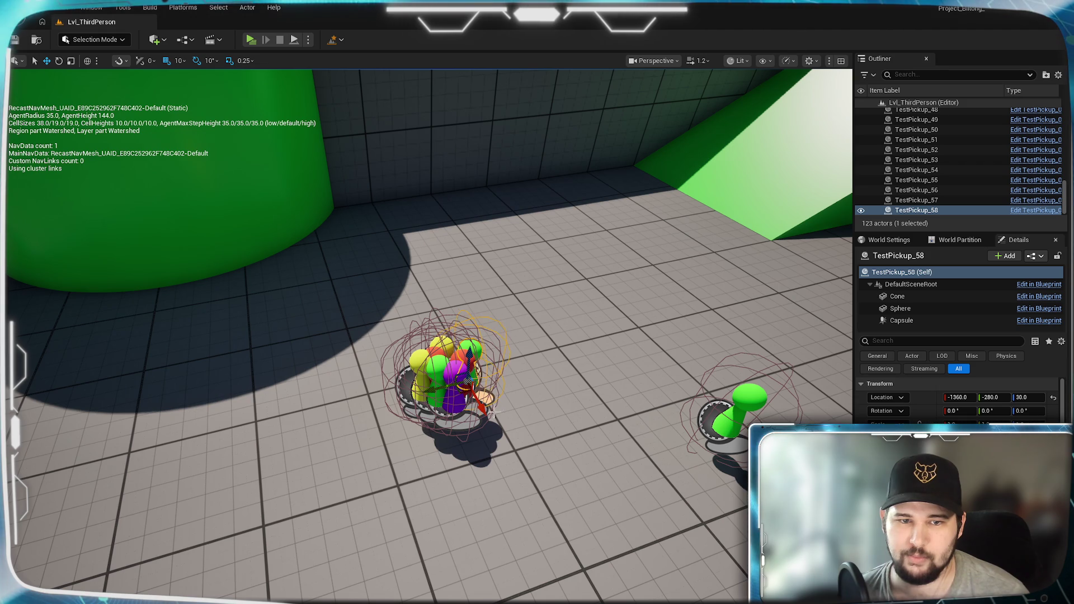
mouse_move(414, 385)
left_mouse_down()
mouse_move(421, 396)
mouse_move(393, 423)
mouse_move(371, 390)
mouse_move(355, 390)
mouse_move(156, 425)
mouse_move(109, 442)
mouse_move(106, 470)
mouse_move(64, 406)
mouse_move(81, 400)
mouse_move(28, 401)
left_mouse_up()
key("f")
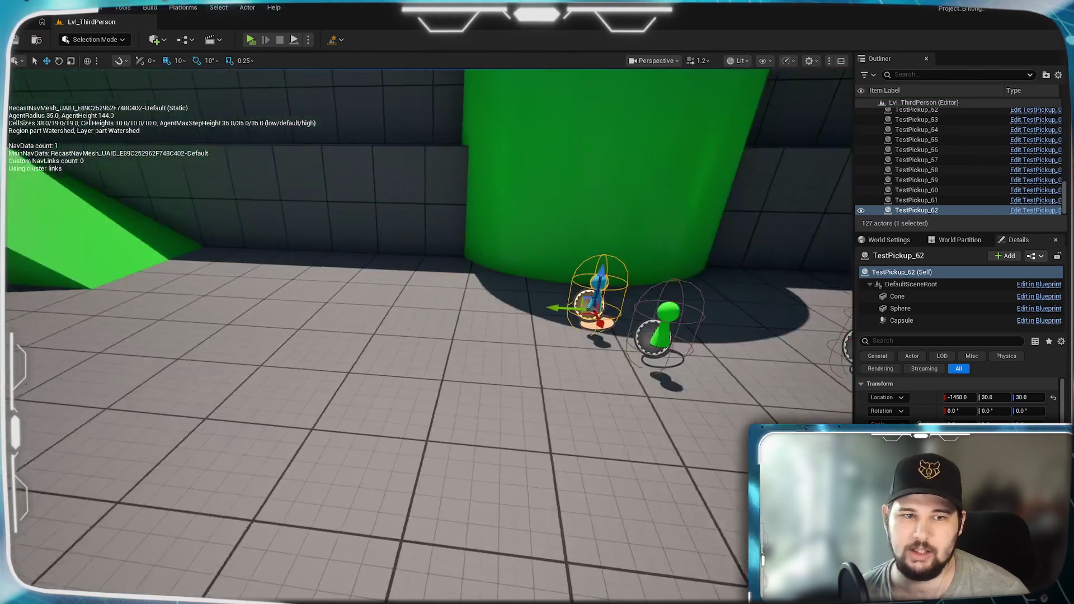
- Ctrl+D duplicate pickups, including the red one, spreading copies along Y and X
key("ctrl+d")
key("ctrl+d")
mouse_move(488, 304)
left_mouse_down()
mouse_move(221, 293)
mouse_move(160, 307)
left_mouse_up()
key("ctrl+d")
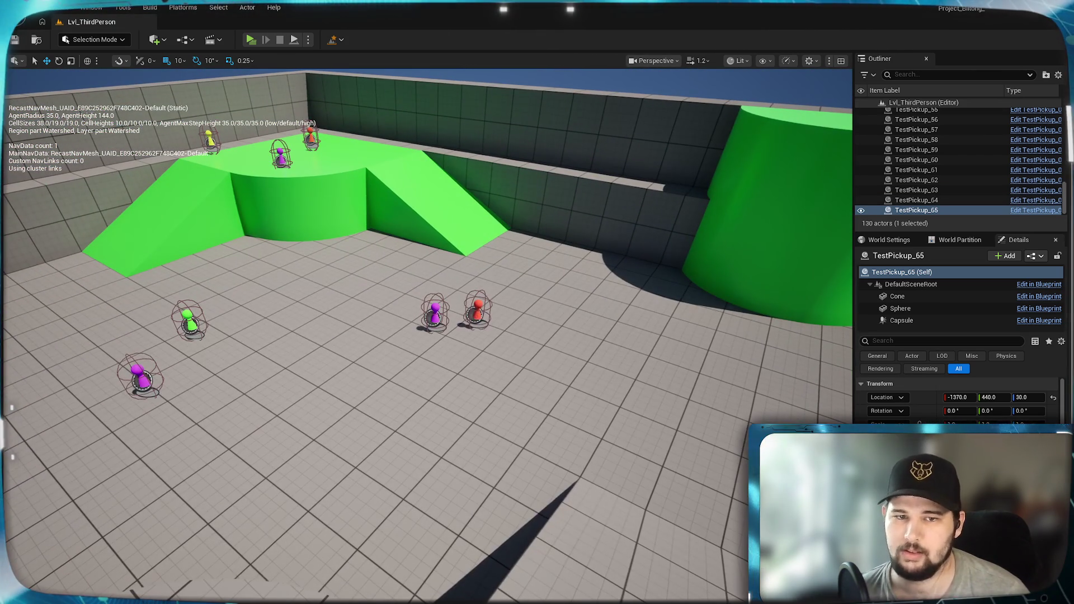
left_click(476, 312)
key("ctrl+d")
mouse_move(476, 310)
left_mouse_down()
mouse_move(613, 358)
mouse_move(646, 347)
left_mouse_up()
key("ctrl+d")
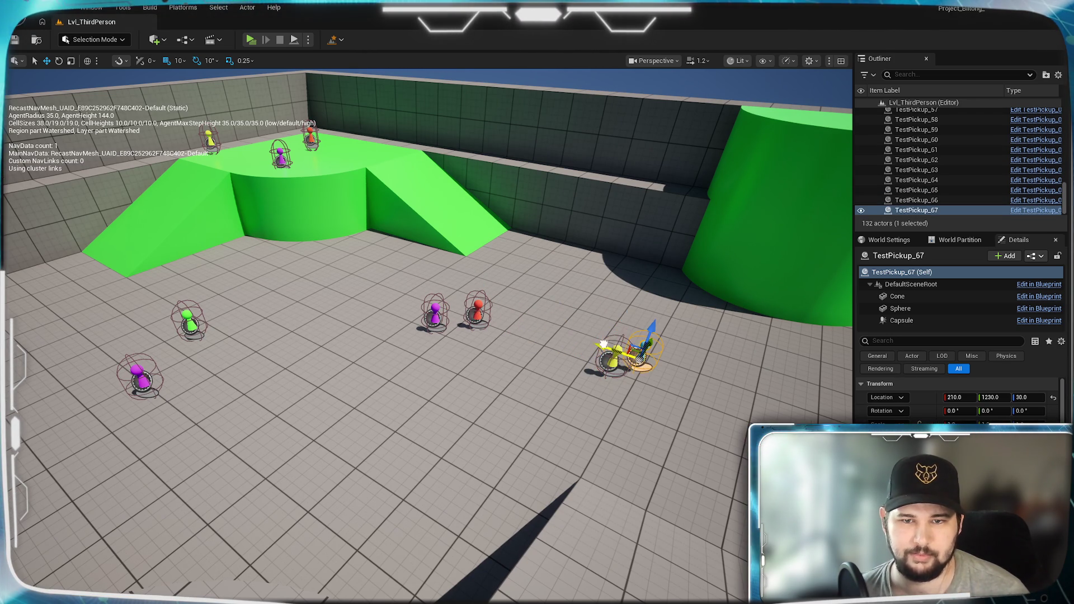
- Add another pickup copy down-right and hide the navigation mesh overlay
key("f")
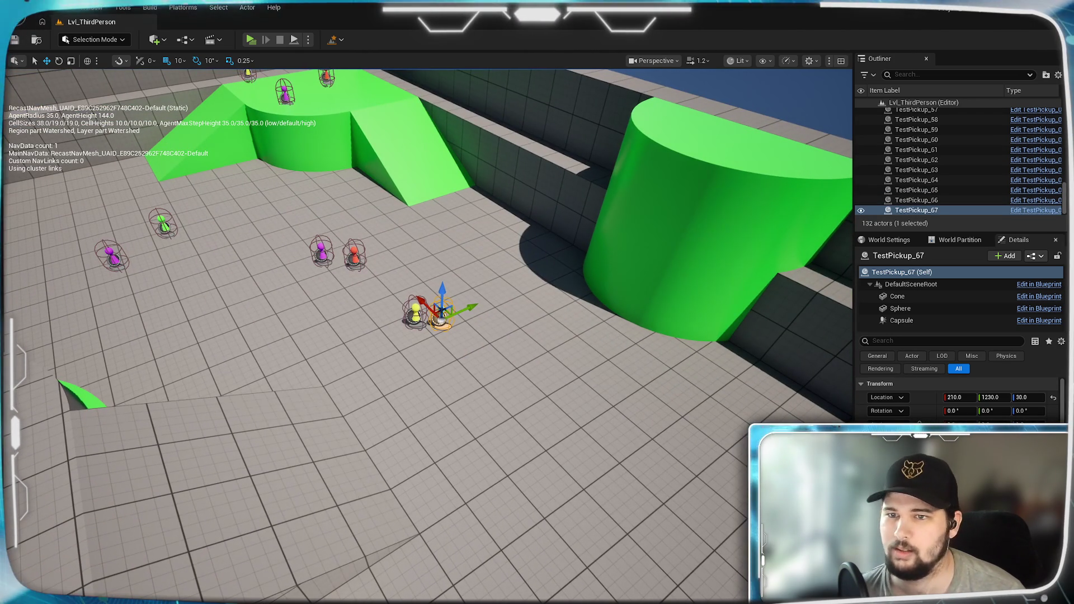
key("ctrl+d")
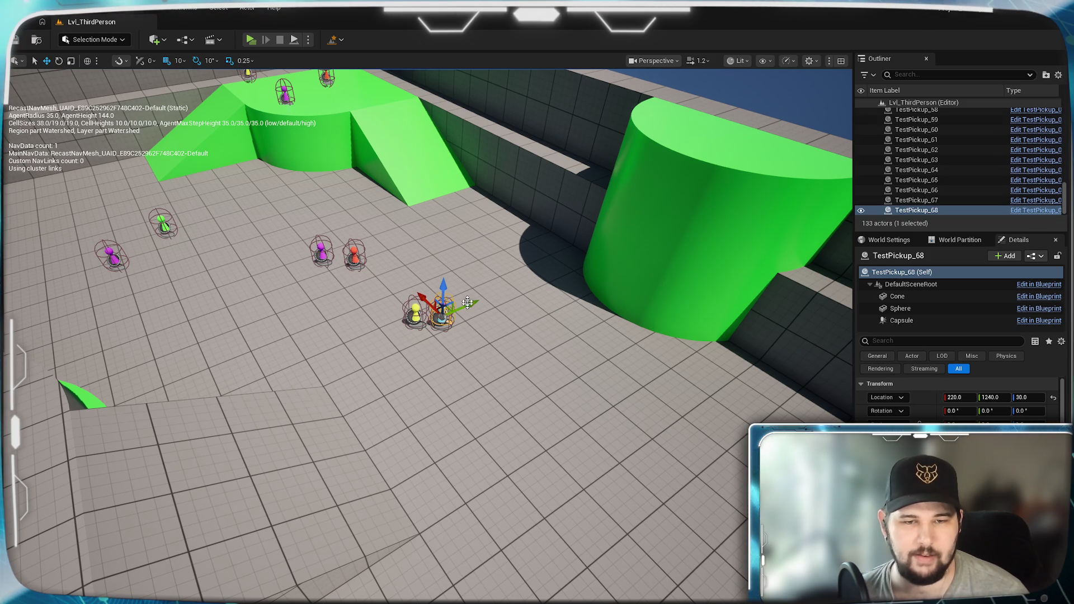
left_click_drag(503, 295, 509, 330, "alt")
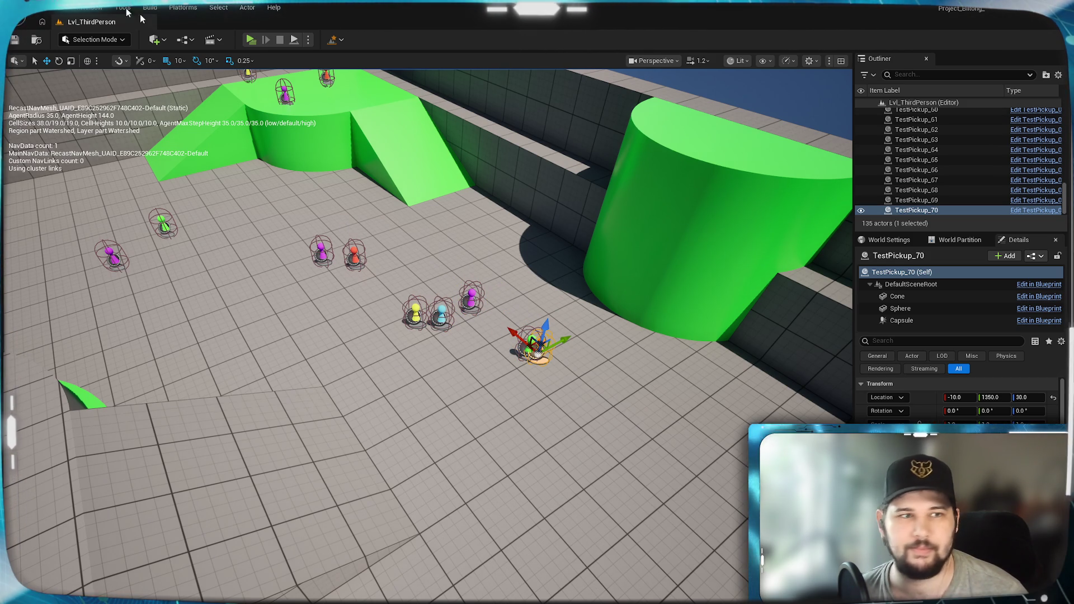
key("p")
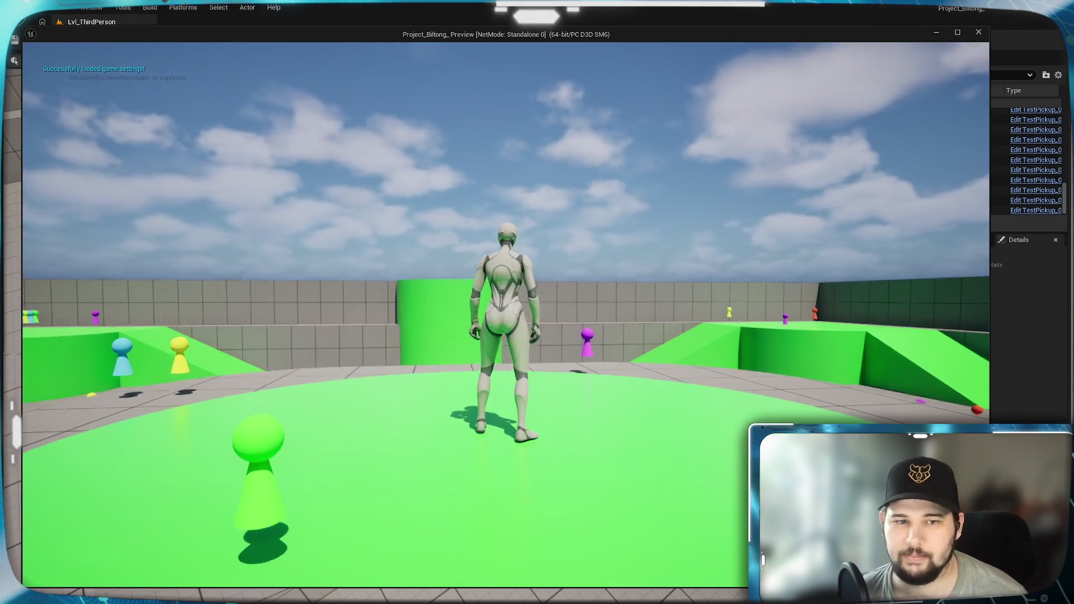
- Run off the green pad and across the level toward the ramp and pickups
key("w")
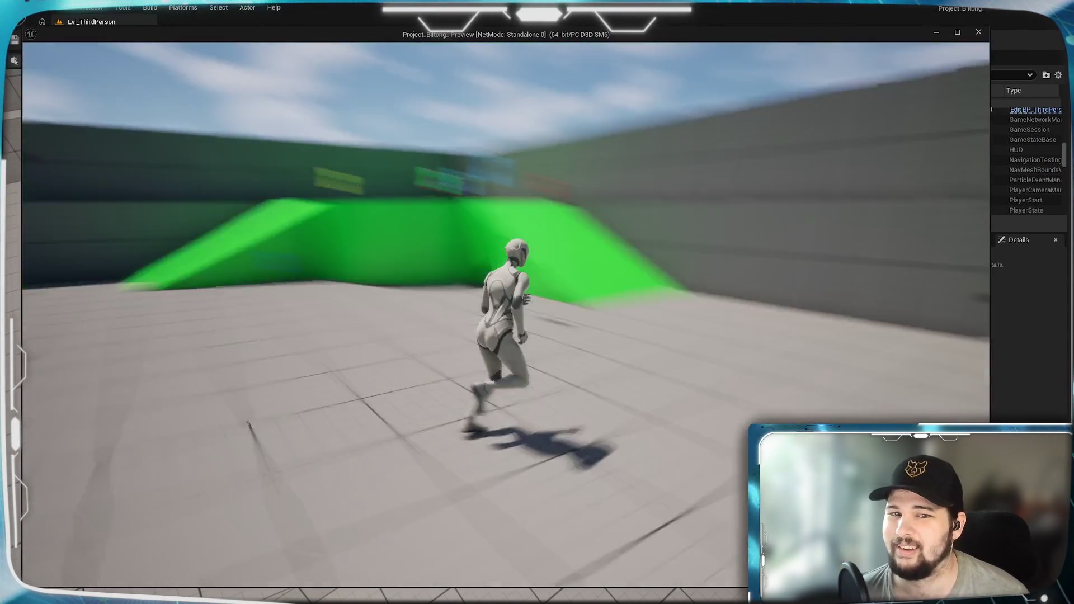
key("space")
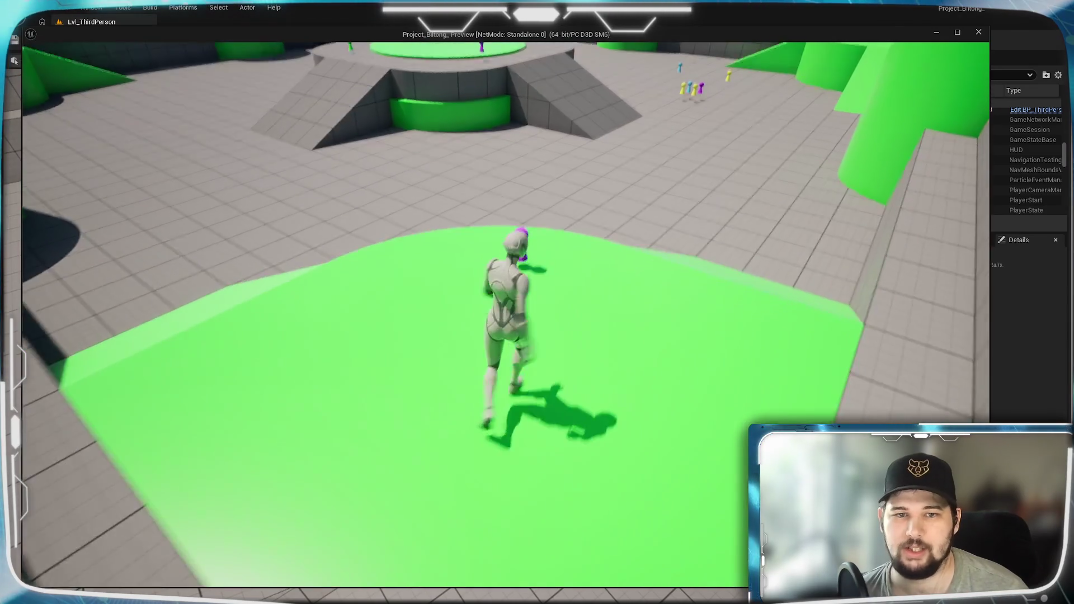
key("w")
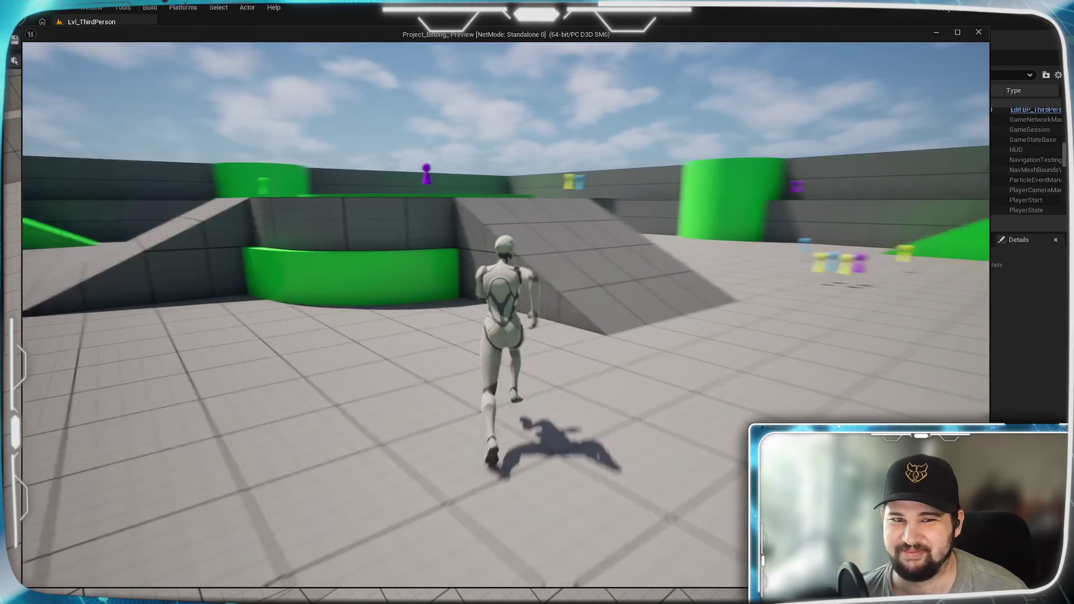
key("w")
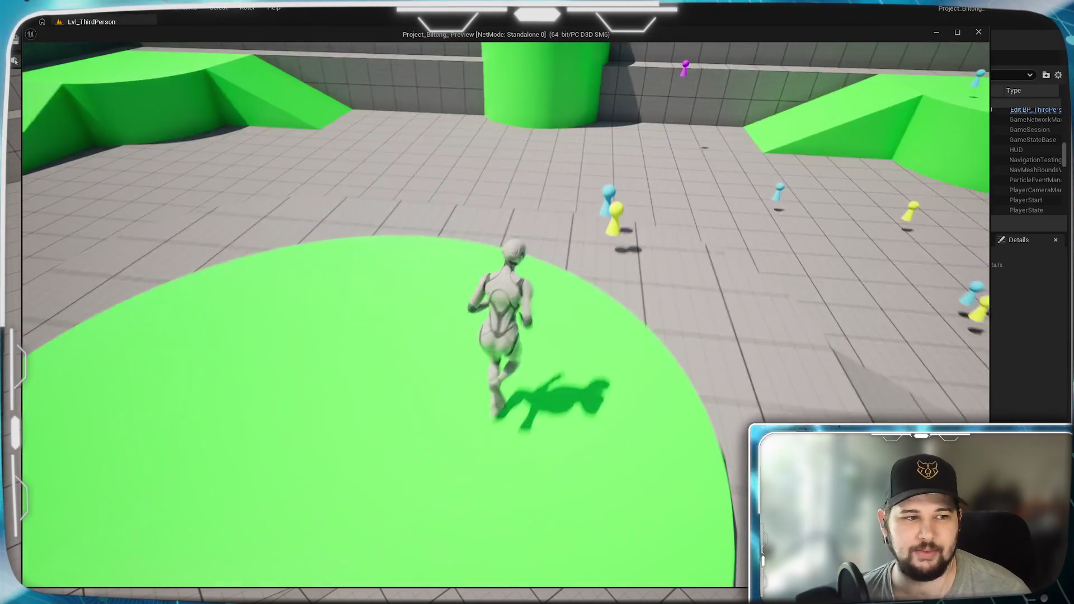
key("w")
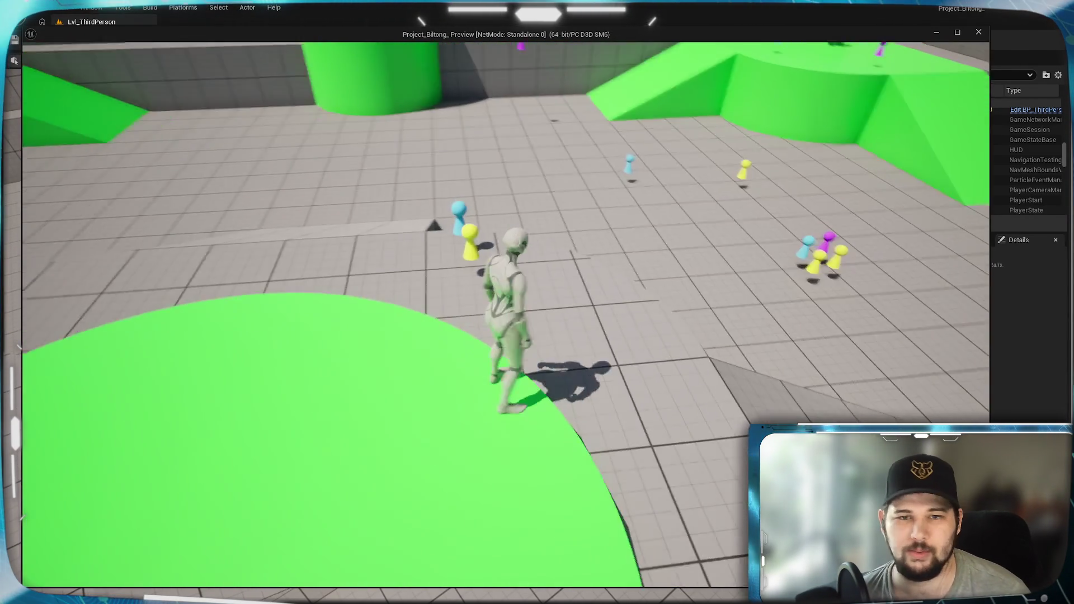
key("w")
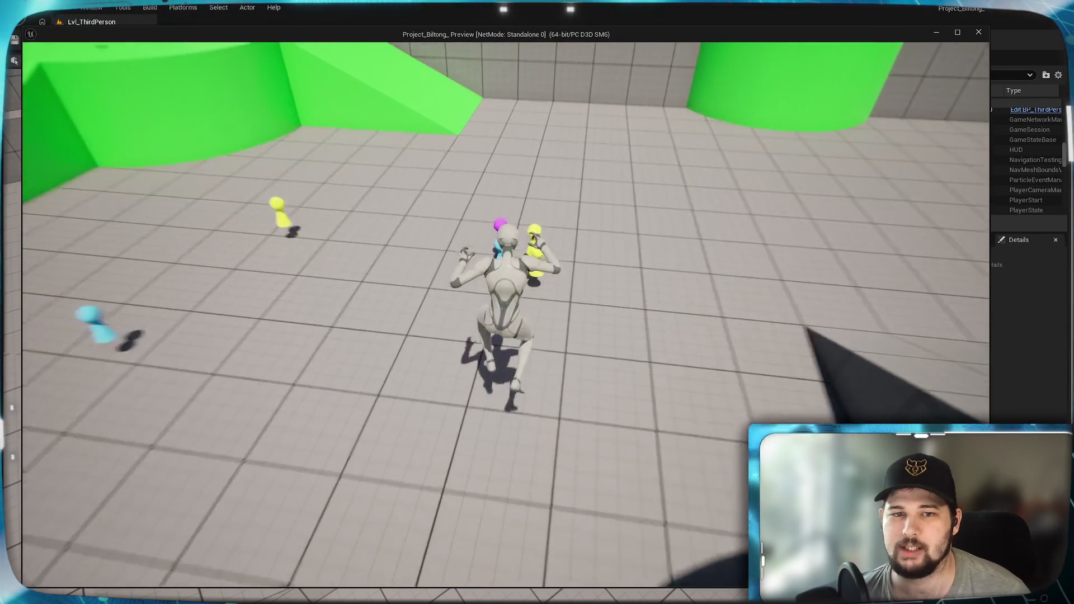
key("w")
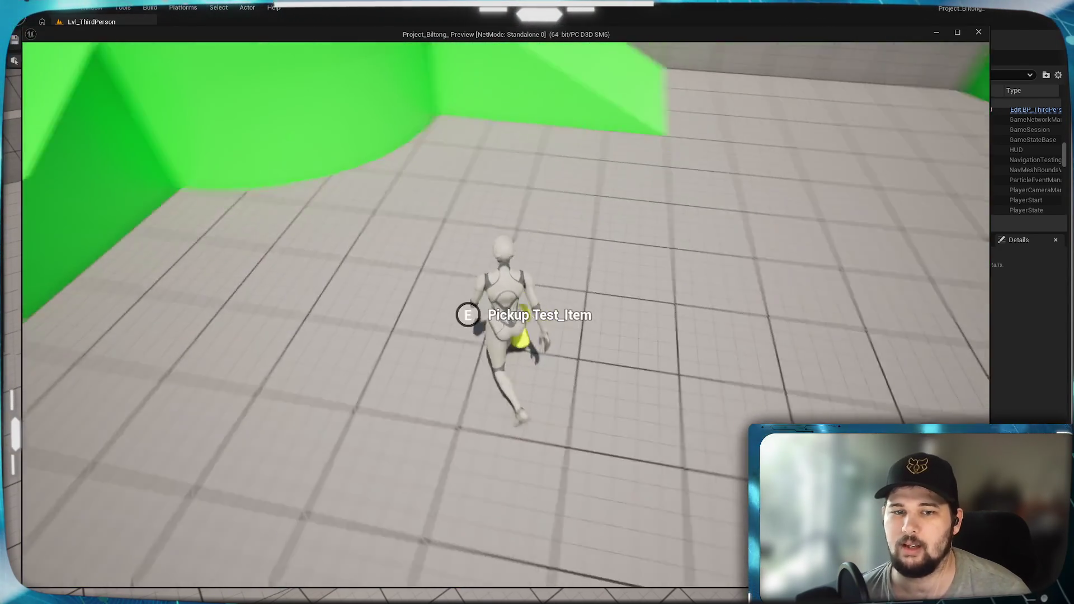
key("w")
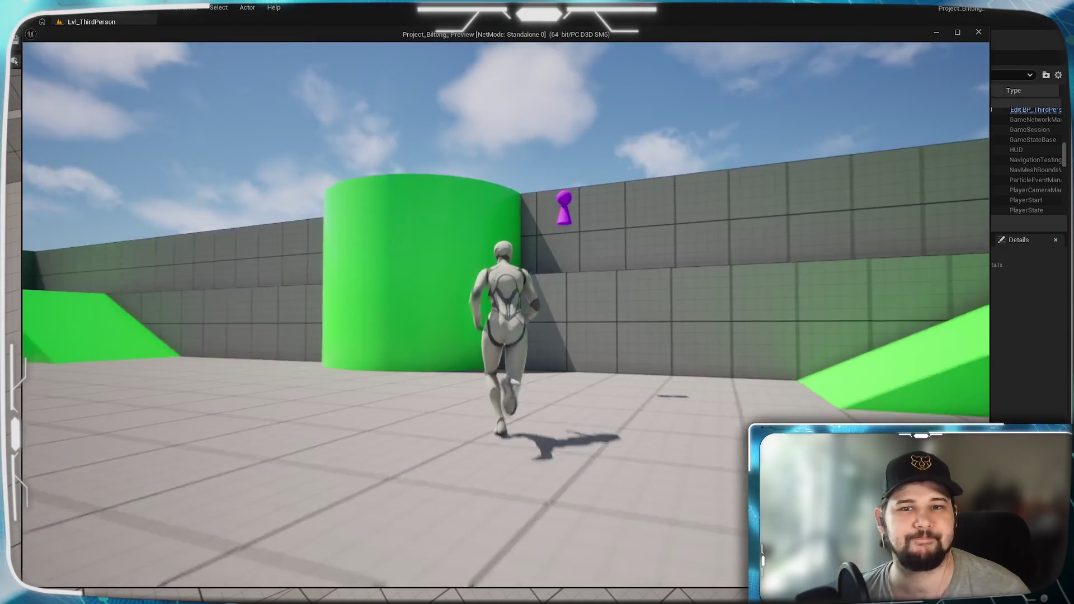
- Jump toward the ramp, then open the inventory showing 22 Test_Item tiles in four rows
key("space")
key("space")
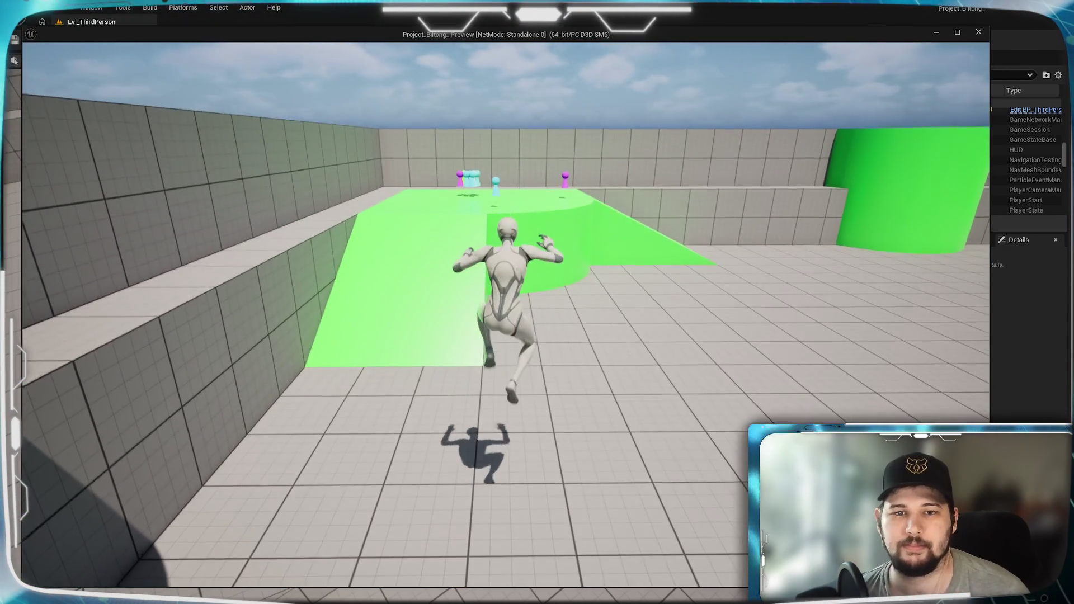
key("Tab")
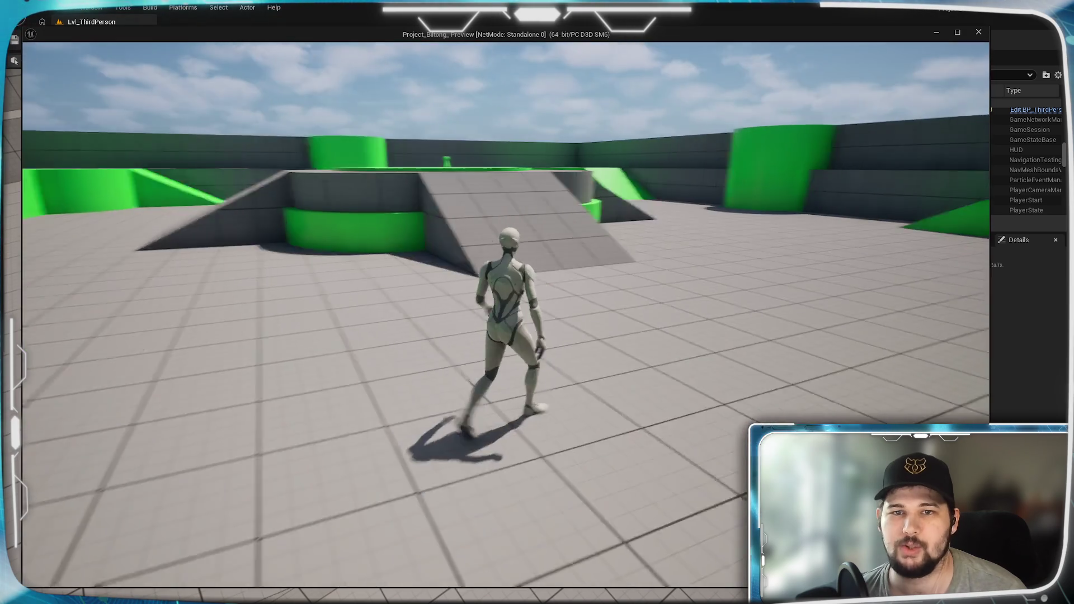
key("w")
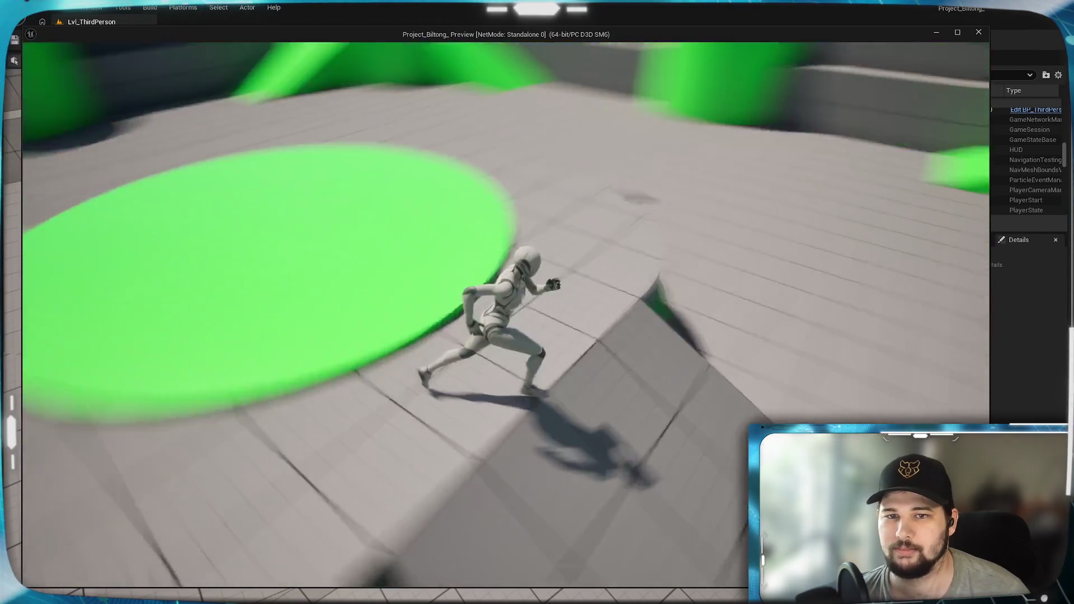
key("Tab")
key("Tab")
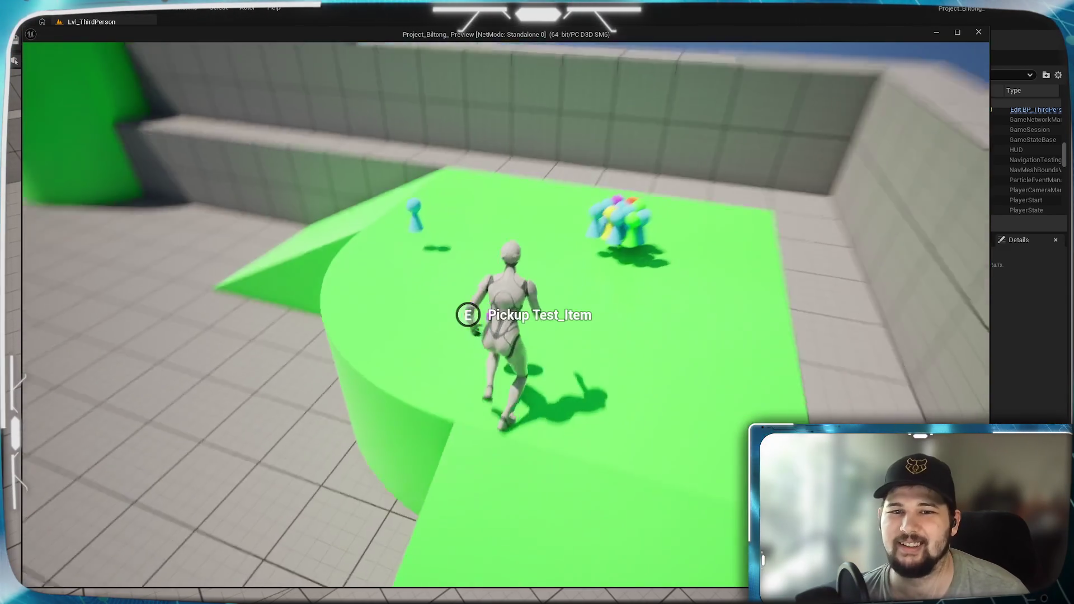
key("Tab")
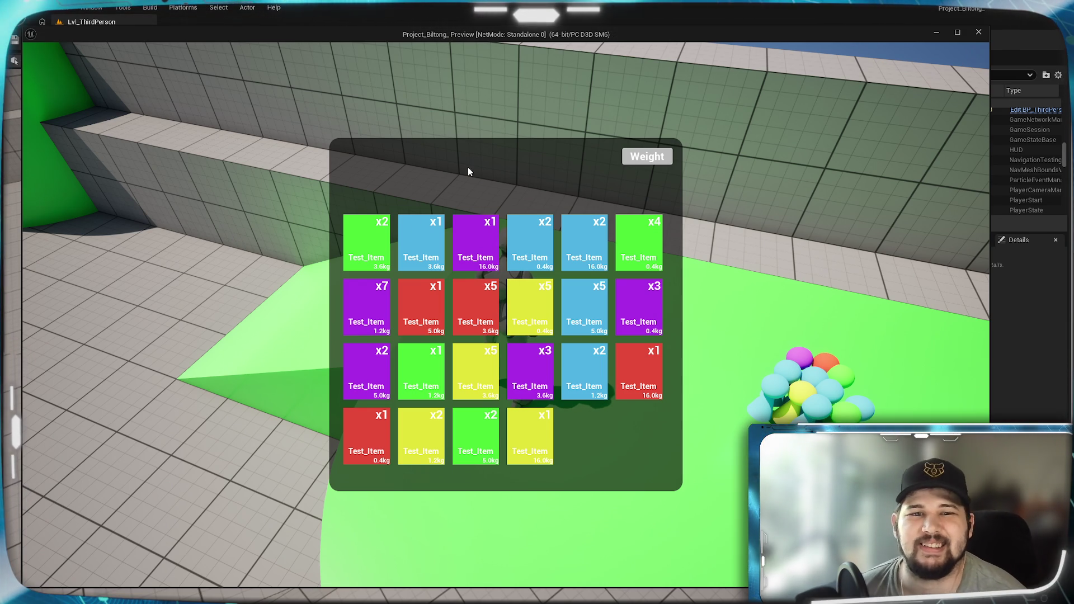
- Sort the tiles by weight, pick up the ball pile of items, and reopen the inventory
left_click(658, 162)
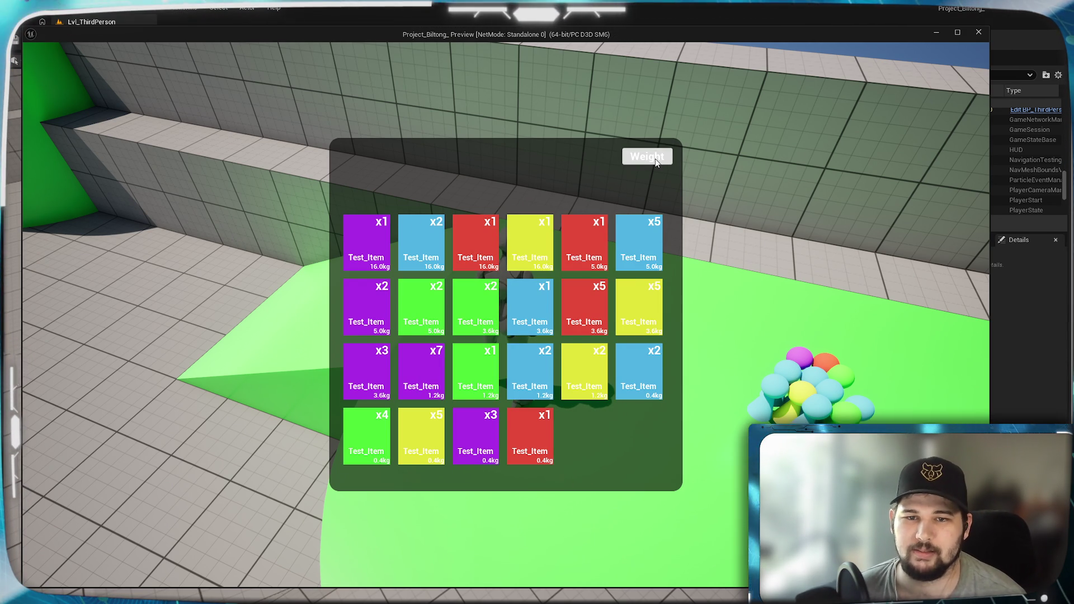
key("Tab")
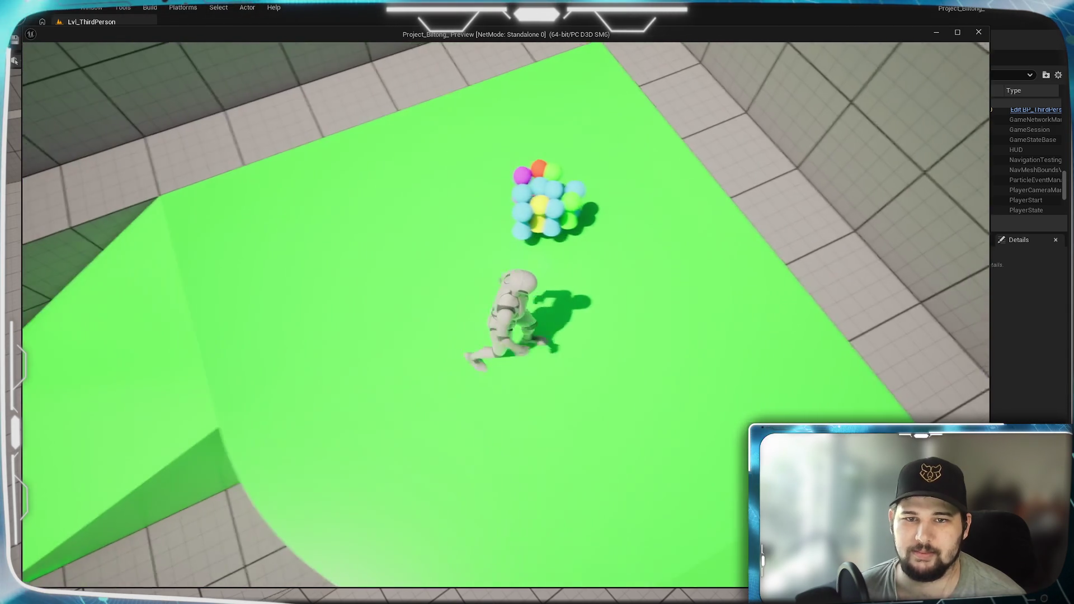
key("w")
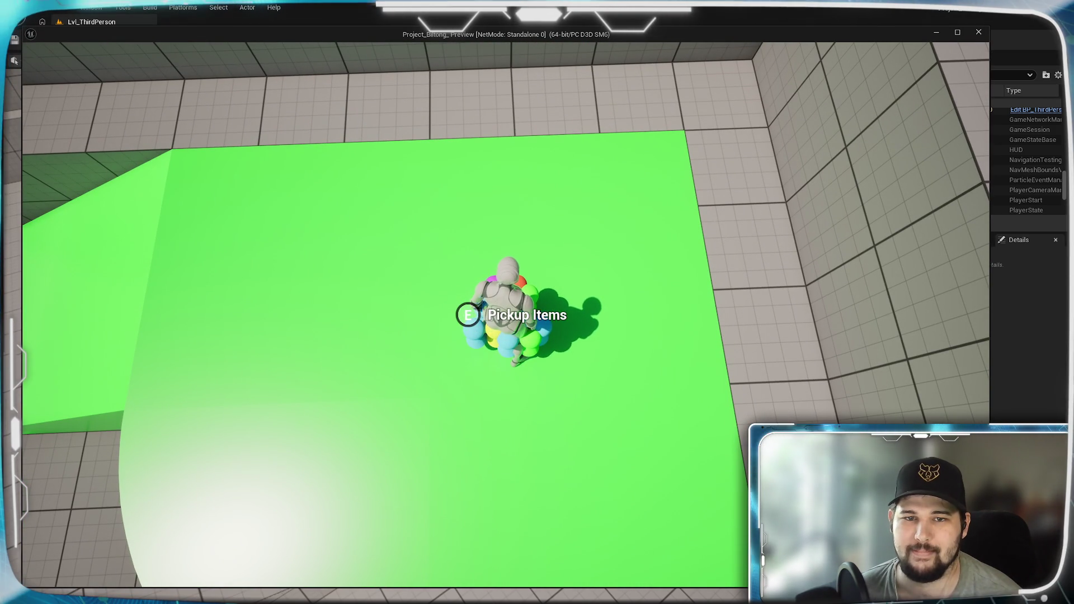
key("e")
key("Tab")
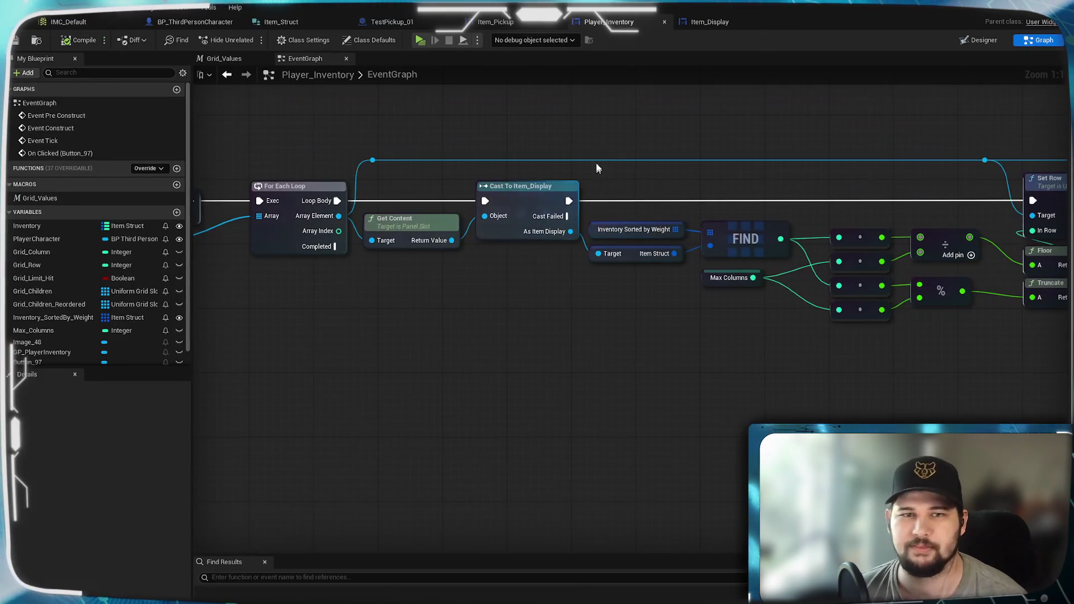
- Switch to the TestPickup_01 event graph and bring the IsA and Cast nodes into view
mouse_move(405, 353)
left_mouse_down()
mouse_move(547, 321)
mouse_move(496, 316)
left_mouse_up()
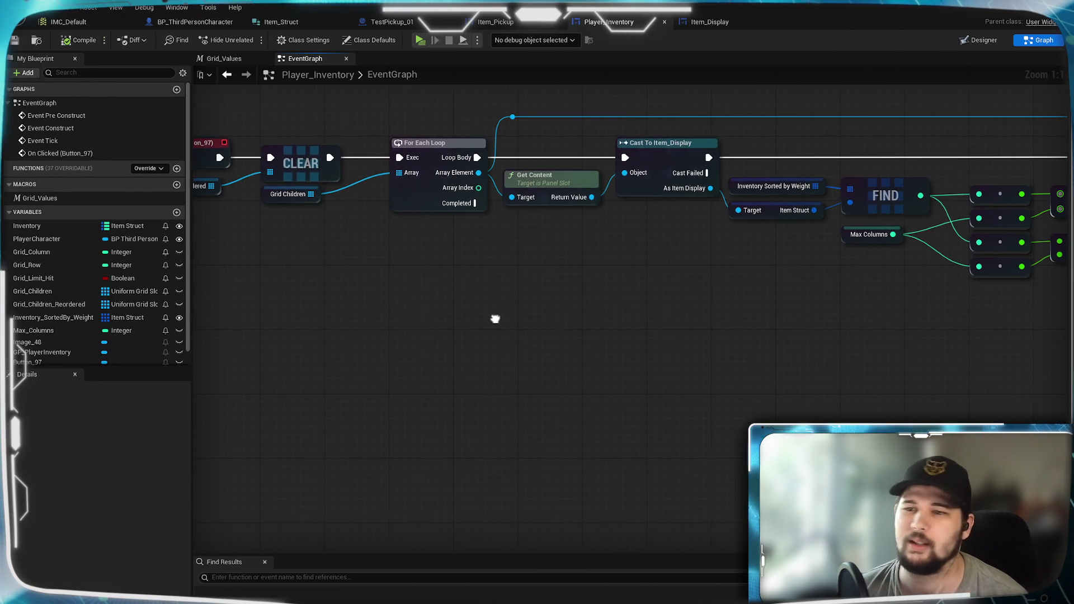
left_click(520, 24)
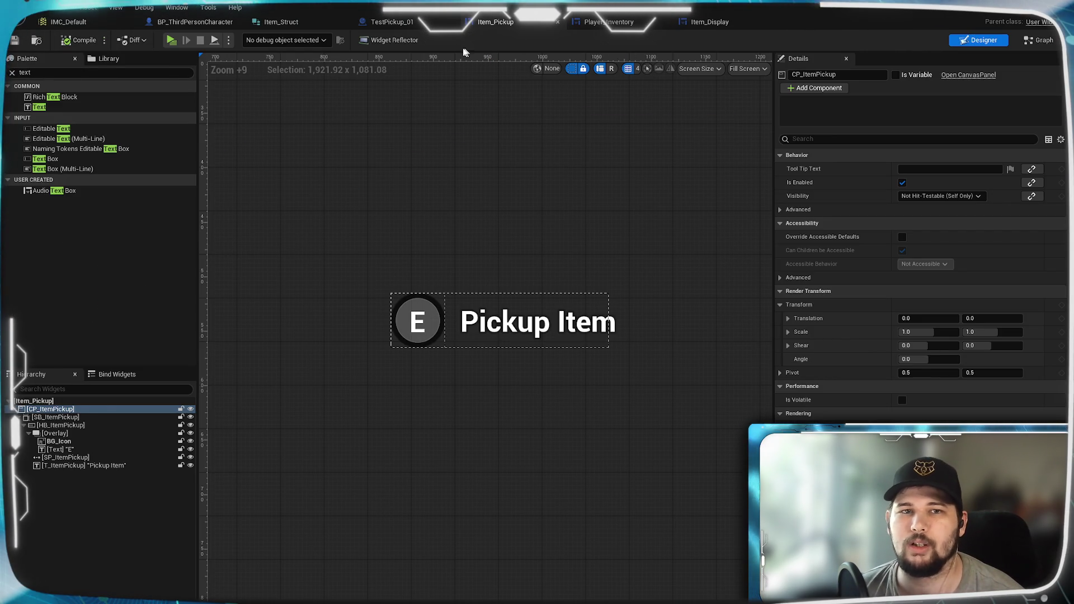
left_click(392, 22)
scroll(606, 203, "up", 2)
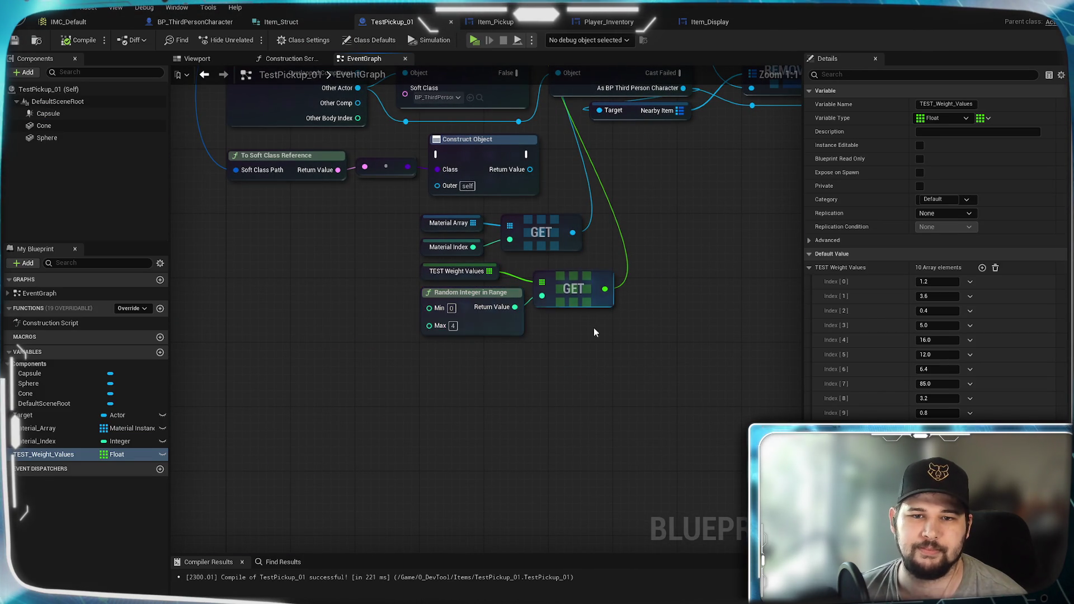
left_click_drag(477, 304, 472, 336)
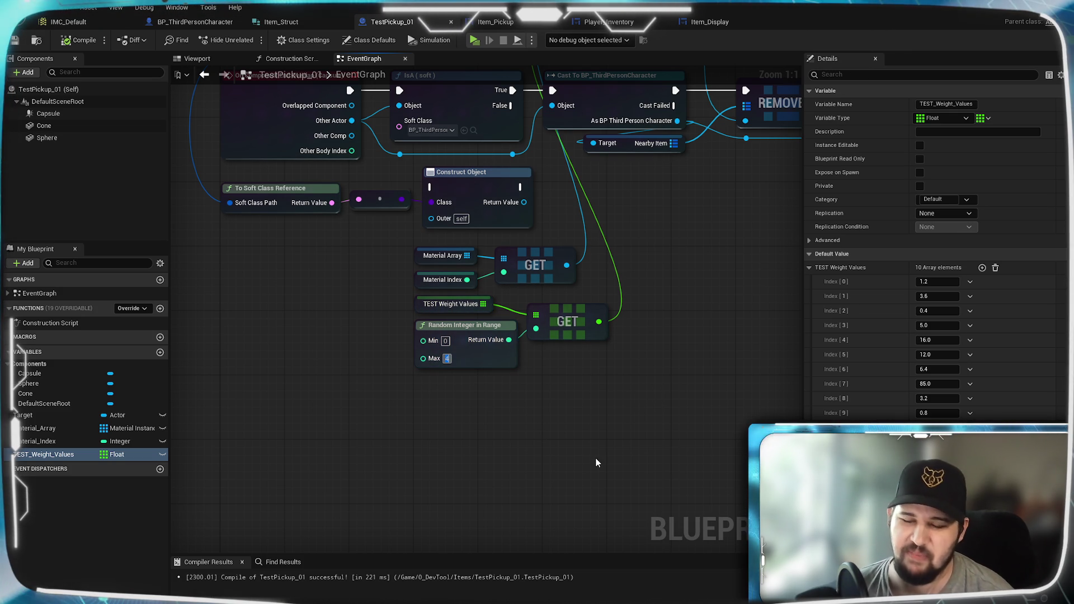
- Set Random Integer in Range Max to 9, then compile and save TestPickup_01
type("9")
key("Return")
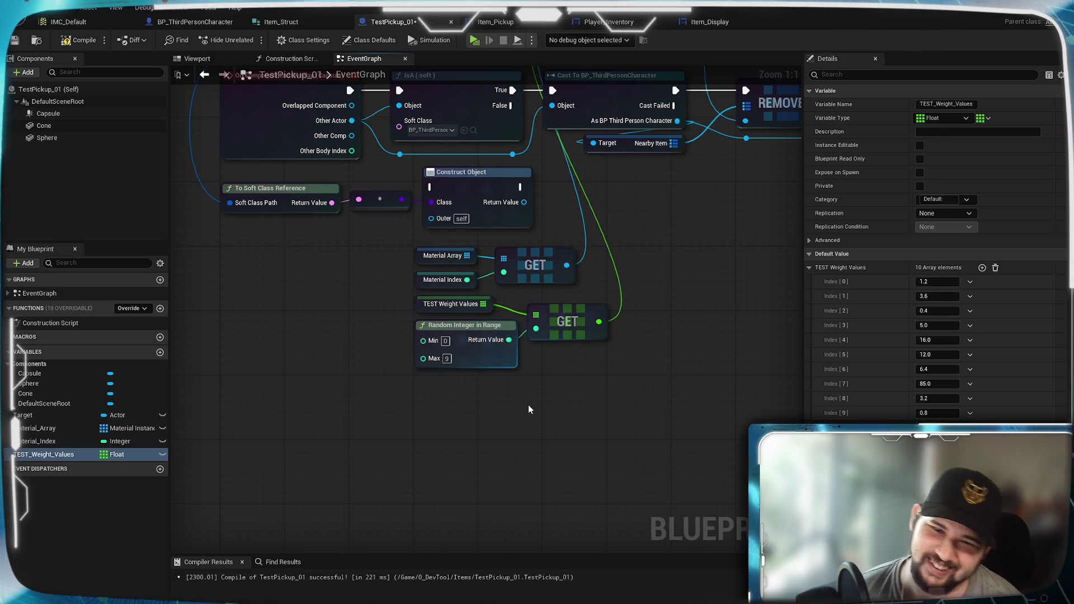
left_click(78, 40)
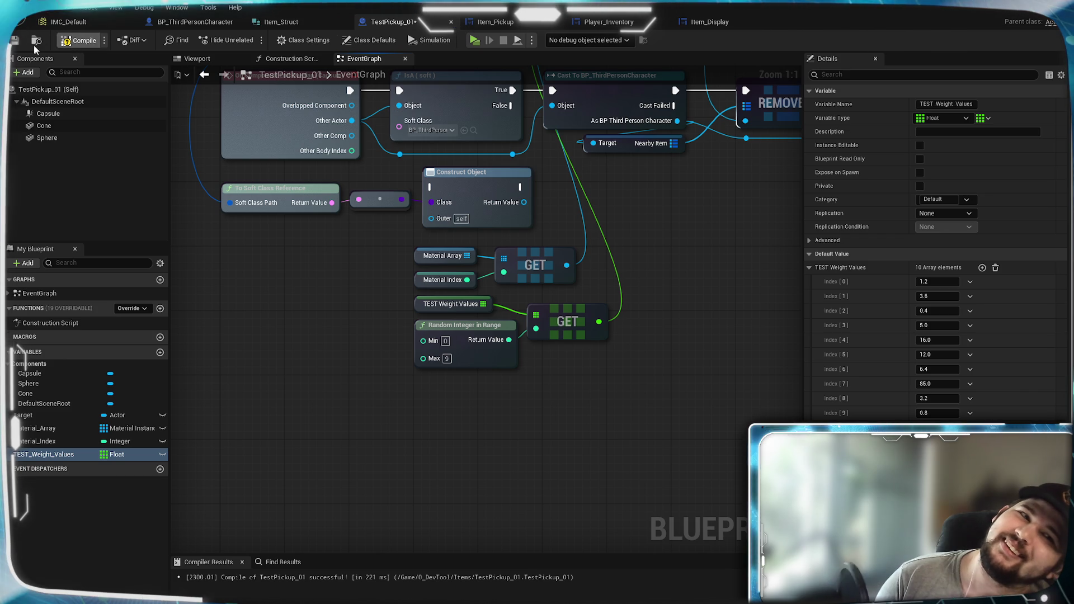
left_click(15, 40)
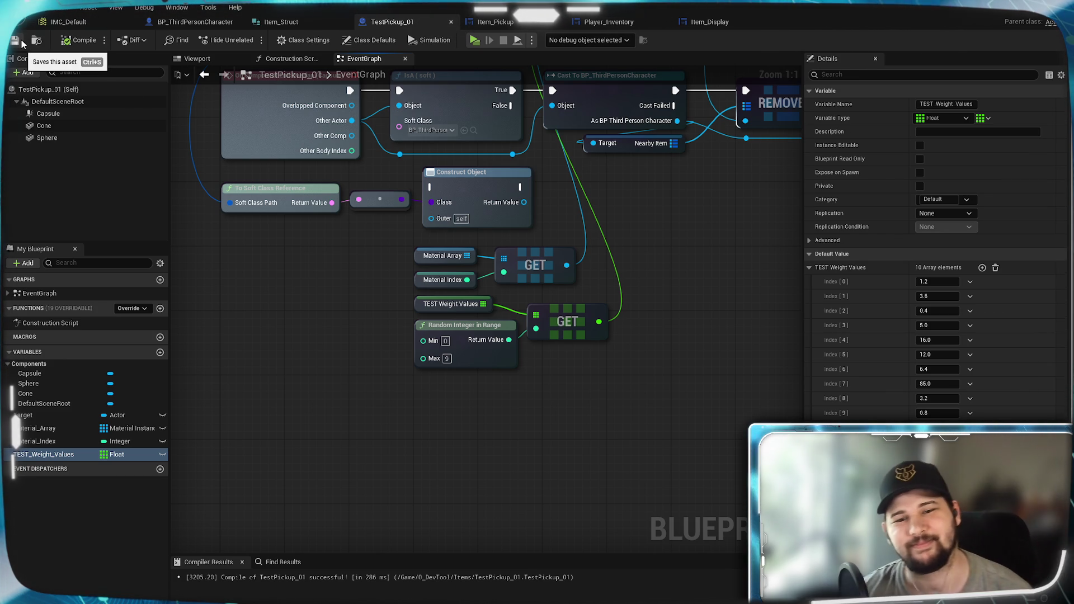
left_click(568, 328)
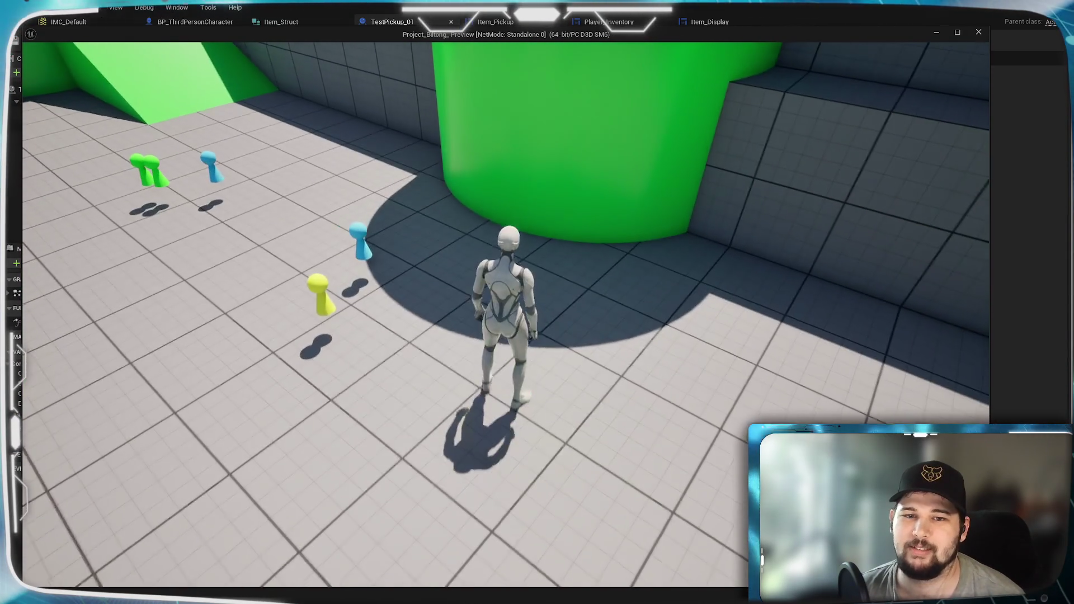
- Run through the nearby red pickups to collect them, then check the inventory for new tiles
key("Tab")
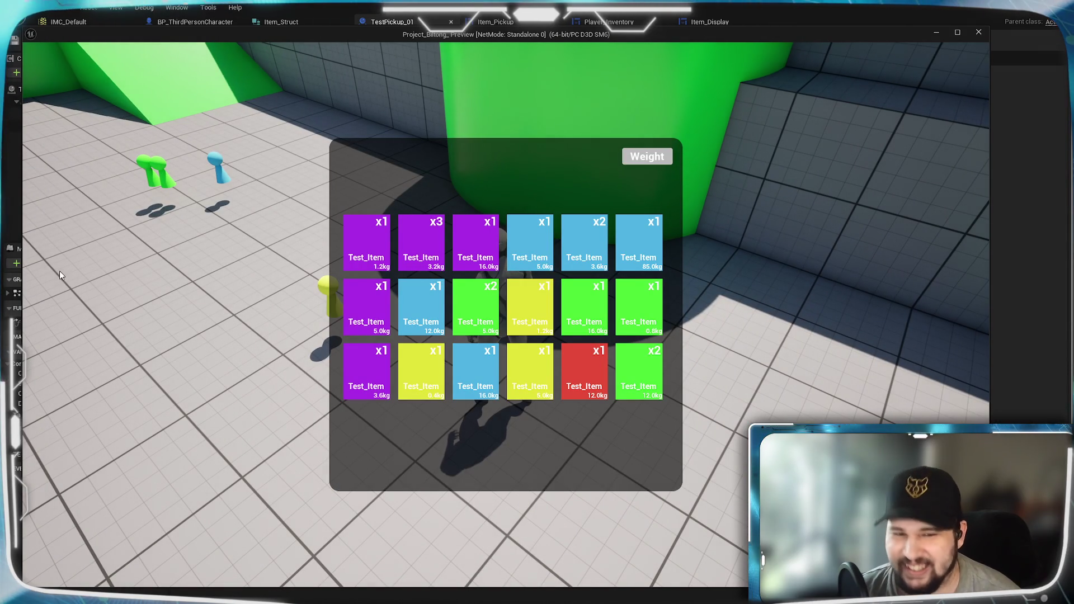
key("Tab")
key("w")
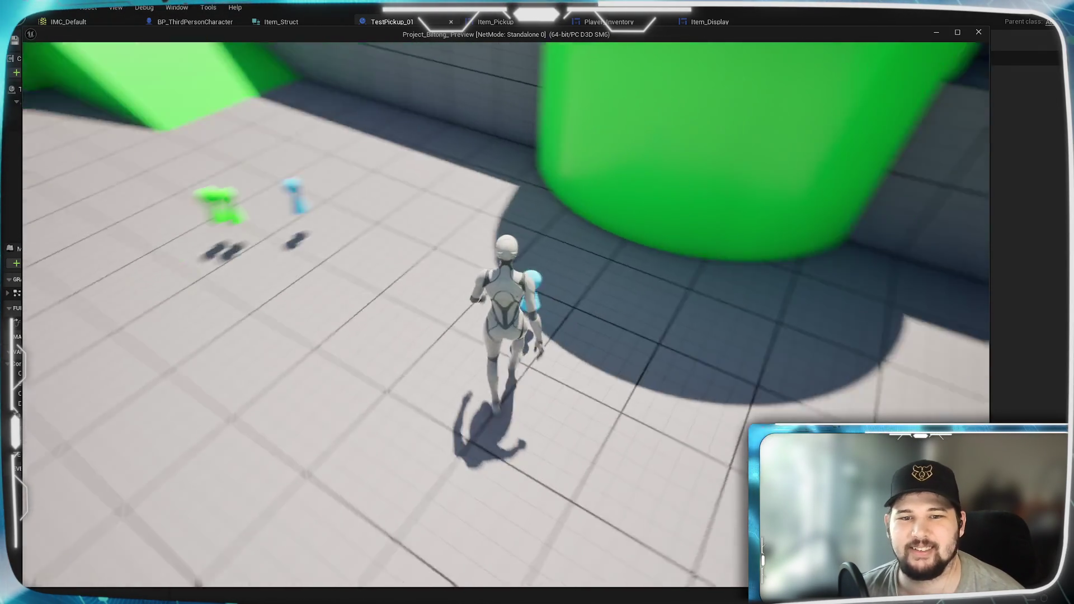
key("w")
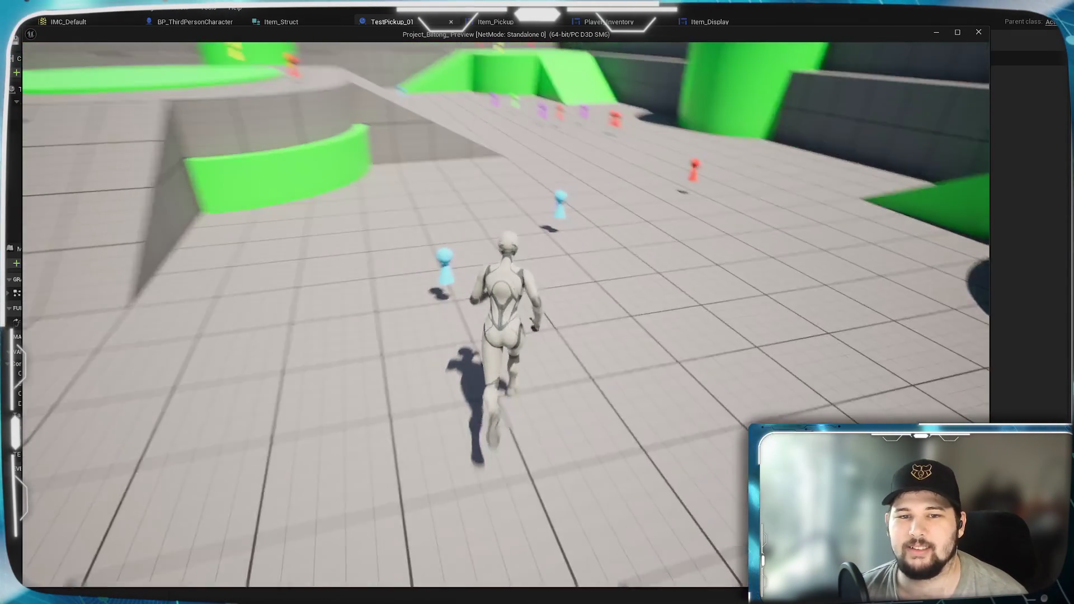
key("w")
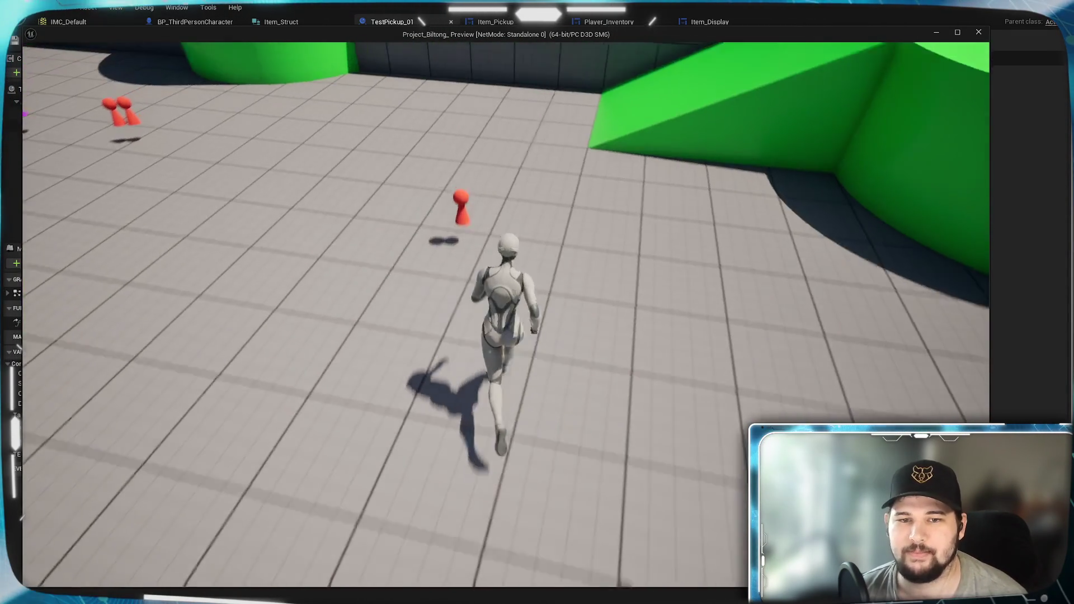
key("w")
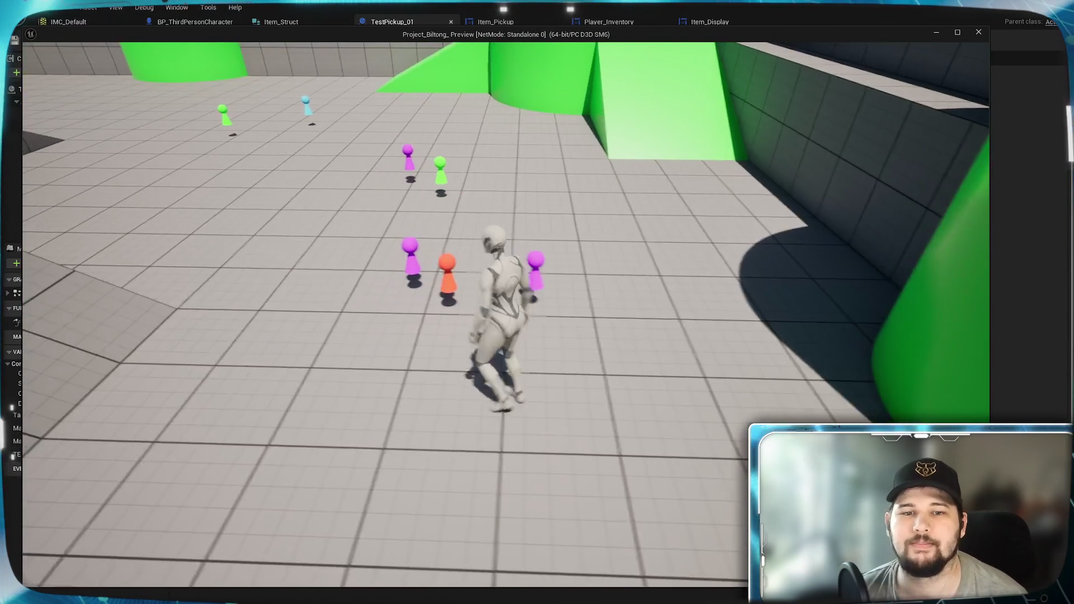
key("w")
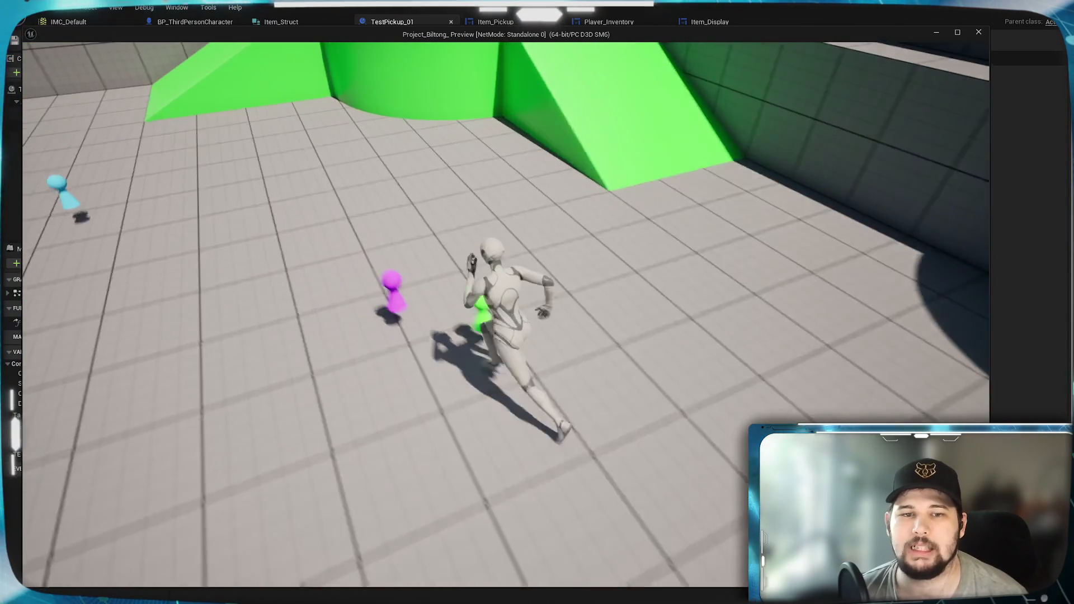
key("i")
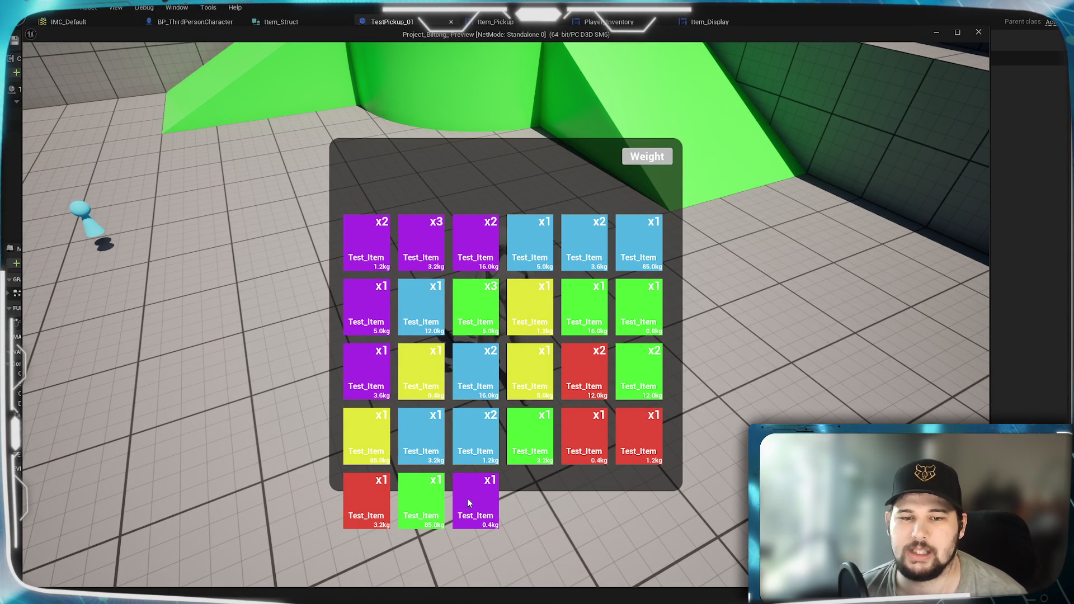
key("i")
- Head to the green ramp, jump onto the platform, and review the inventory grid
key("w")
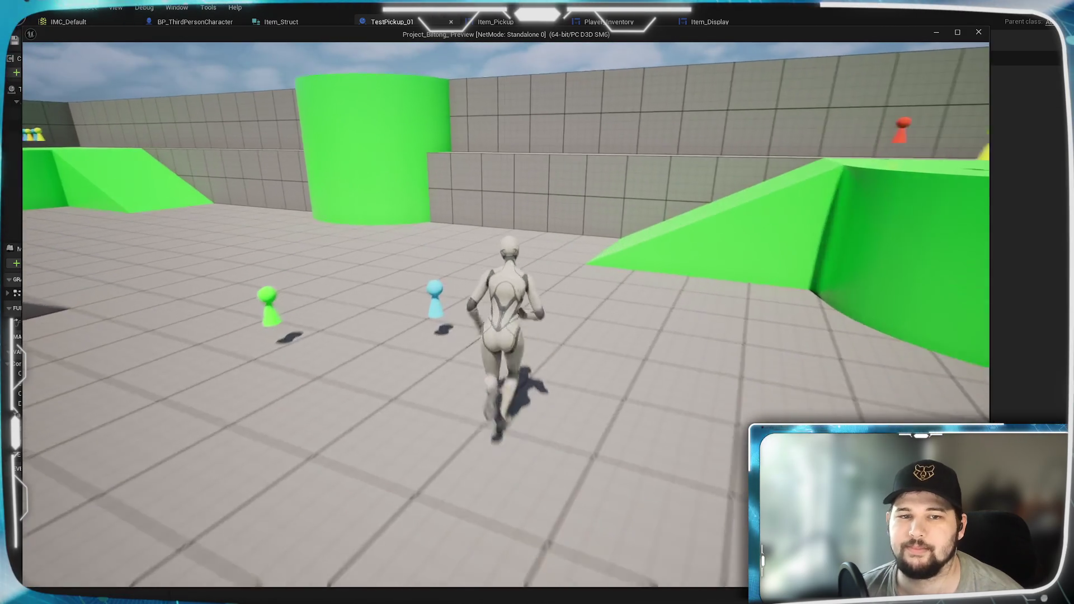
key("w")
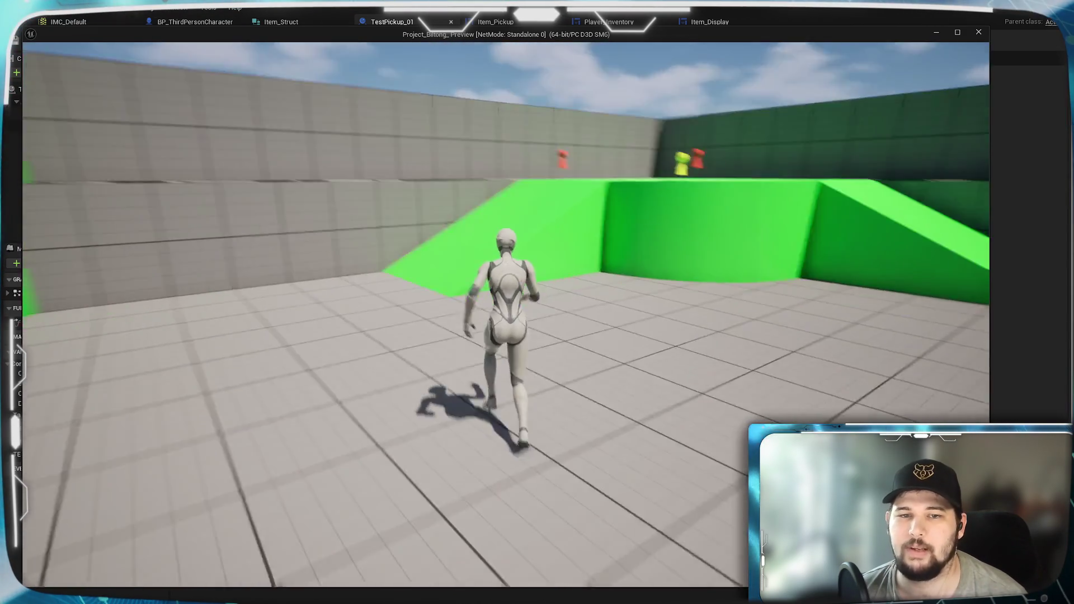
key("space")
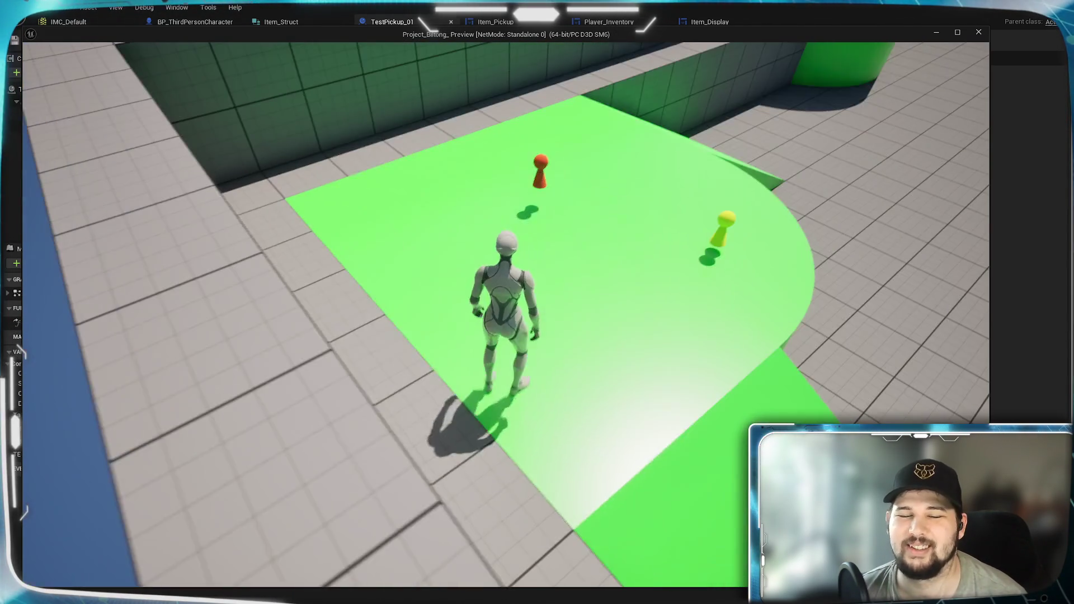
key("i")
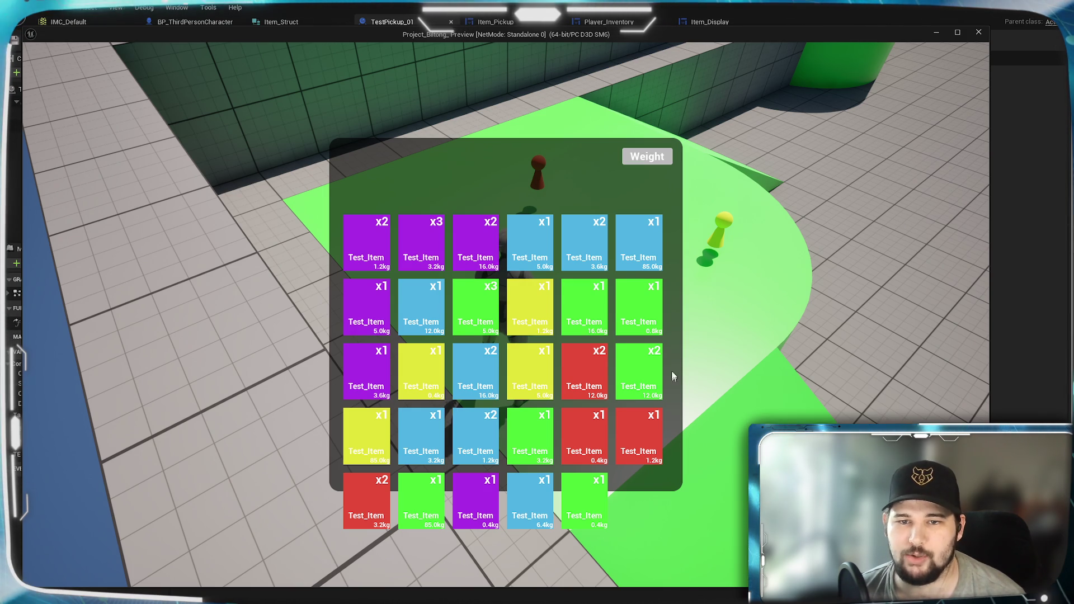
key("i")
- Grab the red pawn's item, confirm its new tile, then run up the green ramp into the pawn cluster
key("w")
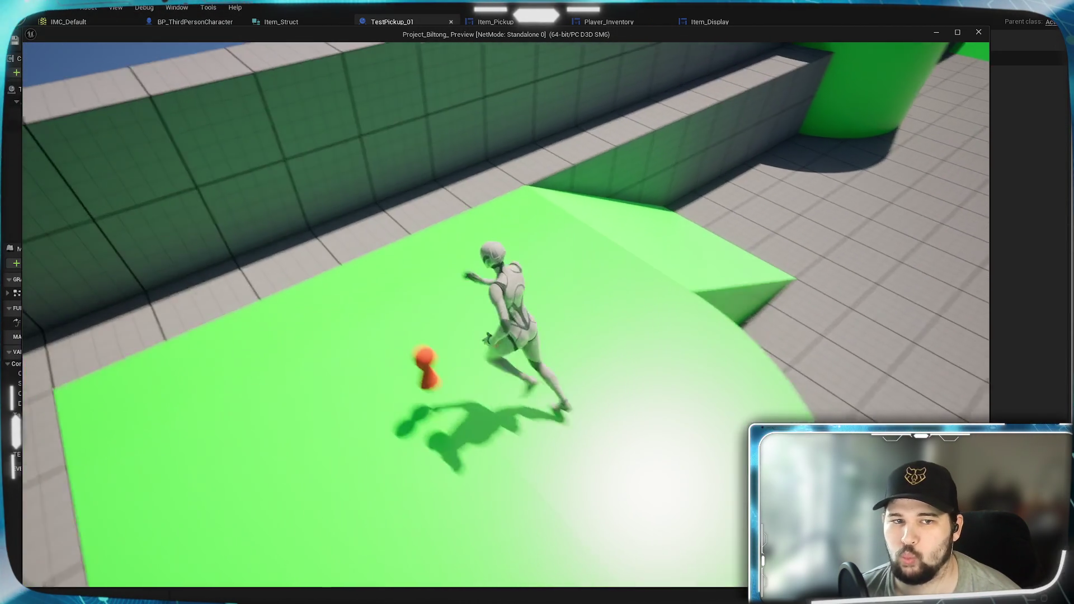
key("i")
key("i")
key("w")
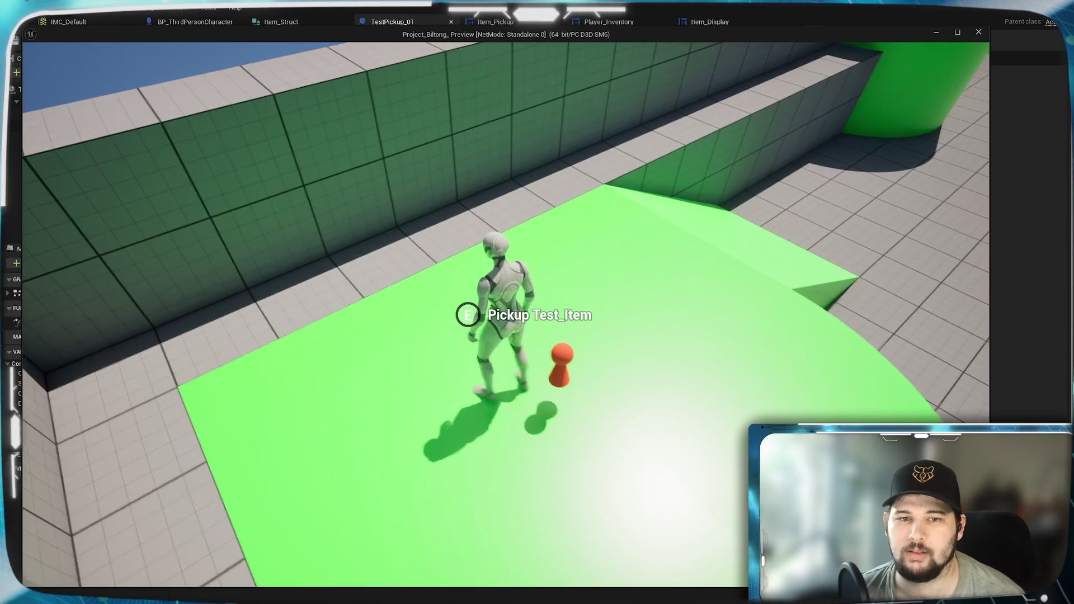
key("w")
key("i")
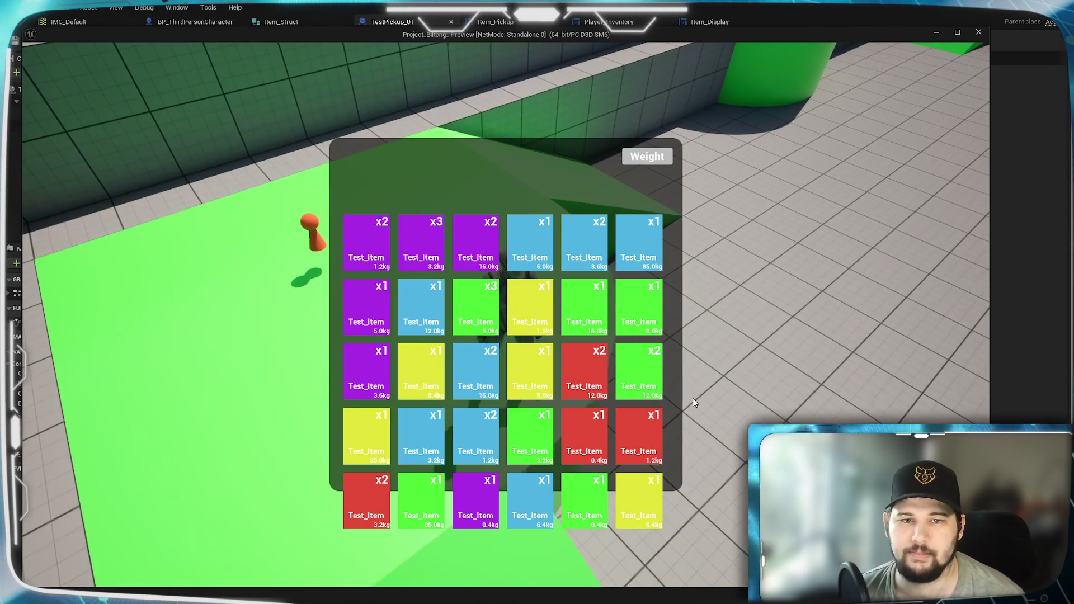
key("i")
key("w")
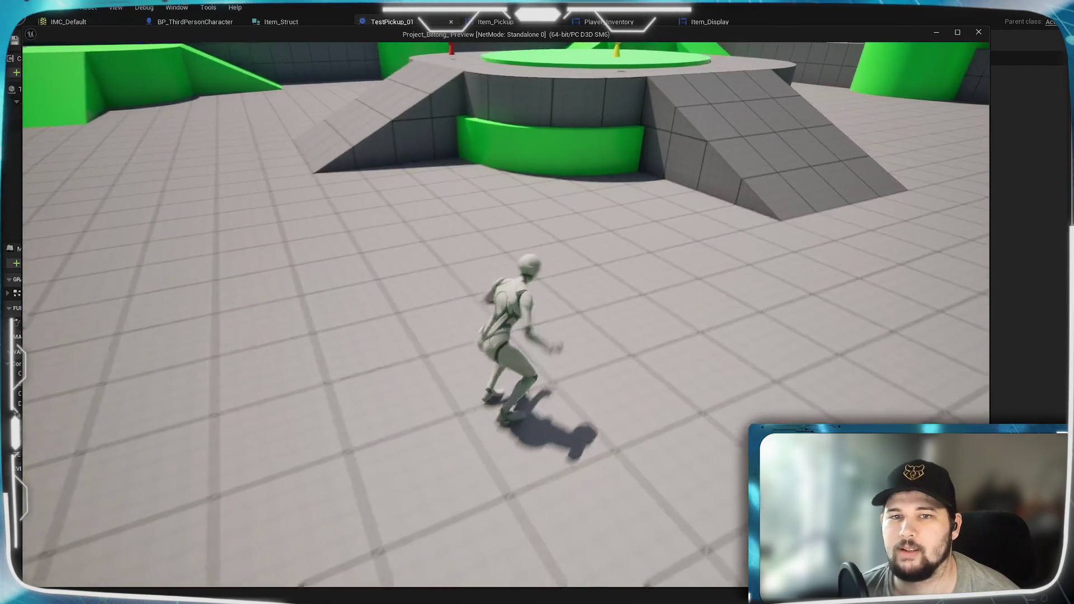
key("w")
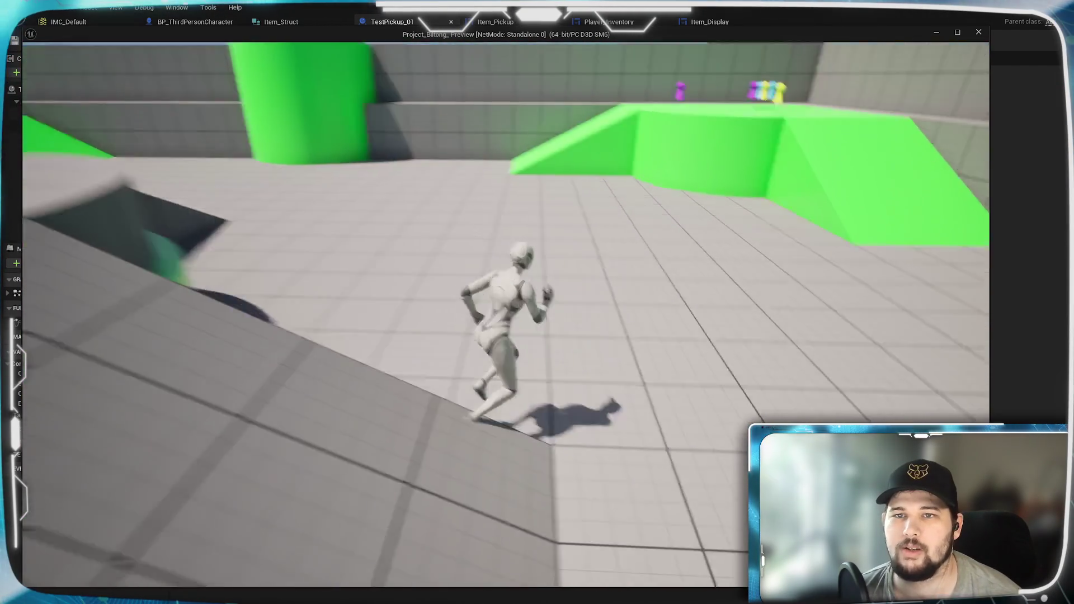
key("w")
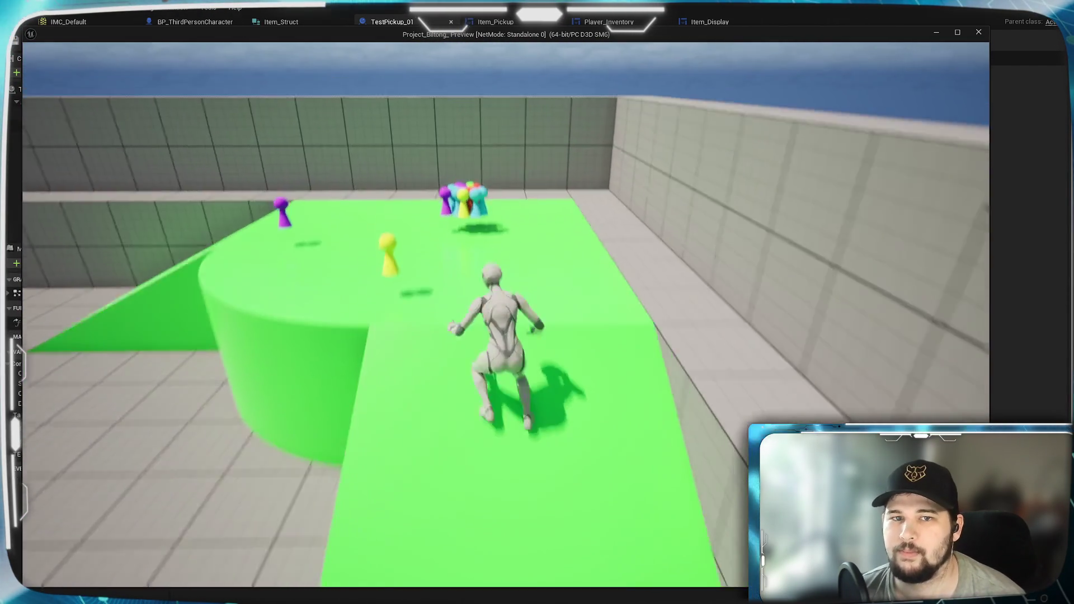
key("w")
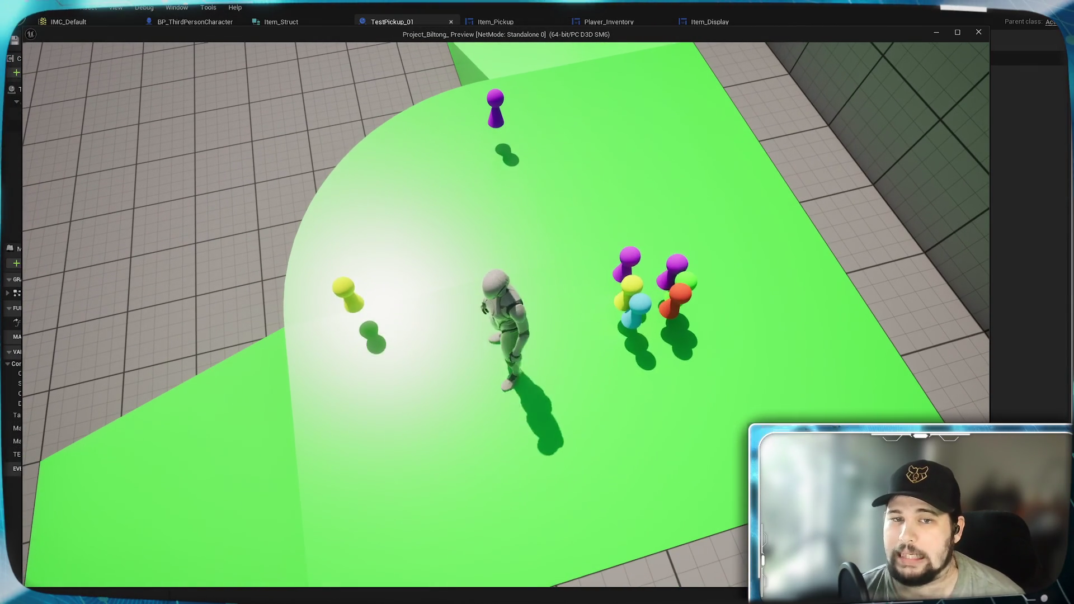
- Sort the 30 Test_Item tiles by weight, 85.0kg down to 0.4kg, then stop play
key("Tab")
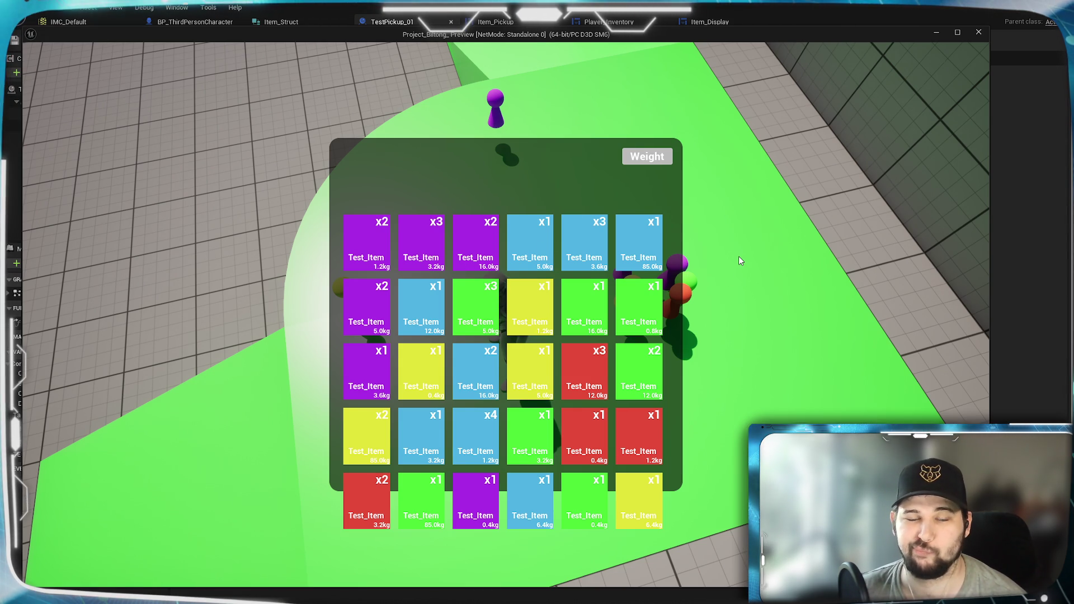
left_click(662, 159)
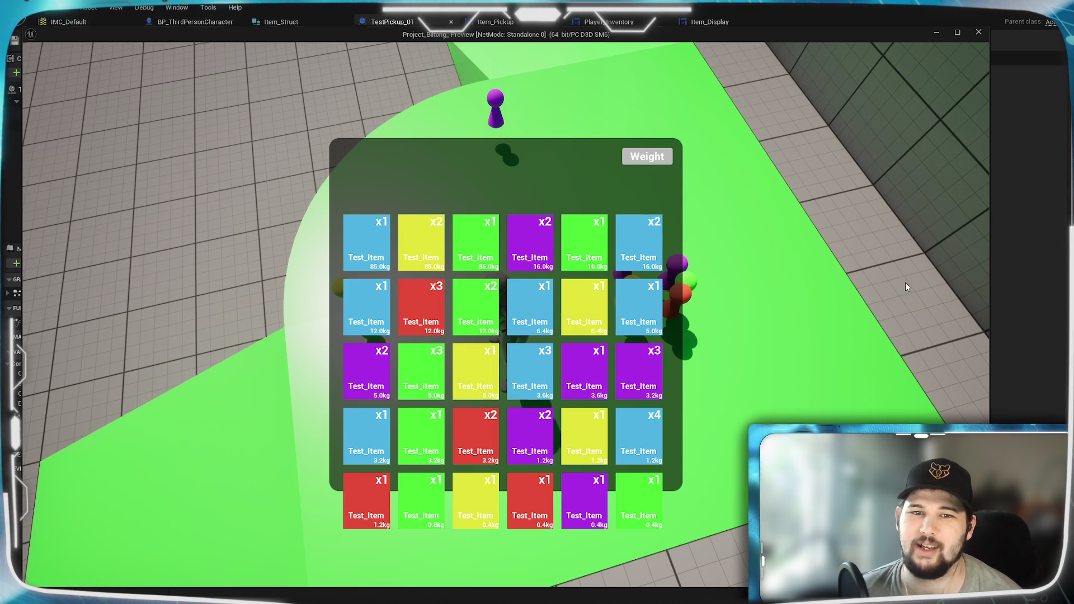
key("Escape")
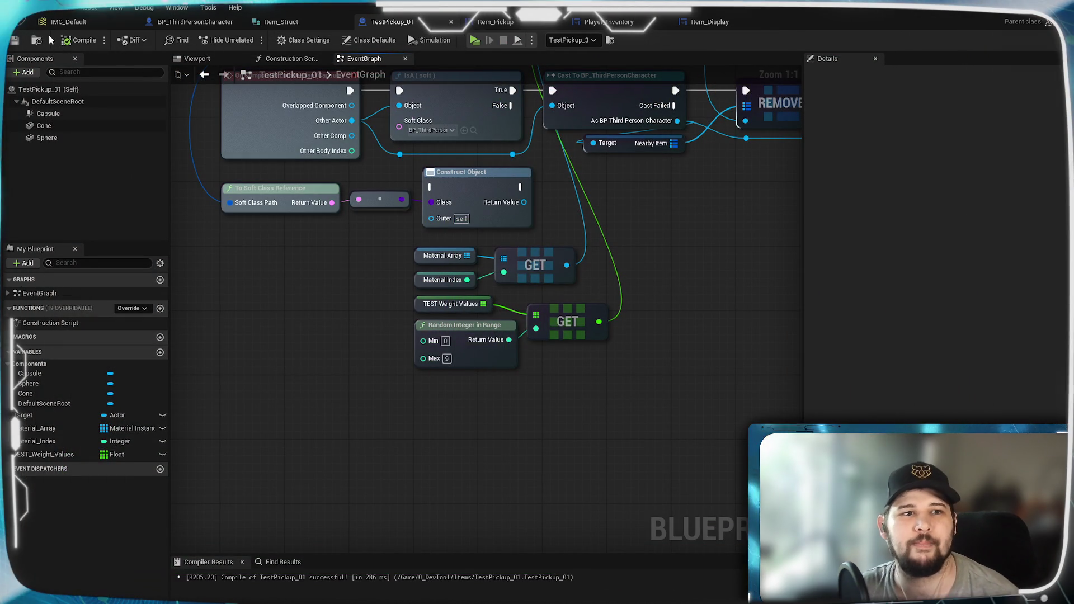
- Save the pickup blueprint and pan the Player_Inventory event graph to the Create Item Display Widget chain
left_click(18, 39)
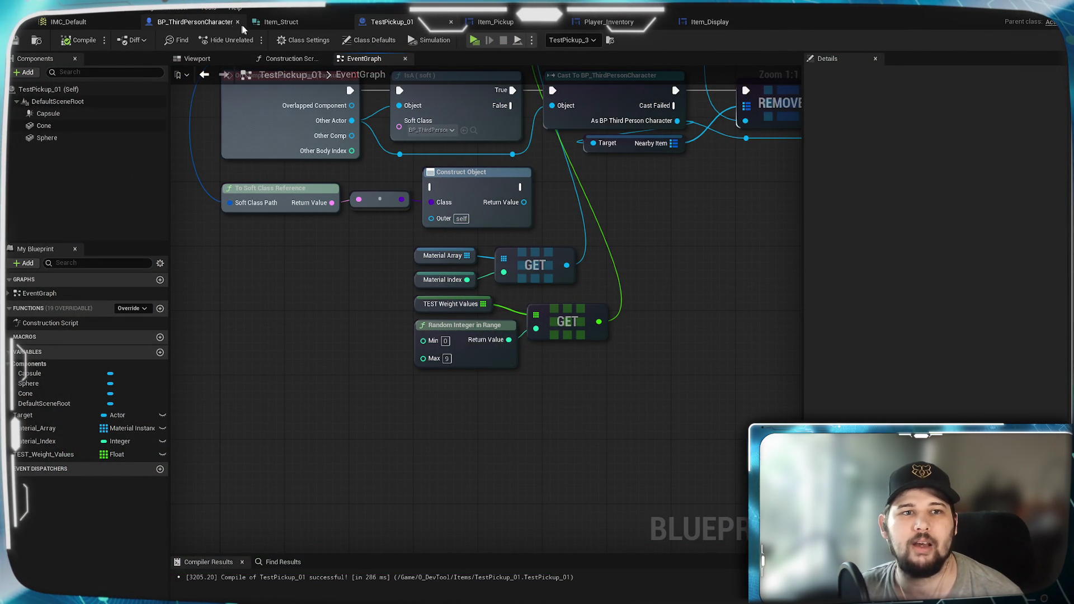
left_click(216, 24)
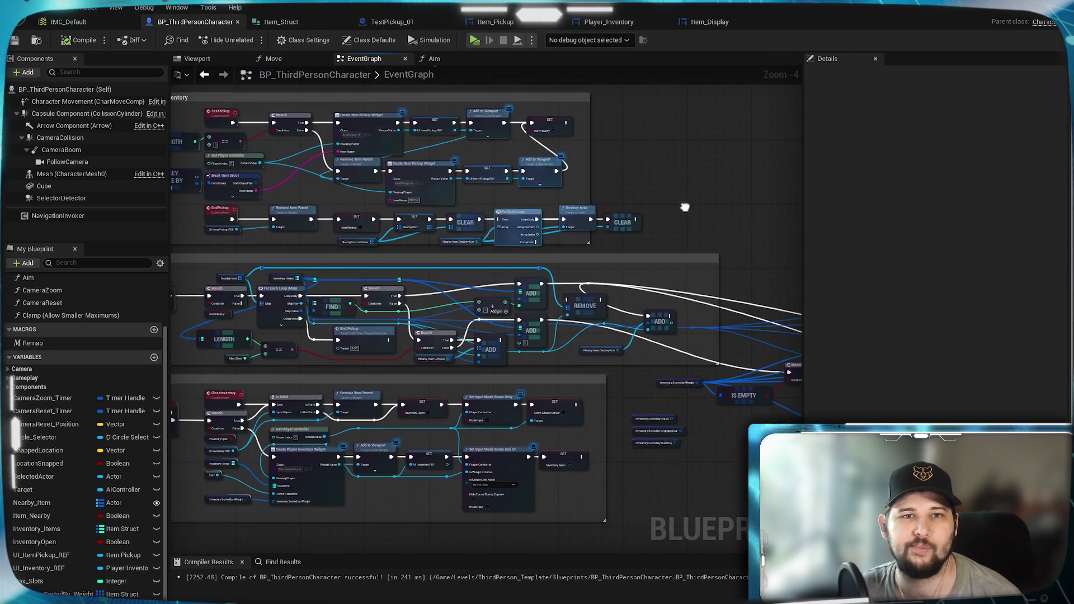
left_click(495, 22)
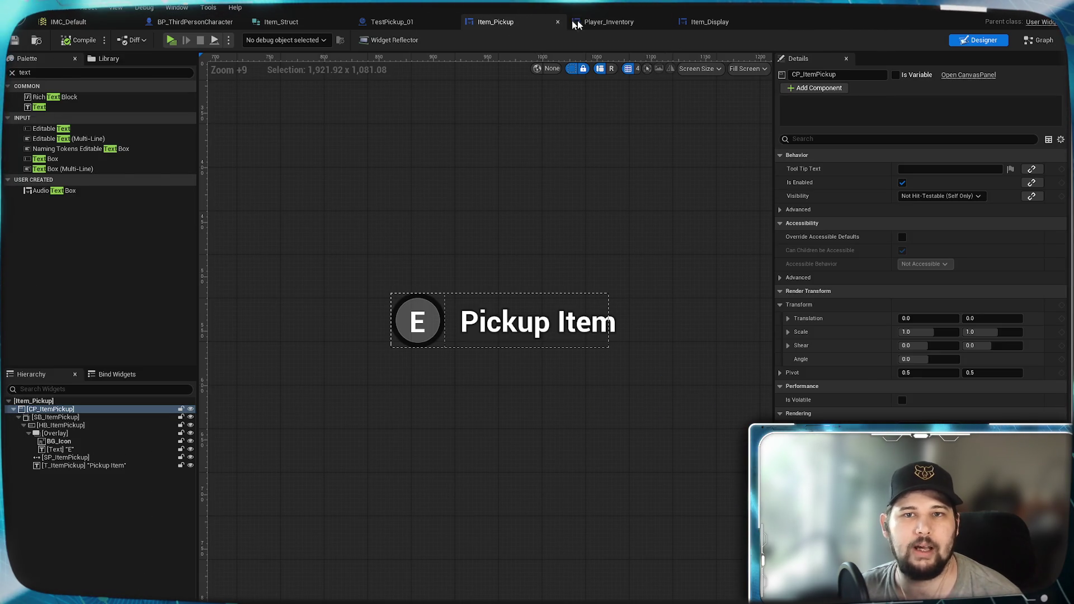
left_click(608, 22)
left_click_drag(443, 311, 726, 384)
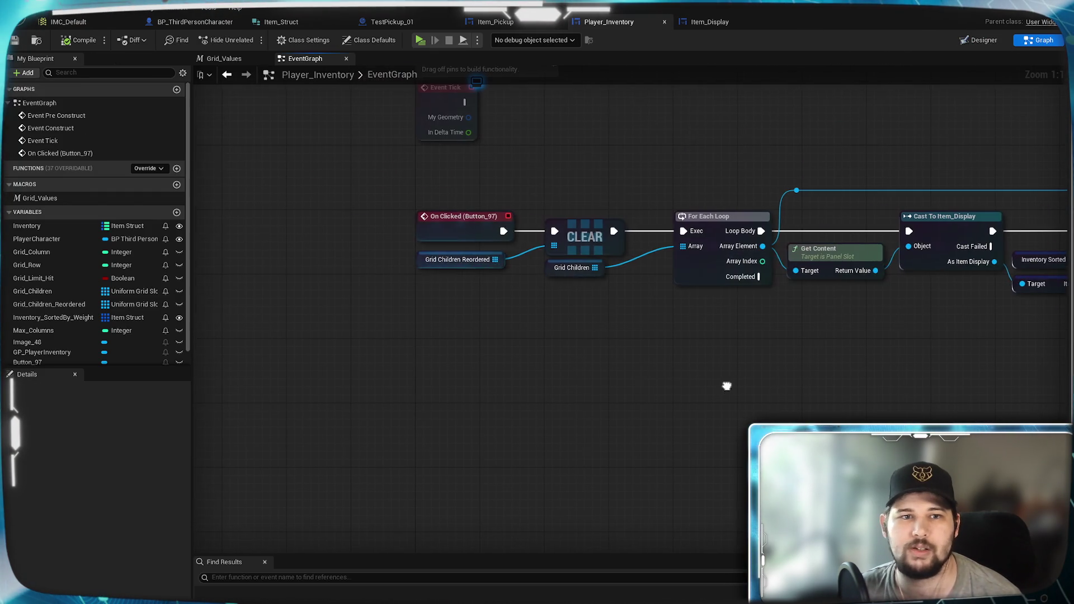
mouse_move(316, 351)
left_mouse_down()
mouse_move(459, 245)
mouse_move(562, 212)
mouse_move(472, 488)
mouse_move(643, 384)
mouse_move(527, 387)
left_mouse_up()
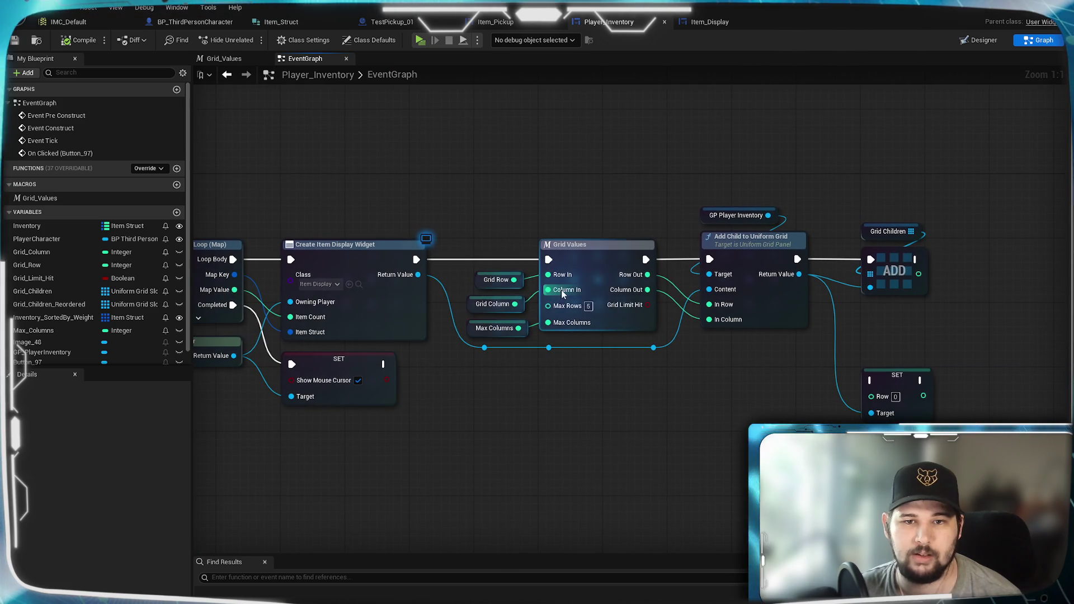
- Set Max Rows on the Grid Values node to 4
left_click(588, 306)
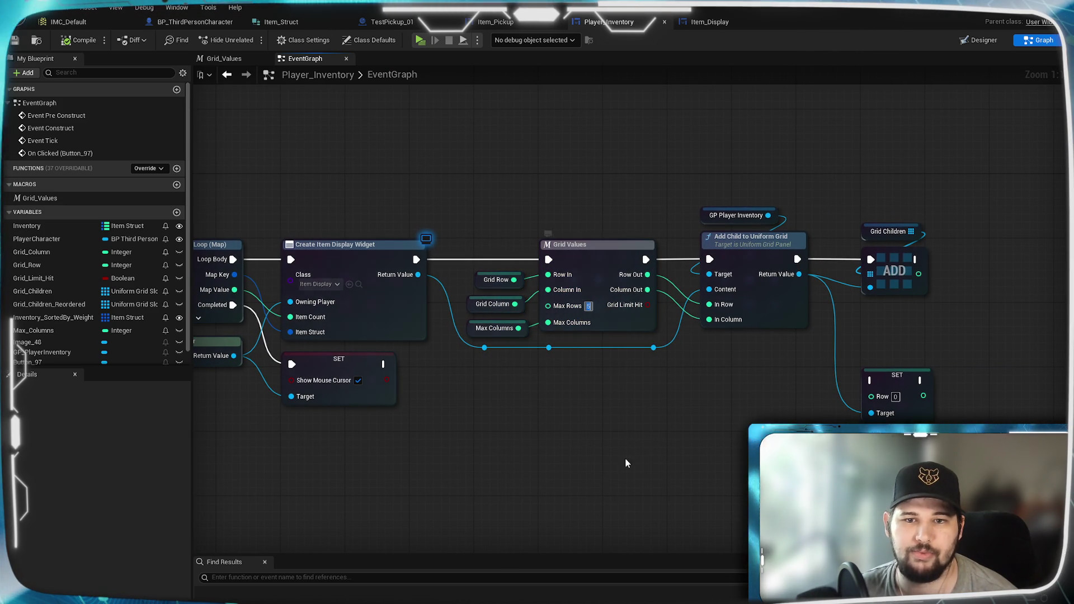
type("4")
key("Return")
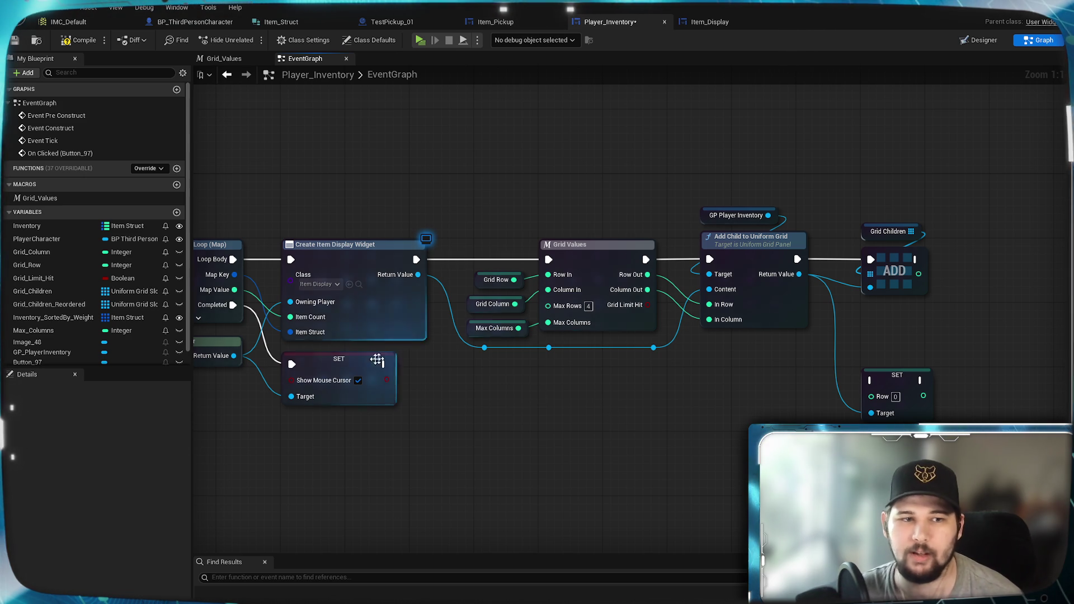
- Inspect the Max_Columns variable's settings, then switch to the Designer layout
scroll(100, 330, "down", 1)
left_click(61, 313)
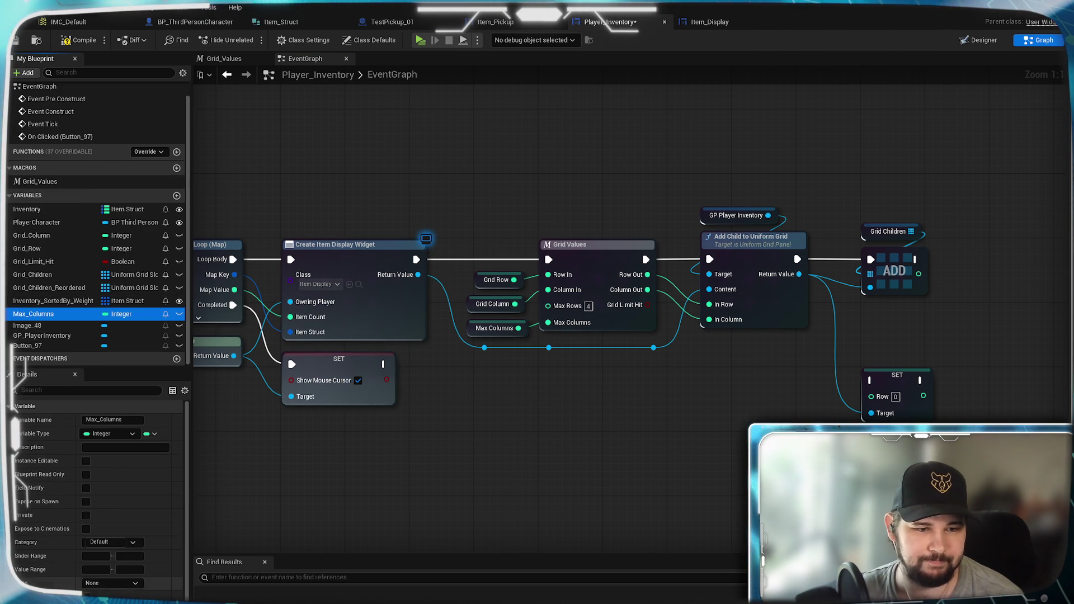
scroll(119, 461, "down", 1)
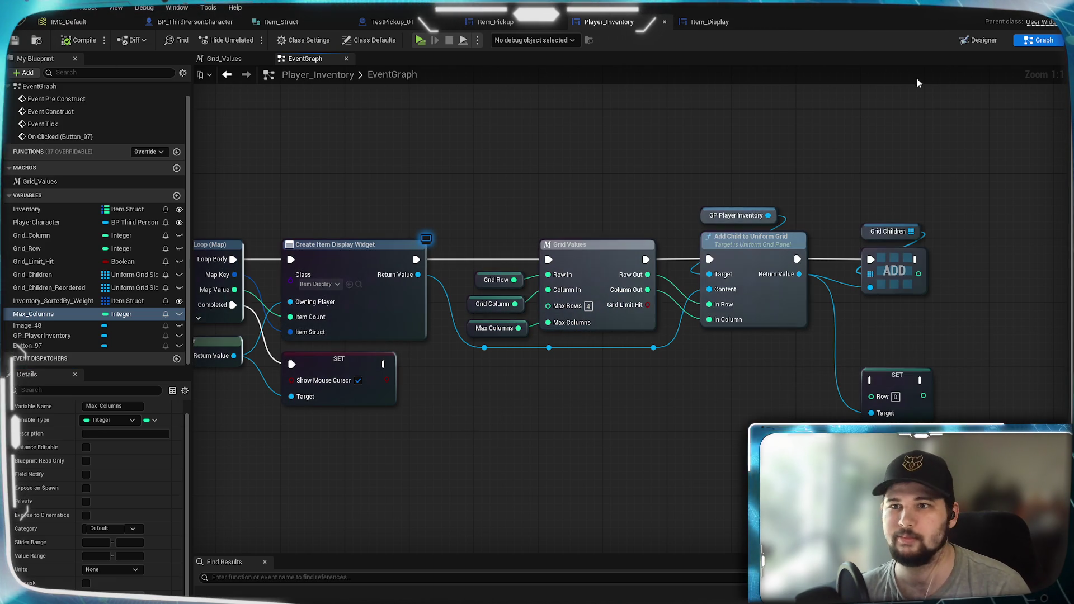
left_click(983, 40)
scroll(560, 358, "up", 6)
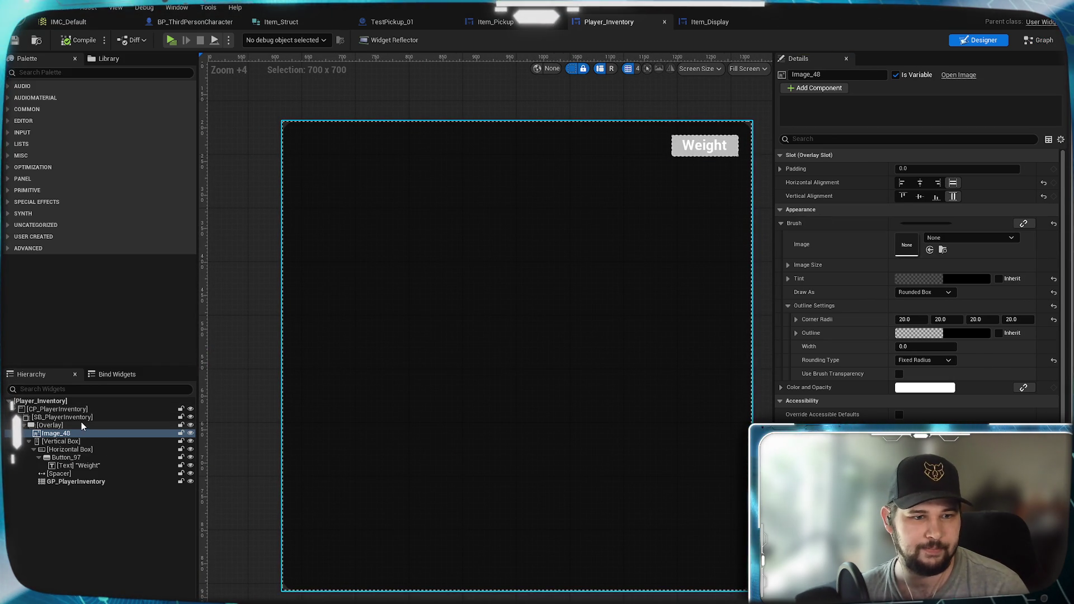
- Set SB_PlayerInventory's Width Override to 1000, making the panel 1000×700, and save Player_Inventory
left_click(81, 424)
left_click(67, 418)
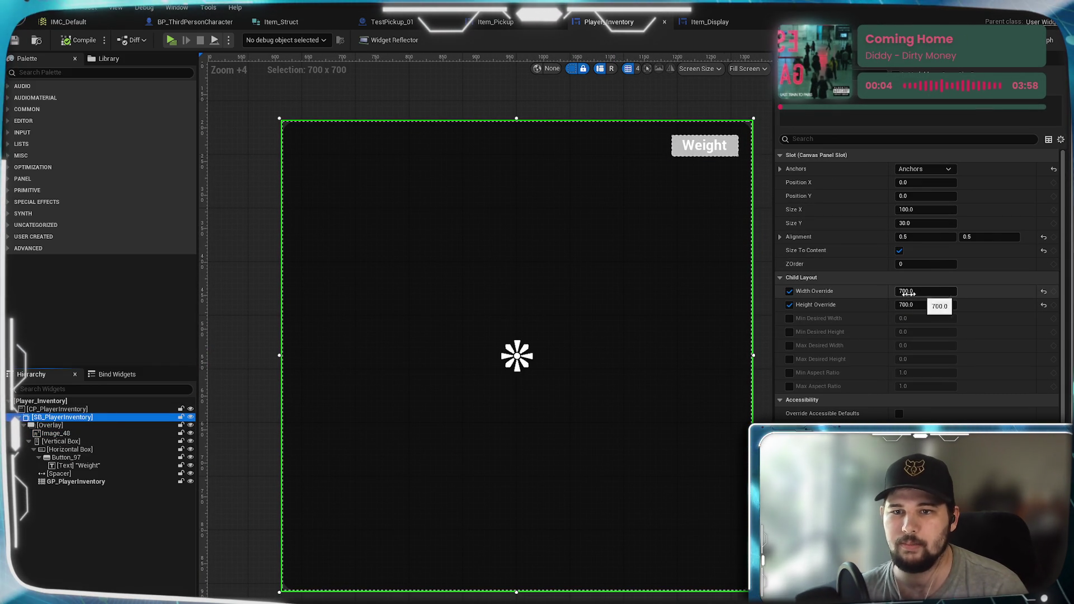
left_click(944, 292)
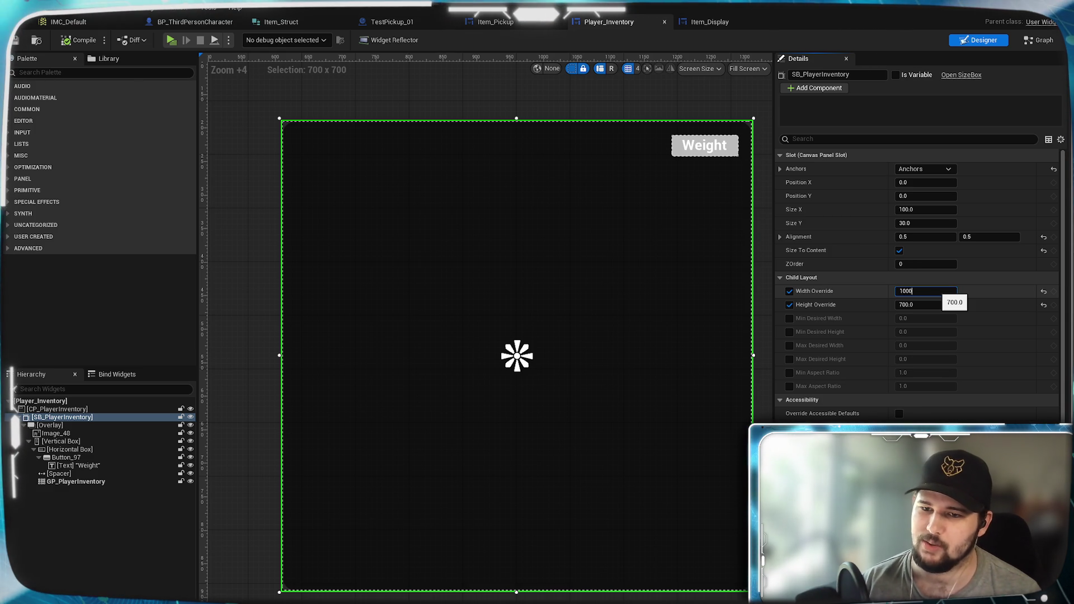
key("Return")
scroll(579, 297, "down", 2)
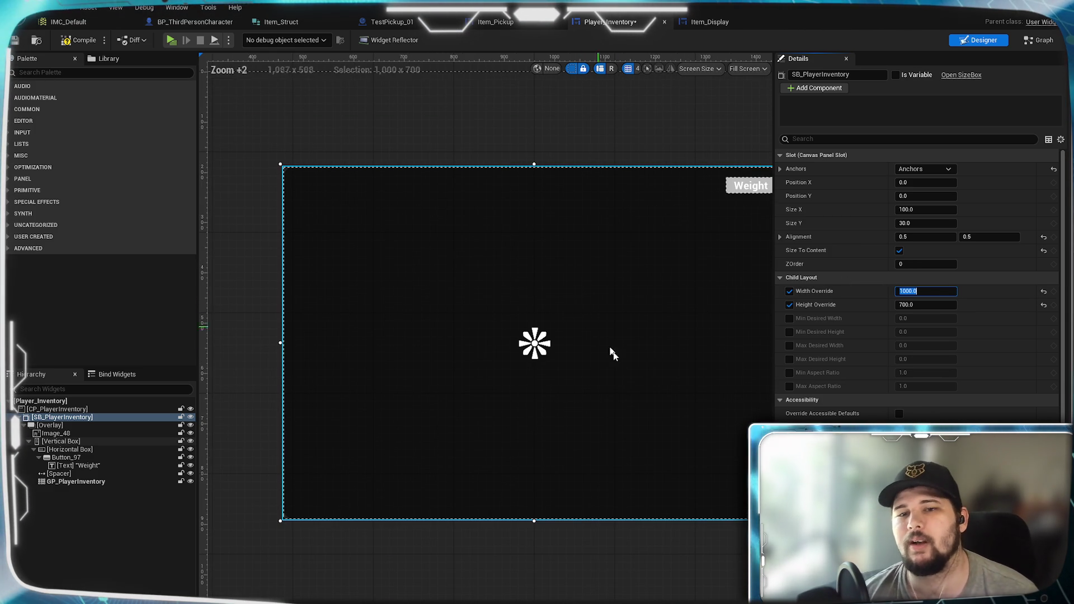
mouse_move(650, 365)
left_mouse_down()
mouse_move(556, 406)
mouse_move(604, 398)
left_mouse_up()
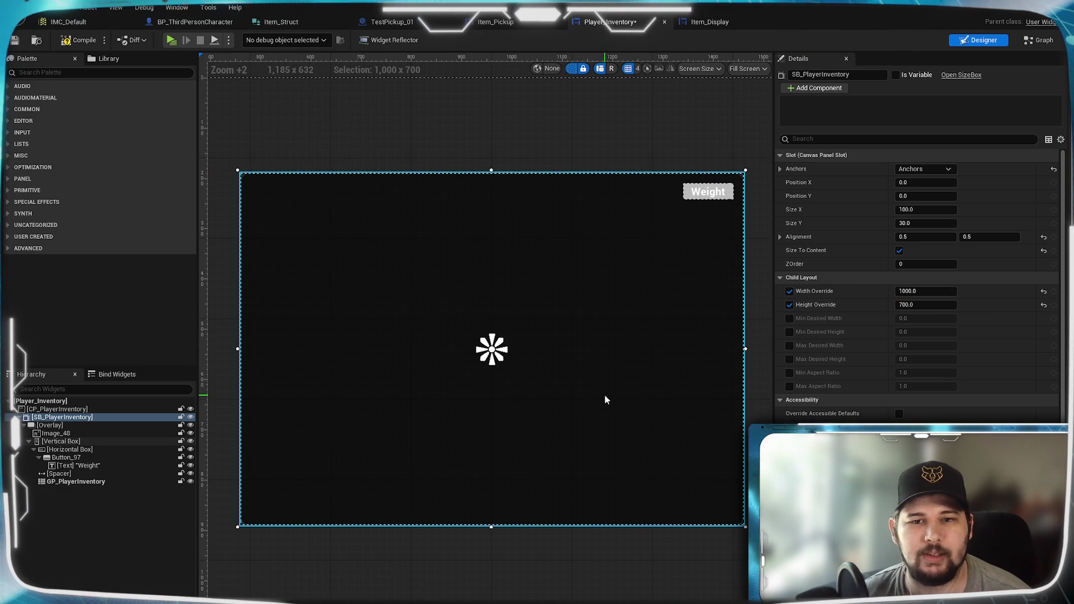
left_click(17, 42)
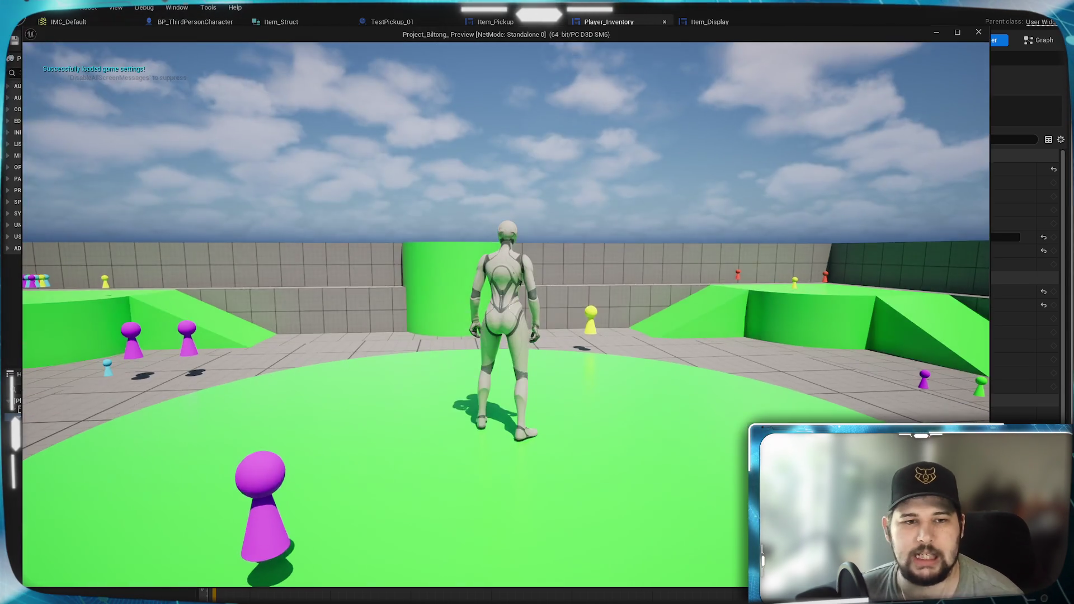
- Collect pickups in the standalone game, view the eight-per-row inventory, then close the preview
key("w")
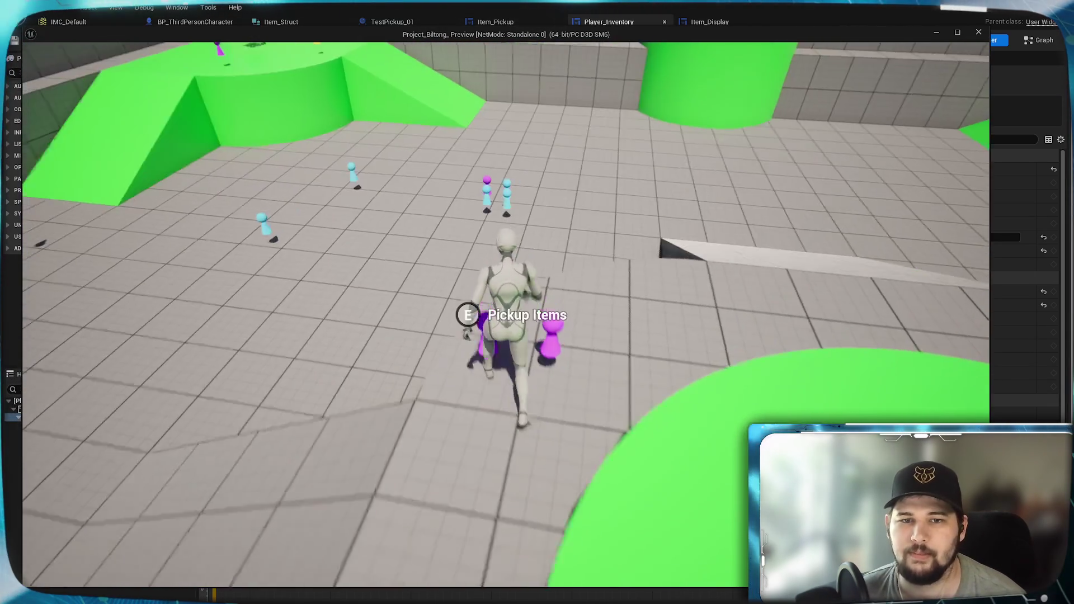
key("e")
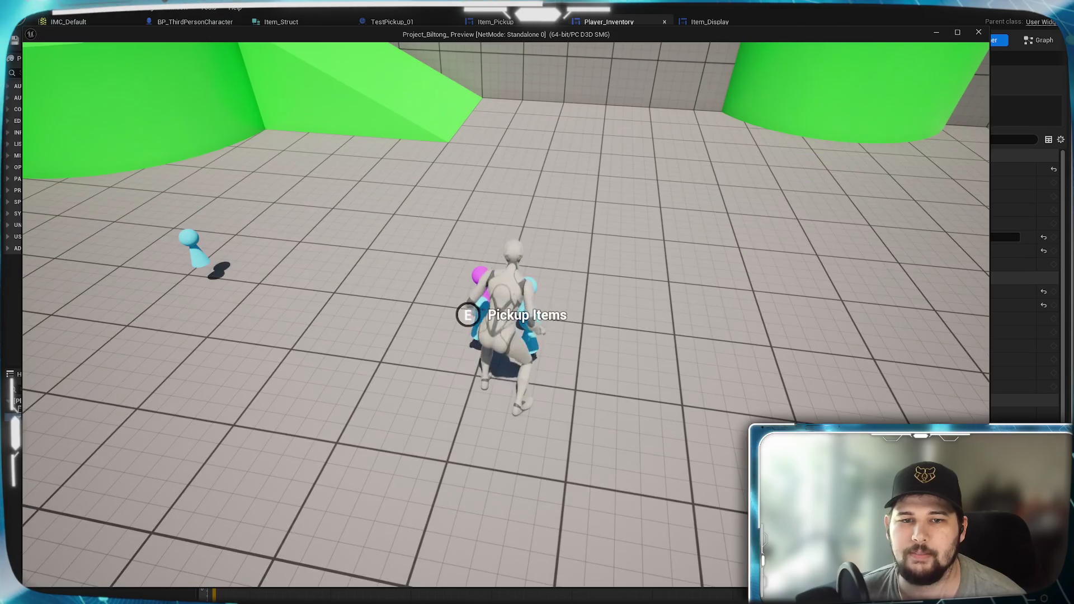
key("e")
key("w")
key("w")
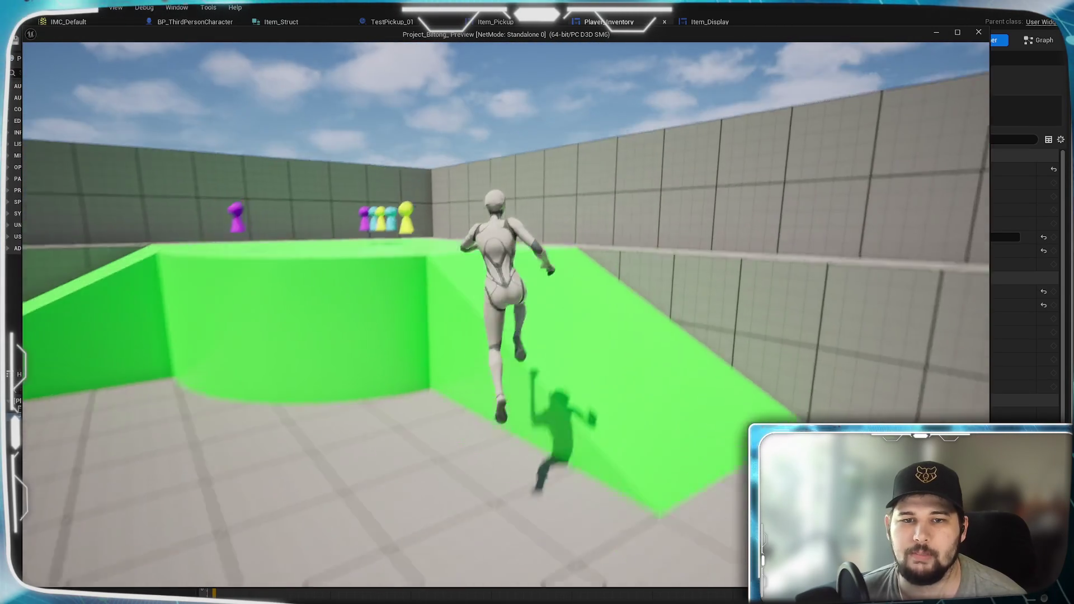
key("e")
key("Tab")
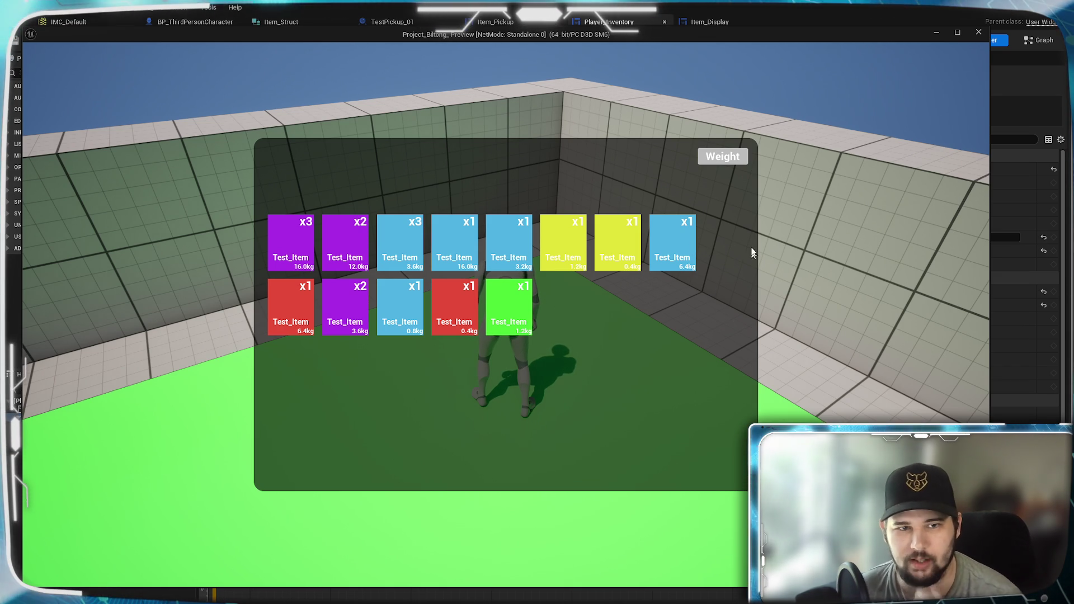
key("Escape")
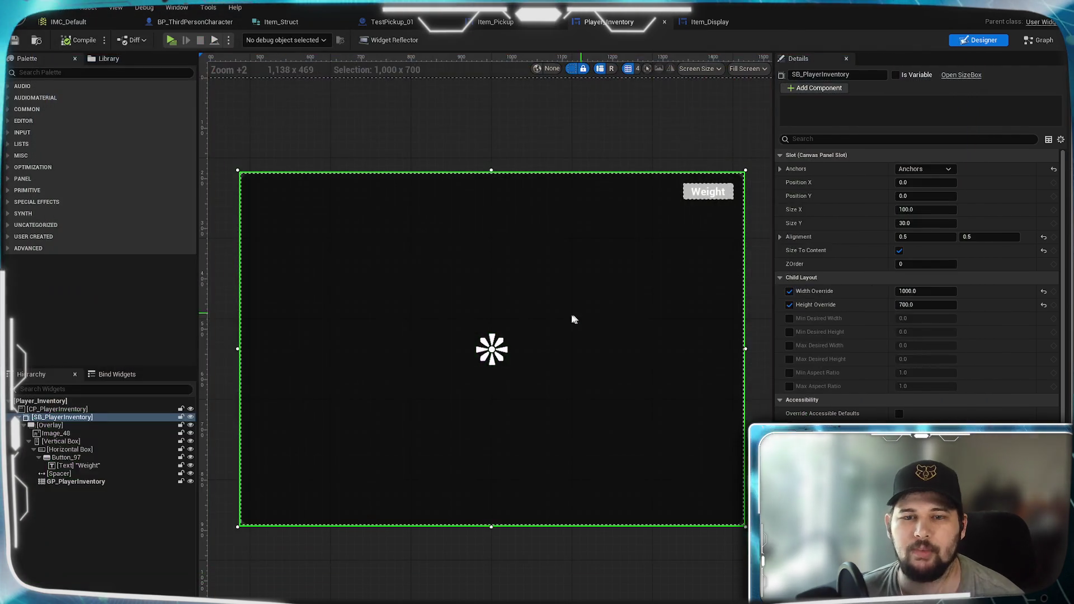
- Browse the widget hierarchy and try centering the Vertical Box, then revert it to fill
left_click(76, 426)
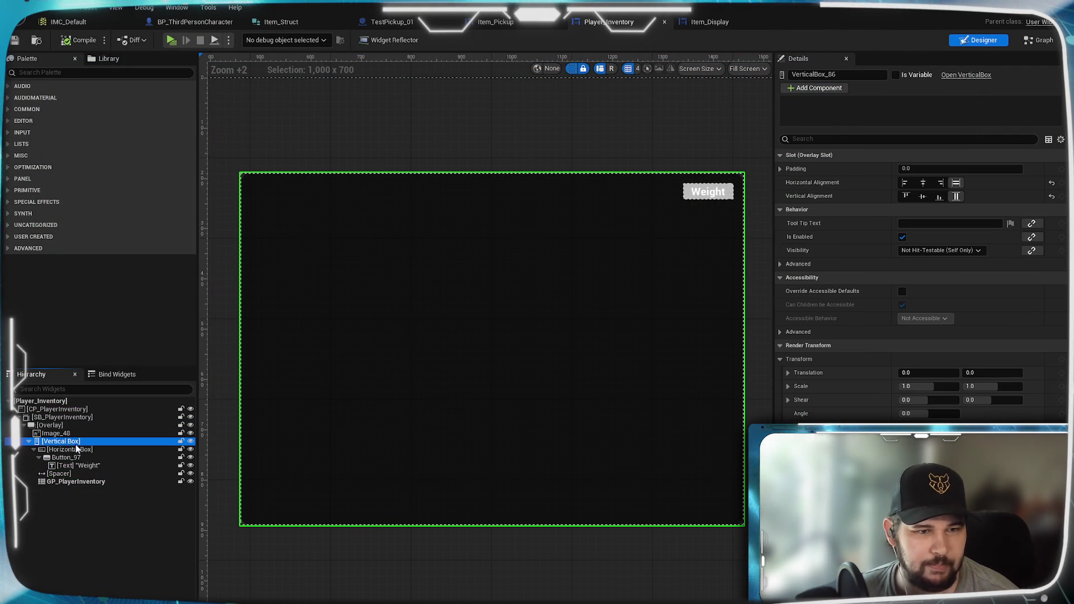
left_click(79, 450)
left_click(80, 457)
left_click(89, 465)
left_click(79, 475)
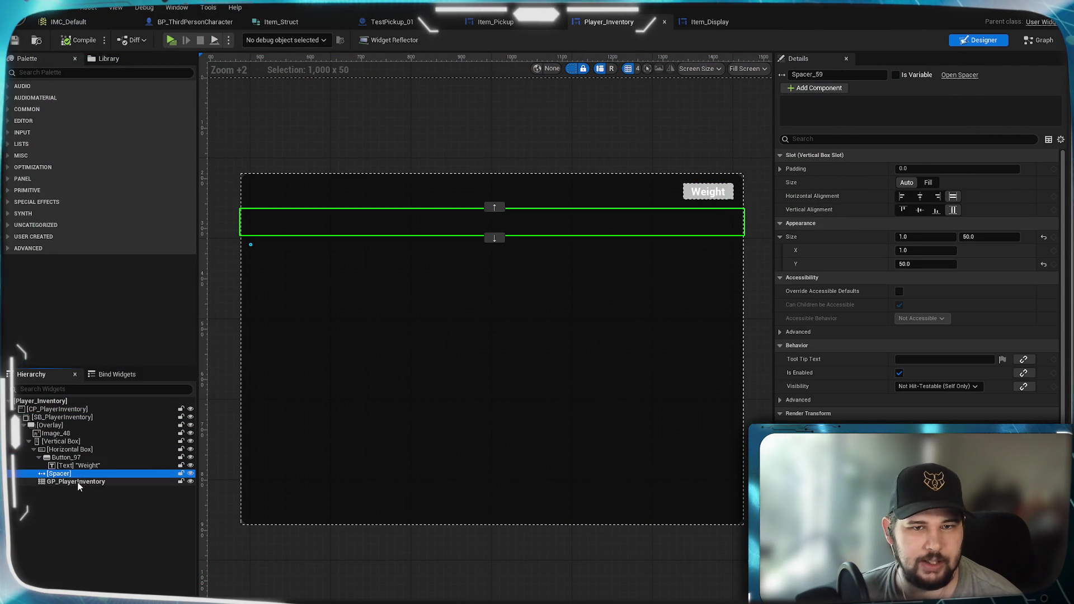
left_click(79, 482)
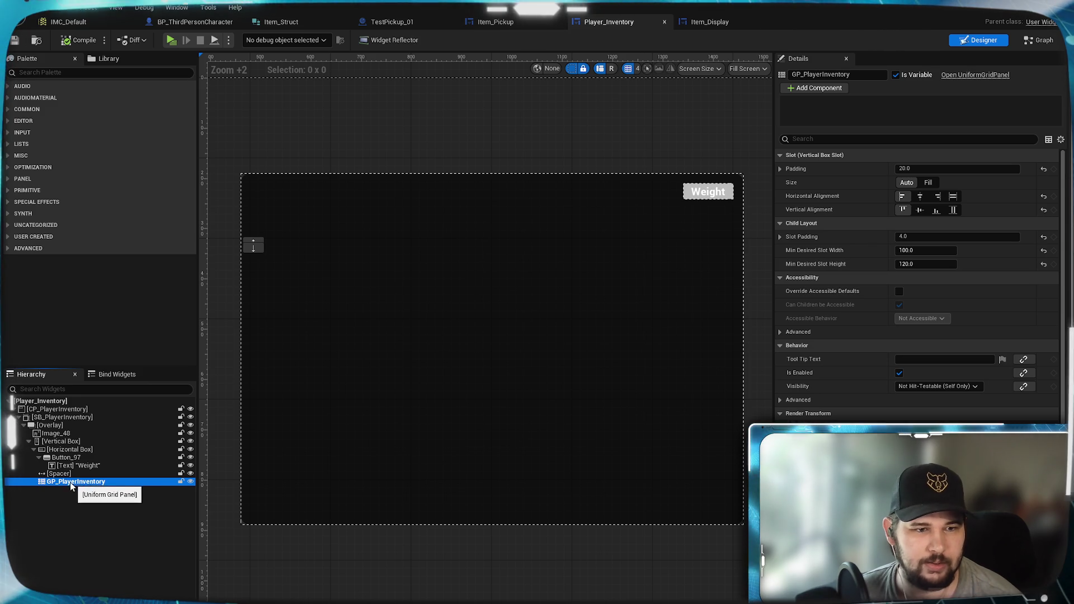
left_click(65, 450)
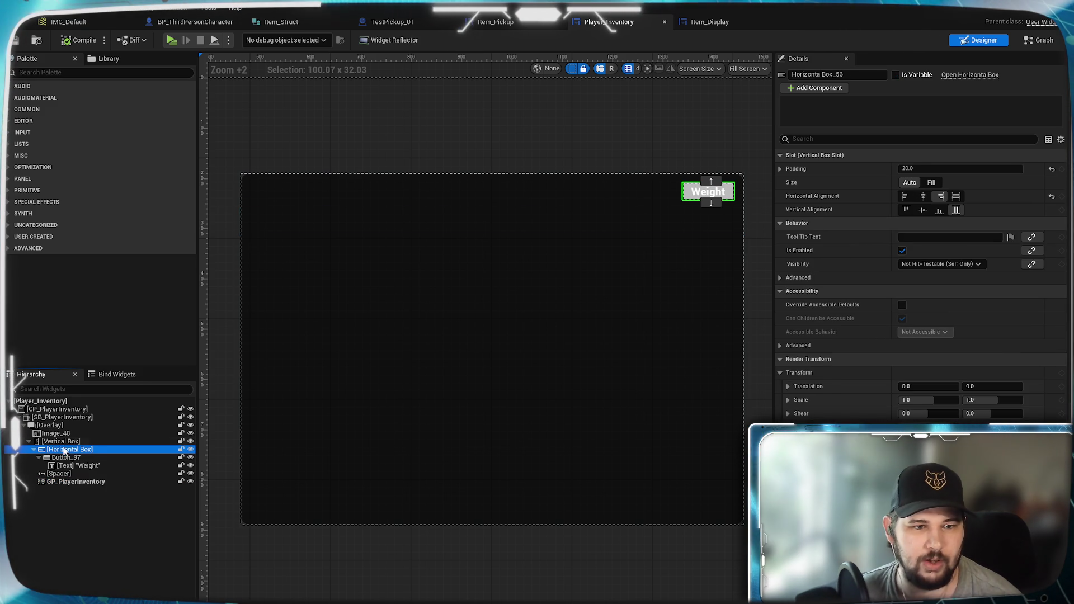
left_click(59, 442)
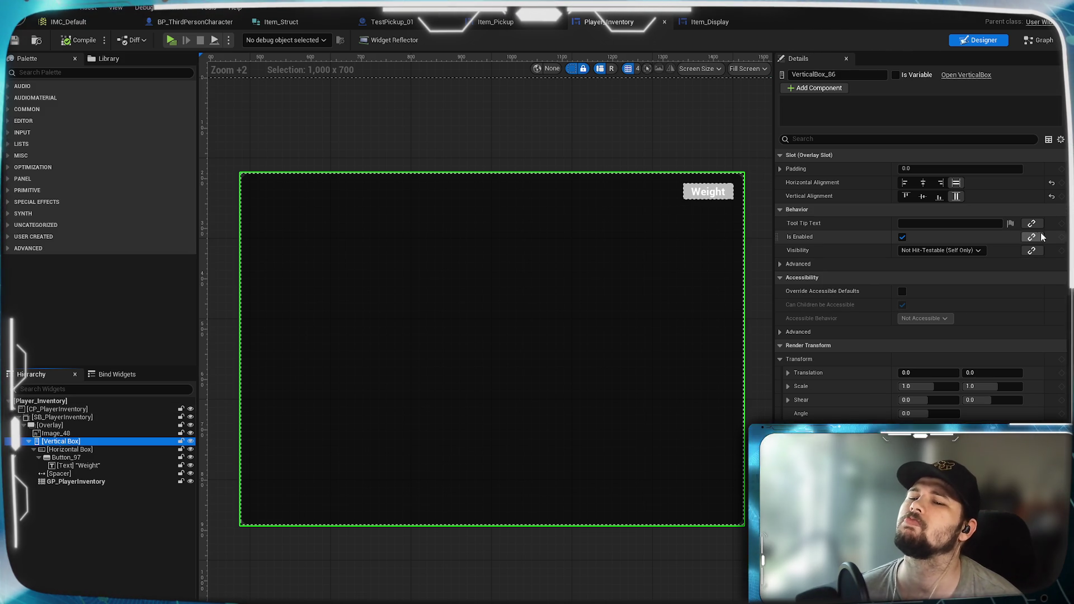
left_click(923, 183)
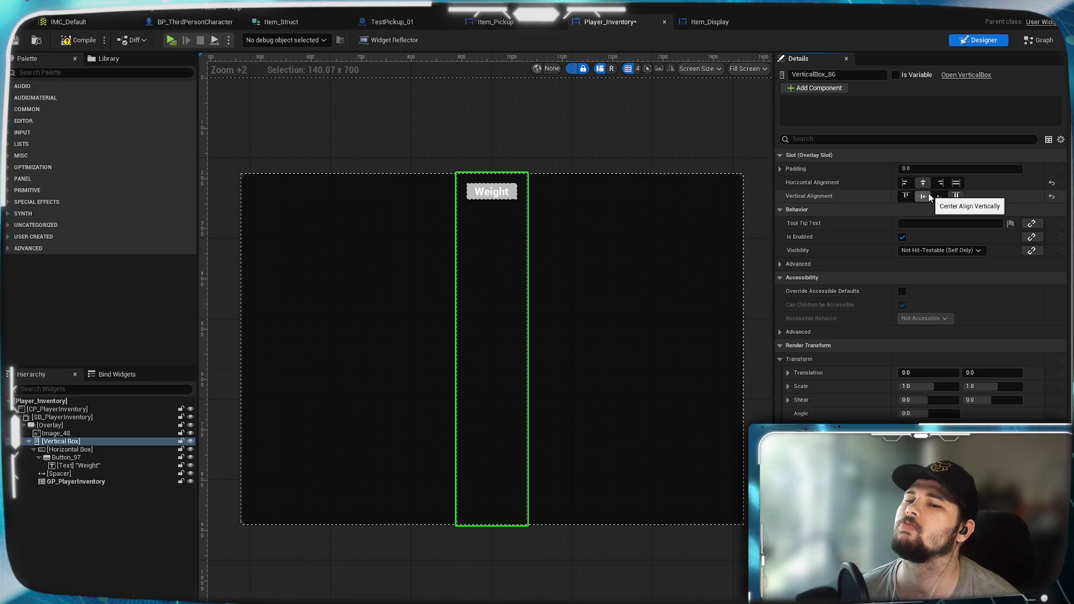
left_click(957, 183)
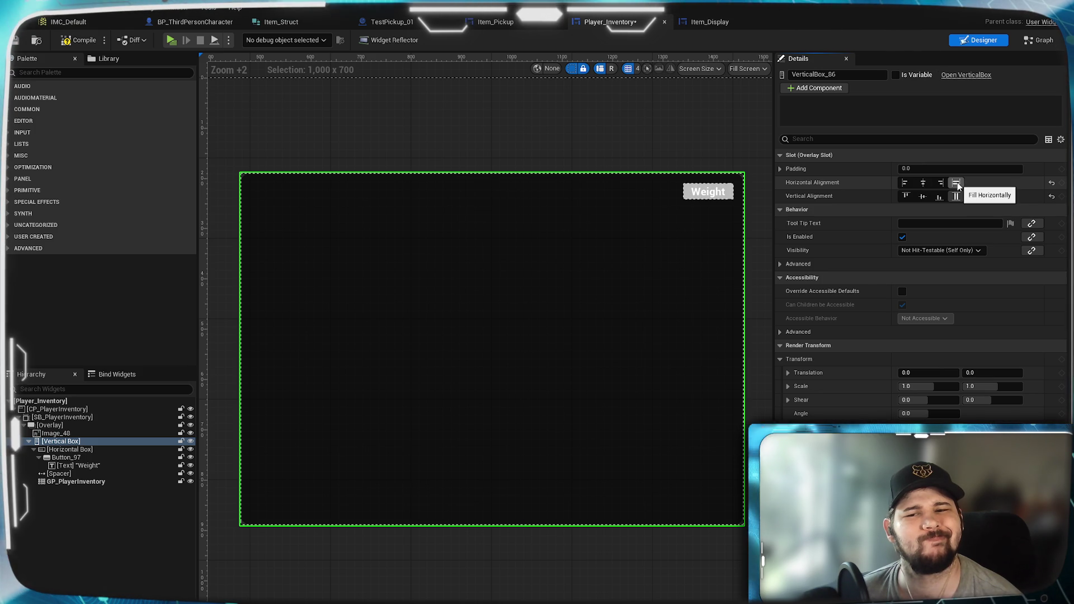
- Center GP_PlayerInventory horizontally, compile the widget, and launch a standalone play test
left_click(69, 482)
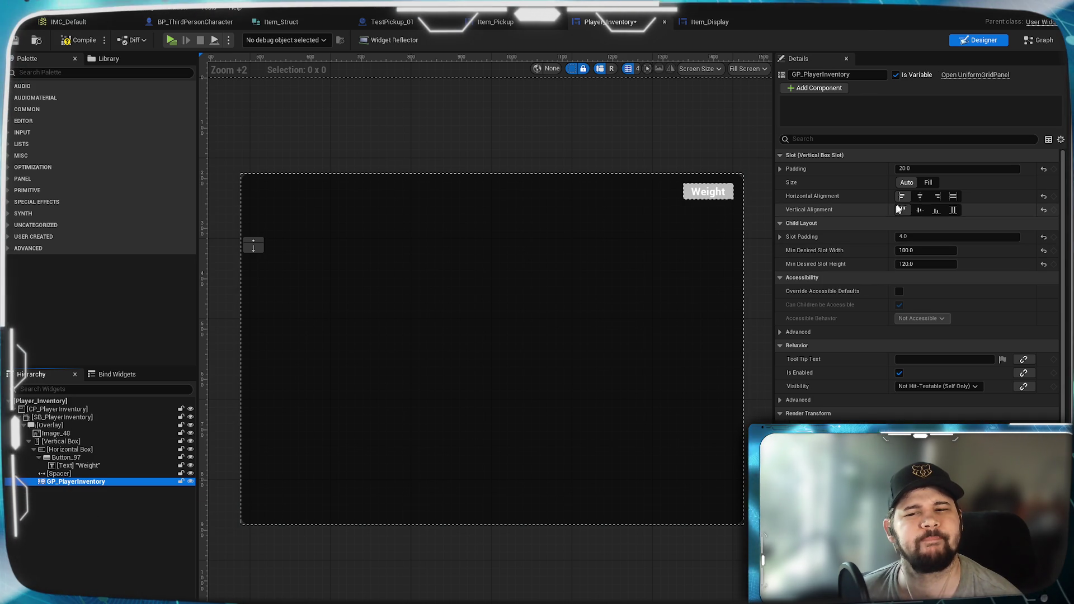
left_click(920, 196)
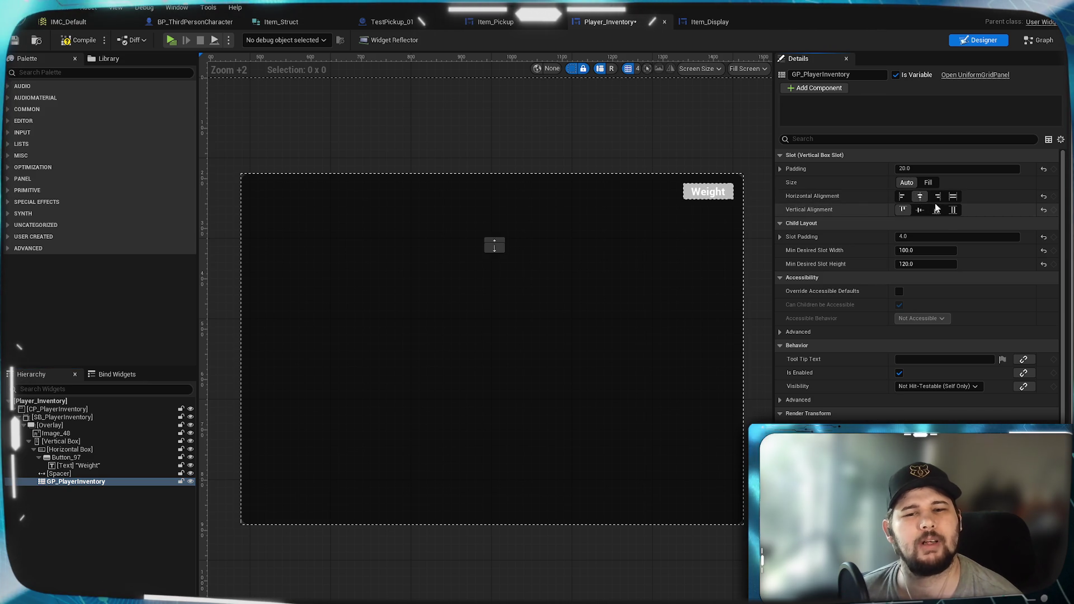
left_click(78, 41)
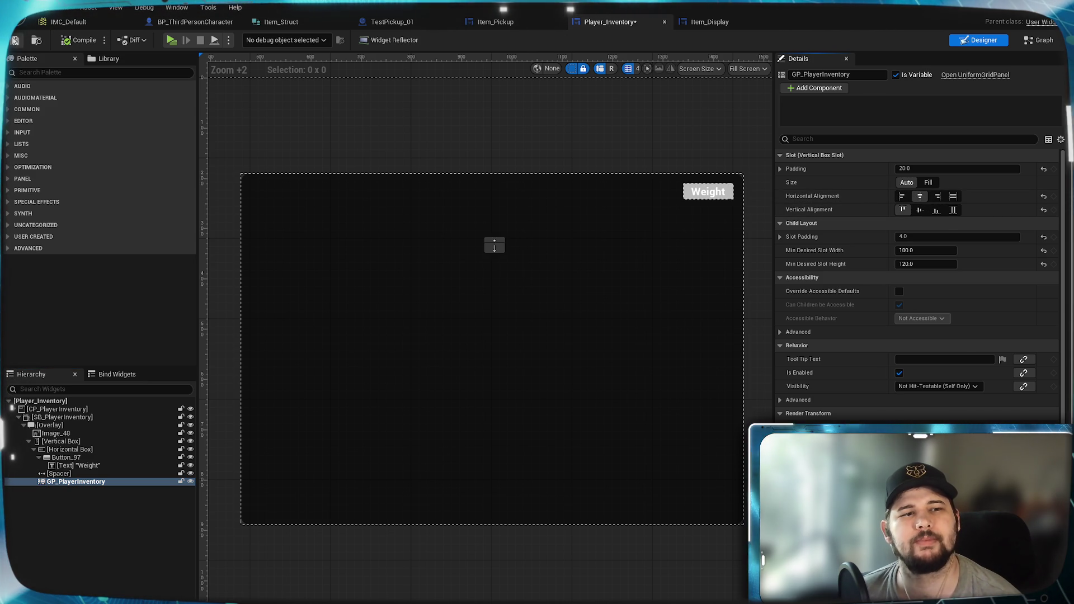
left_click(172, 41)
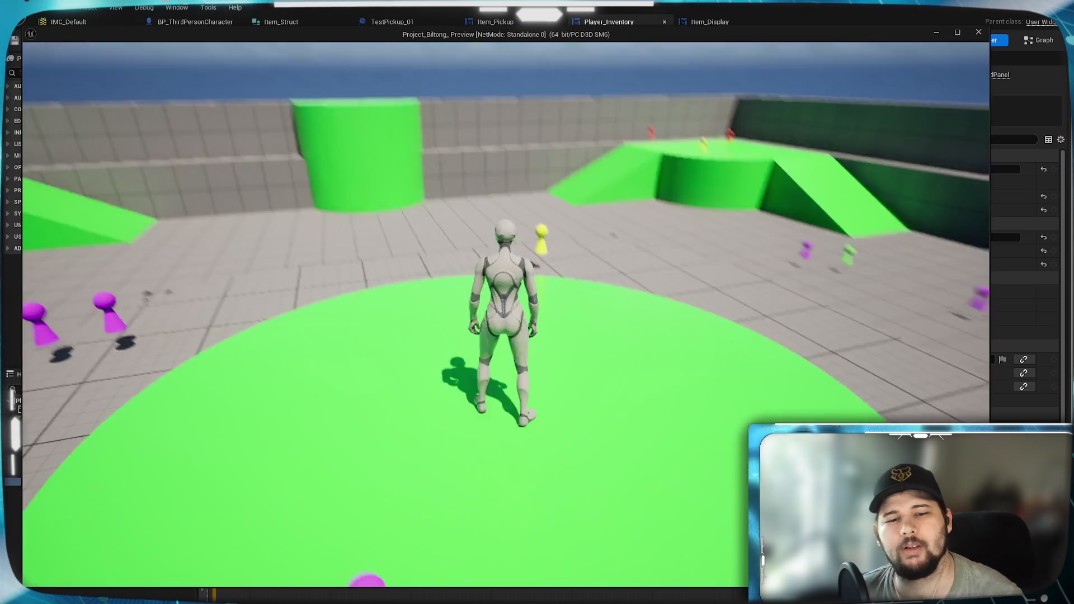
- End the game preview and switch GP_PlayerInventory's horizontal alignment away from Center
key("e")
key("Tab")
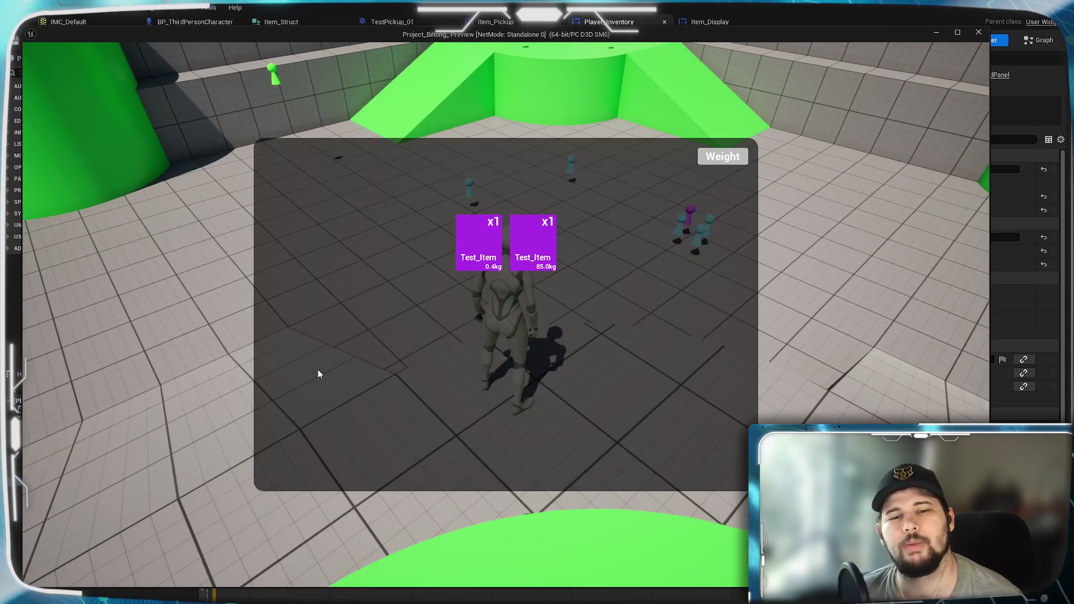
key("Escape")
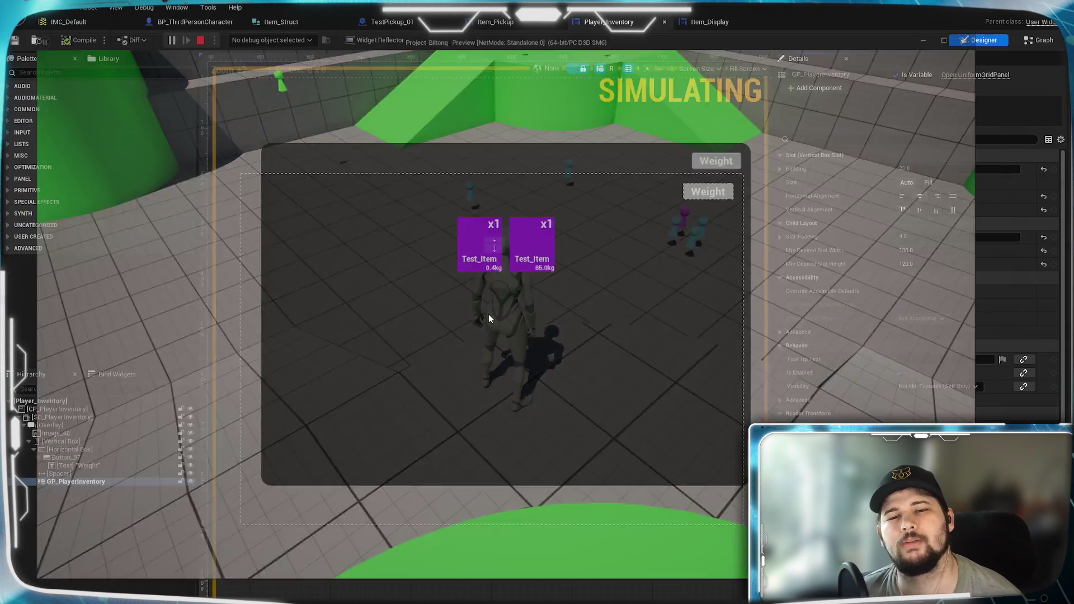
left_click(953, 196)
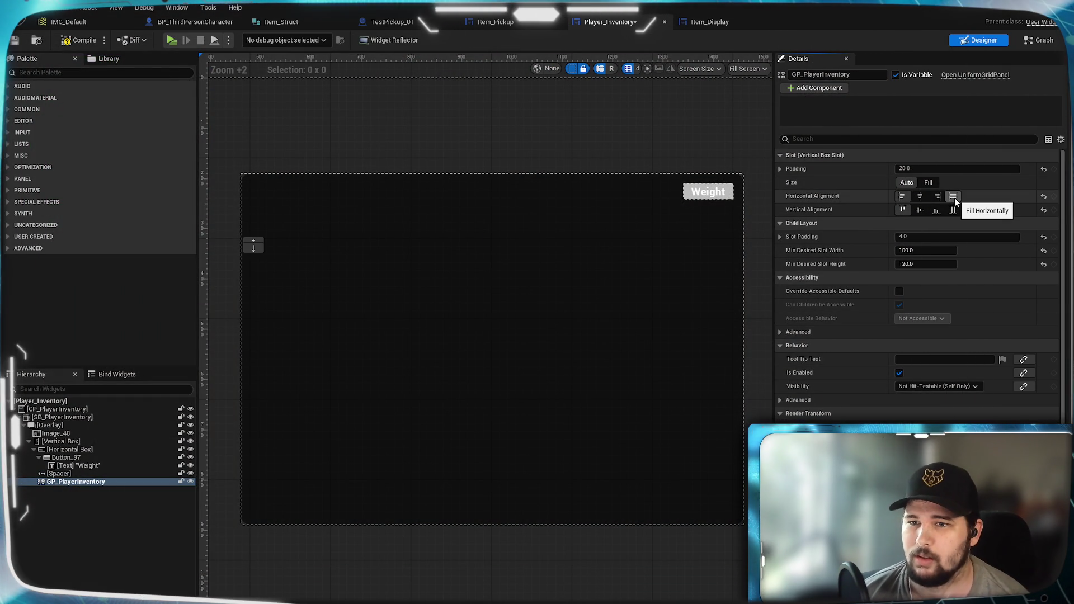
- Set the GP_PlayerInventory slot size to Fill (1.0) and start a new game preview
left_click(930, 184)
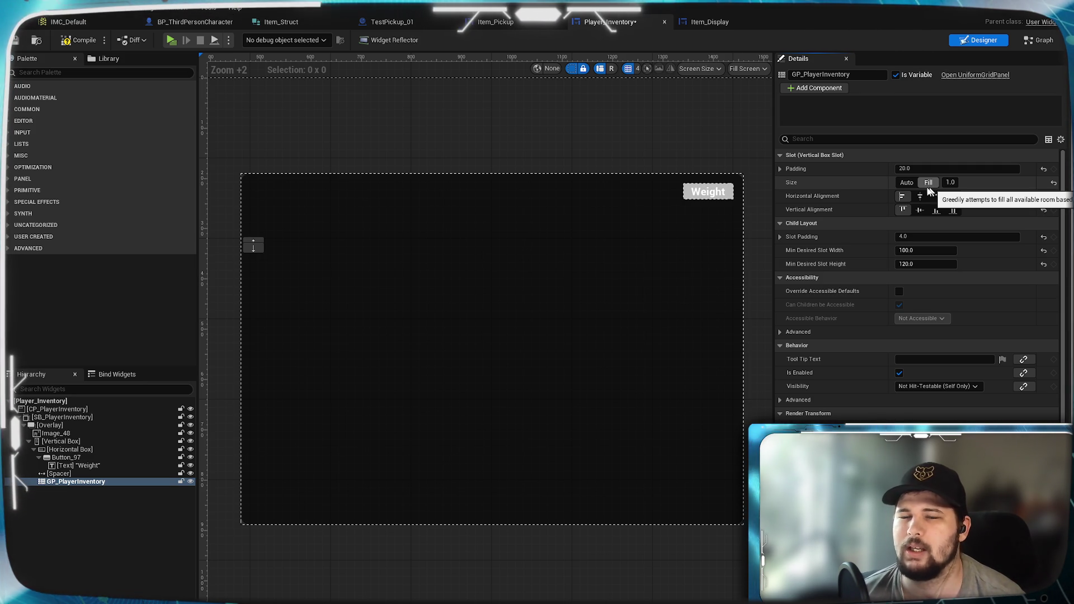
left_click(172, 39)
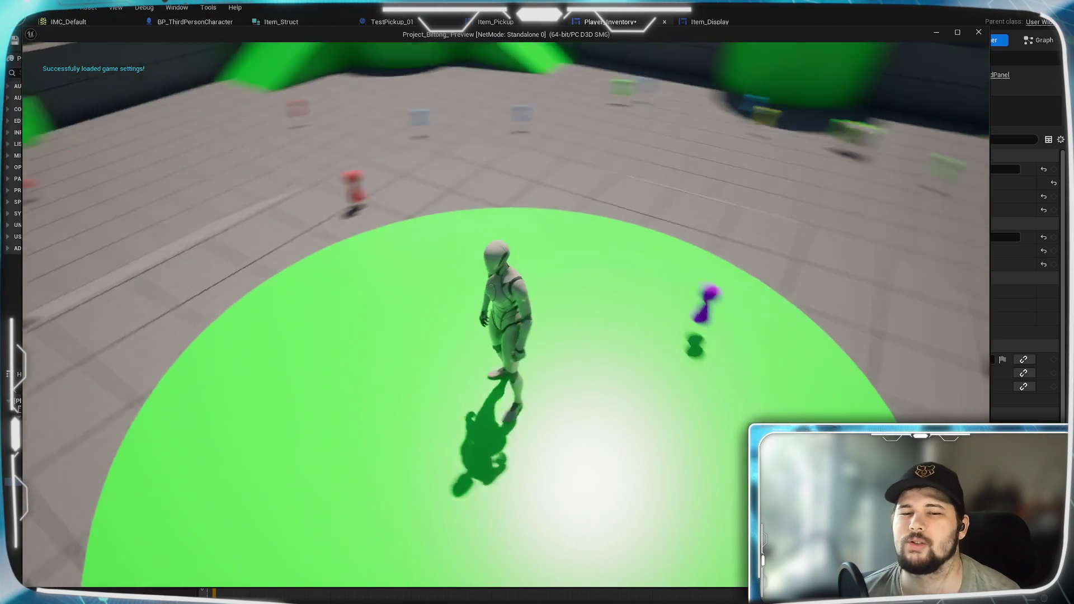
- Collect pickups across the arena and ramp, then open the inventory showing 15 tiles in two rows
key("w")
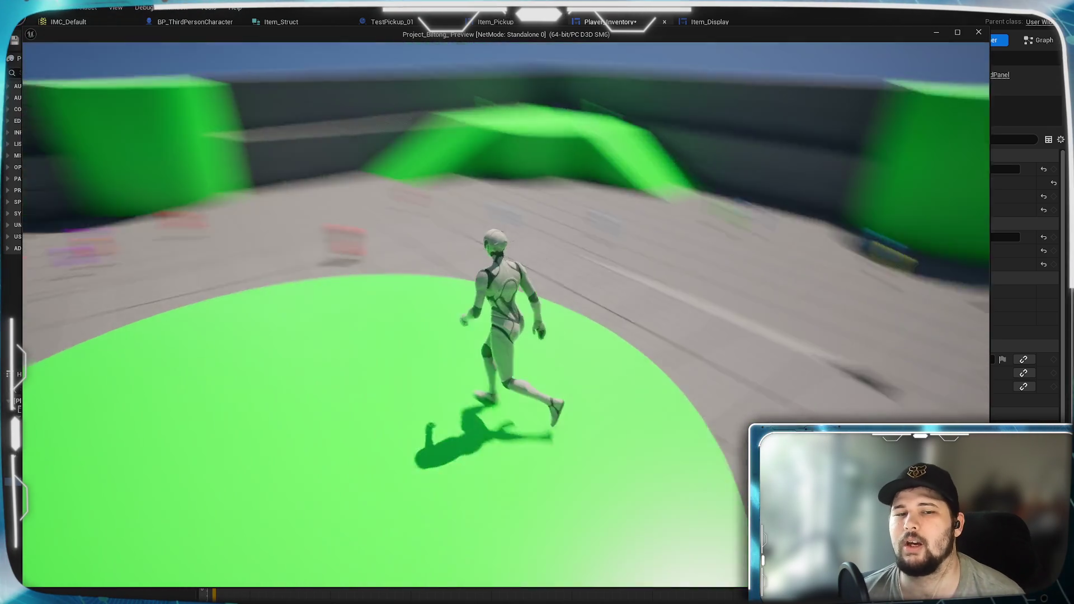
key("i")
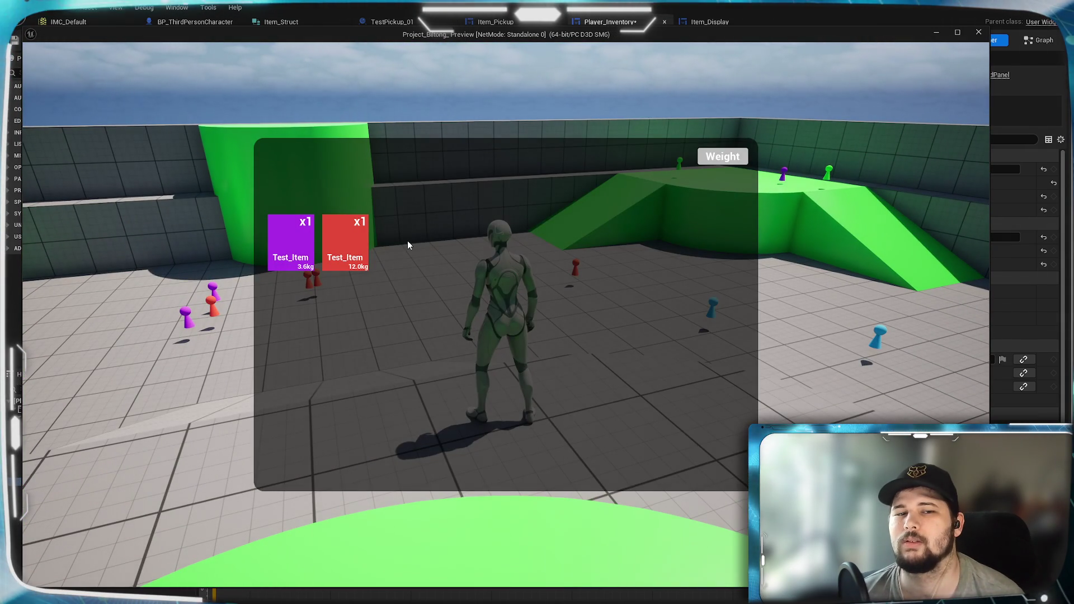
key("i")
key("w")
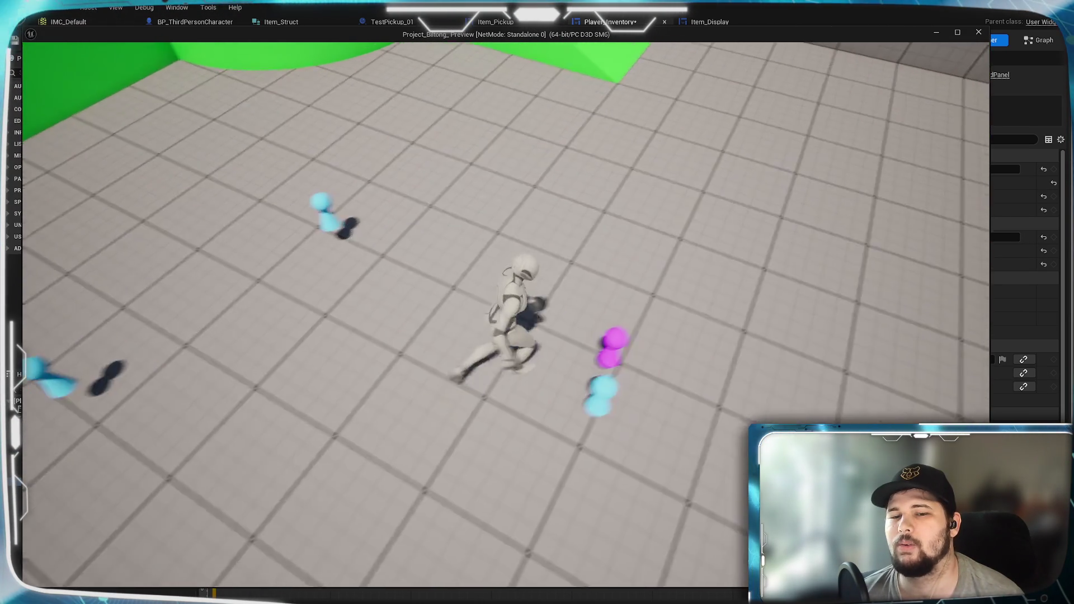
key("space")
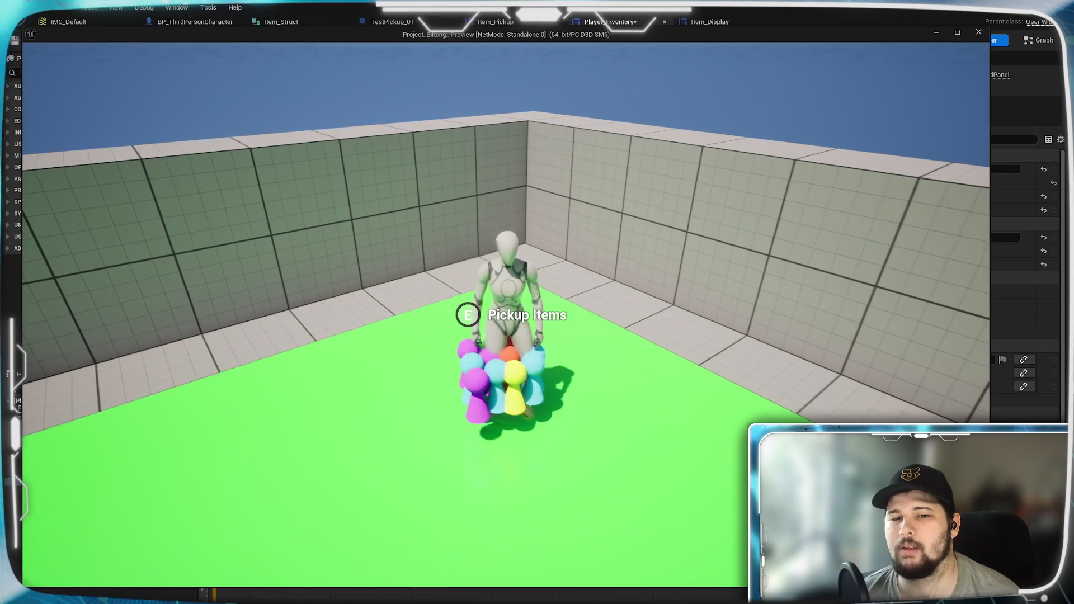
key("e")
key("i")
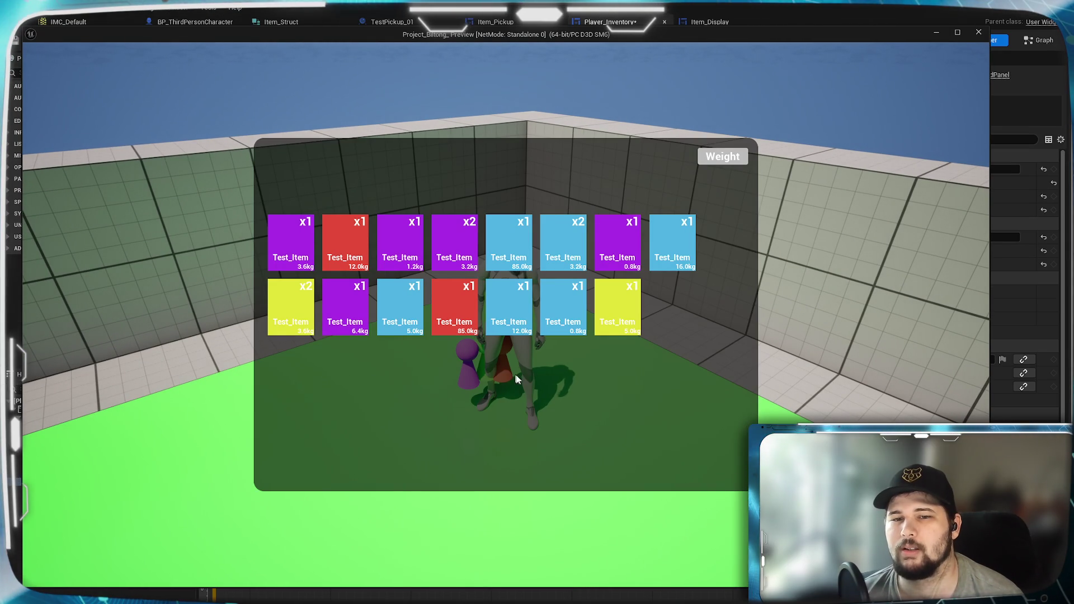
- Close the preview and expand GP_PlayerInventory's per-side Slot Padding values in Details
key("Escape")
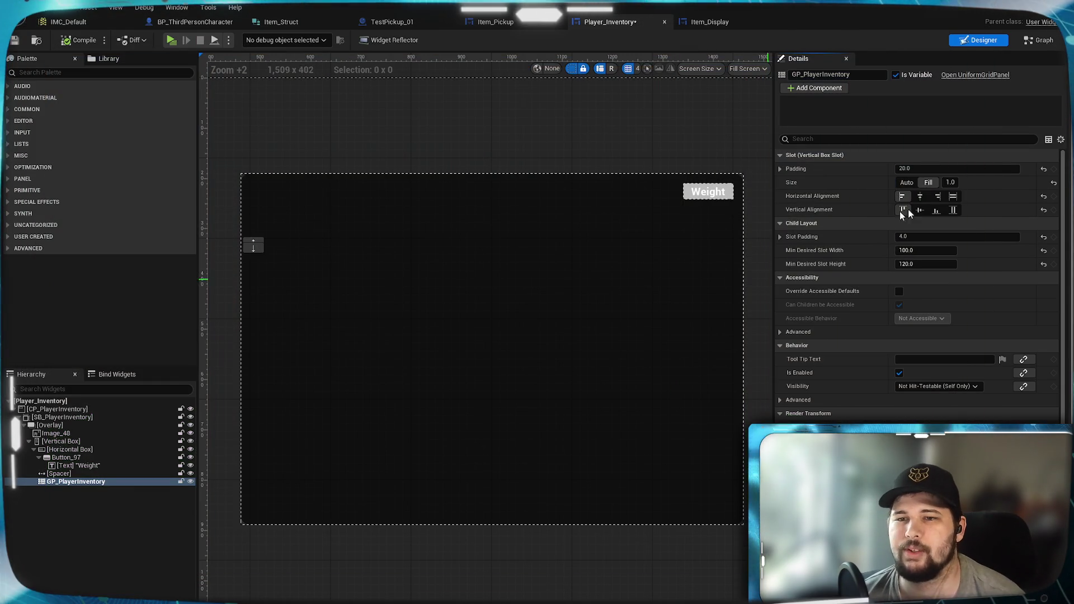
left_click(68, 528)
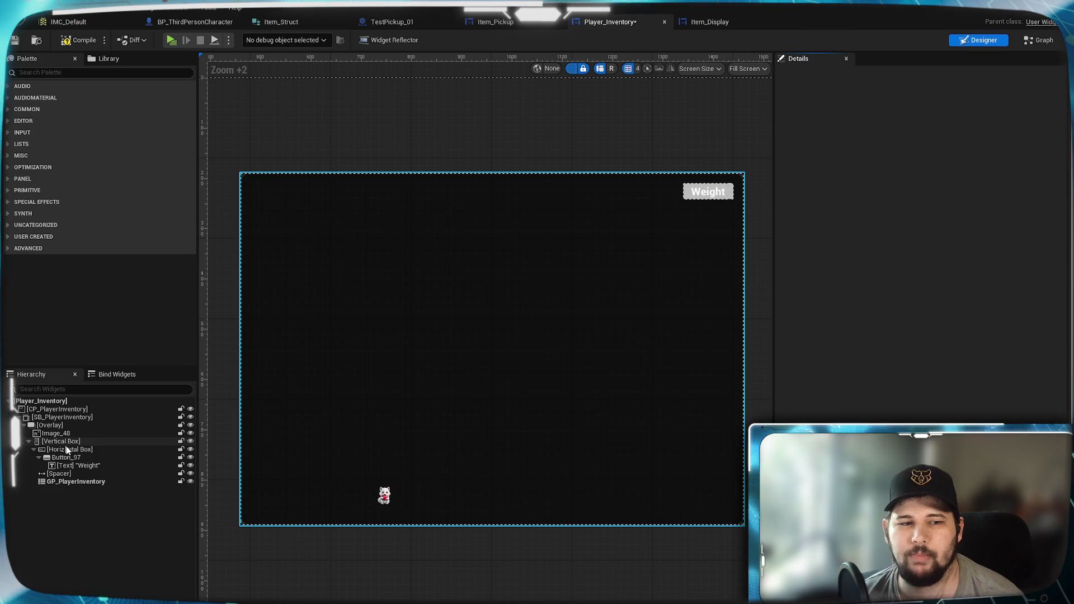
left_click(69, 482)
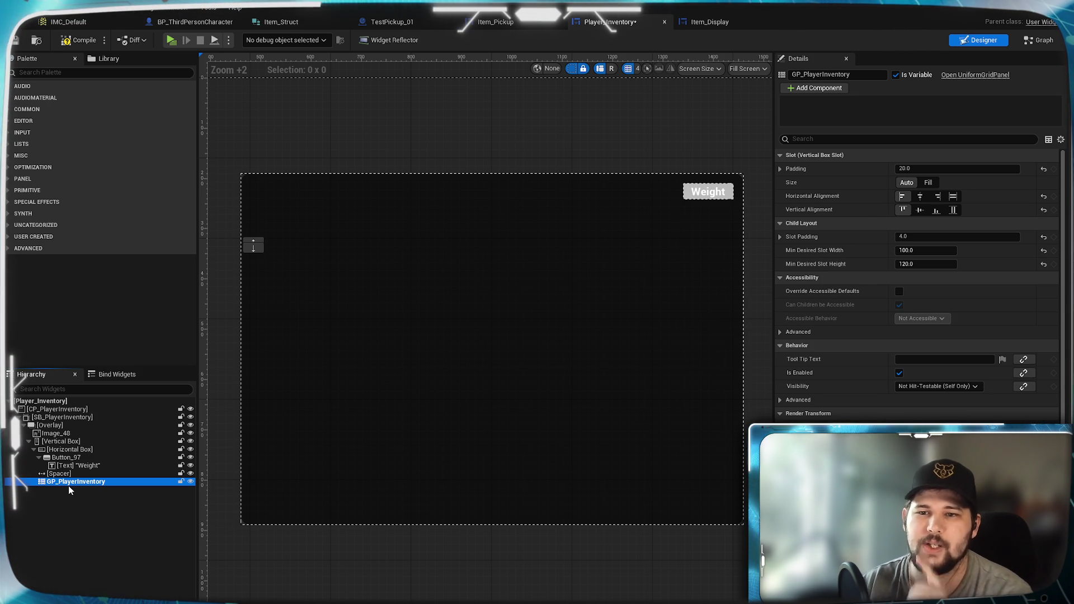
left_click(780, 237)
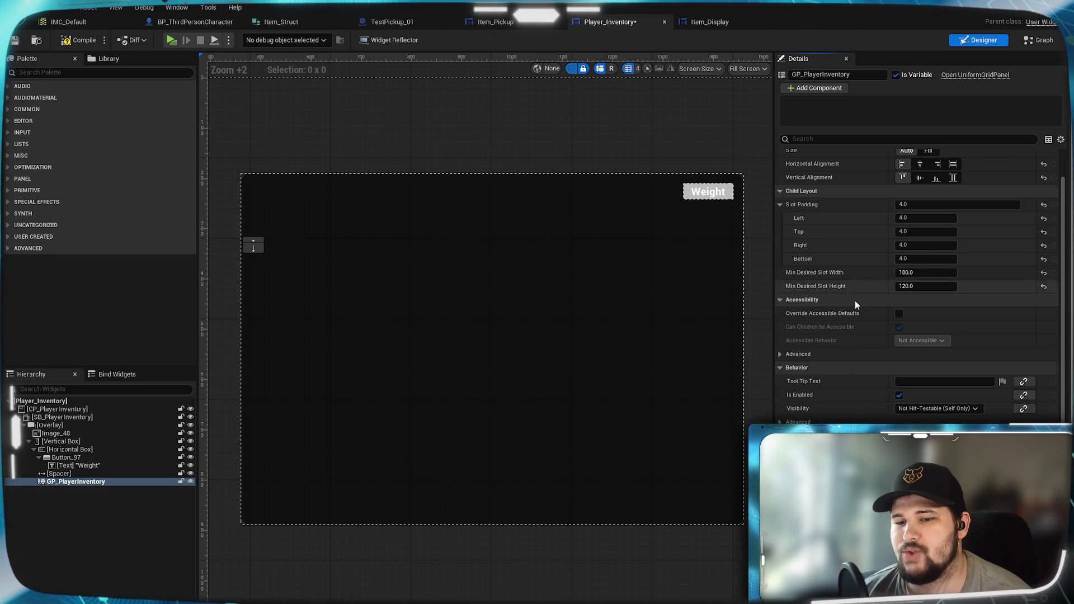
- Keep the grid selected and bring up the Player_Inventory EventGraph
left_click(215, 532)
left_click(80, 483)
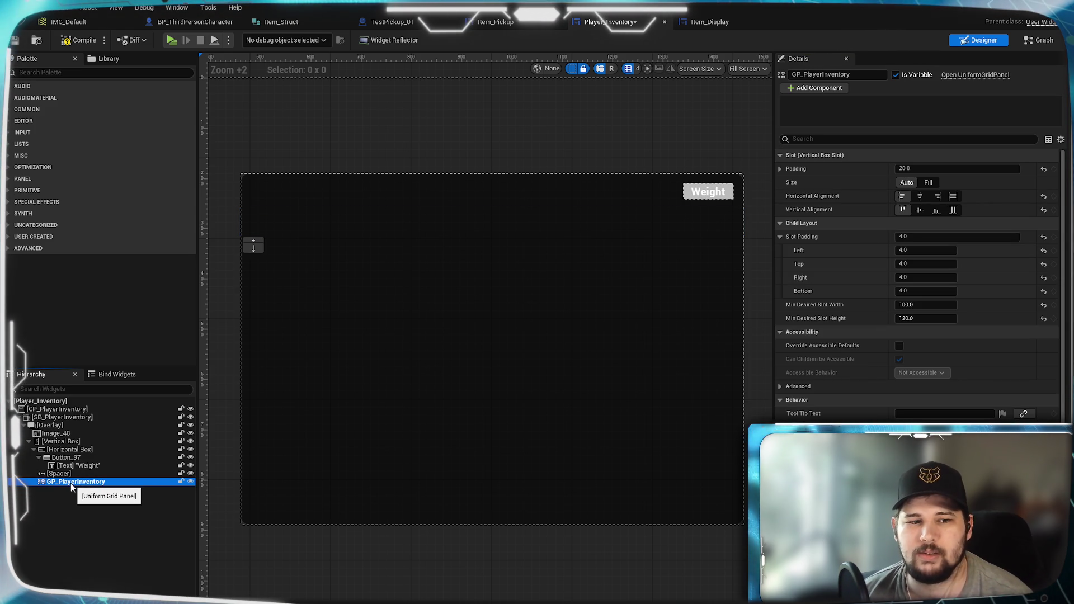
left_click(1035, 40)
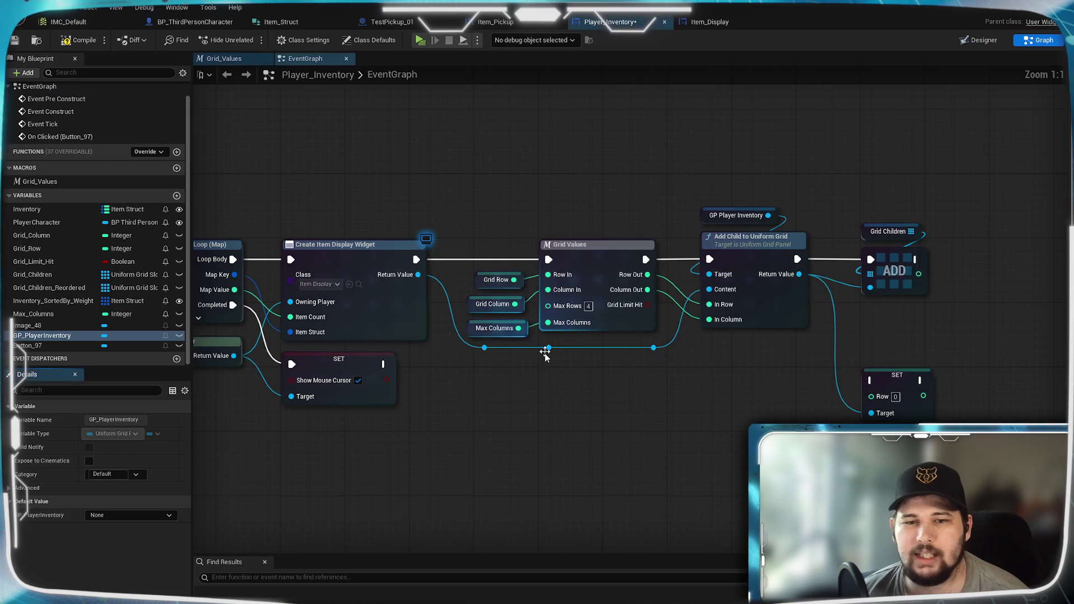
- Add a trial GP_PlayerInventory getter to the event graph and pull a connection from its output
mouse_move(515, 420)
left_mouse_down()
mouse_move(872, 476)
mouse_move(861, 492)
mouse_move(704, 421)
left_mouse_up()
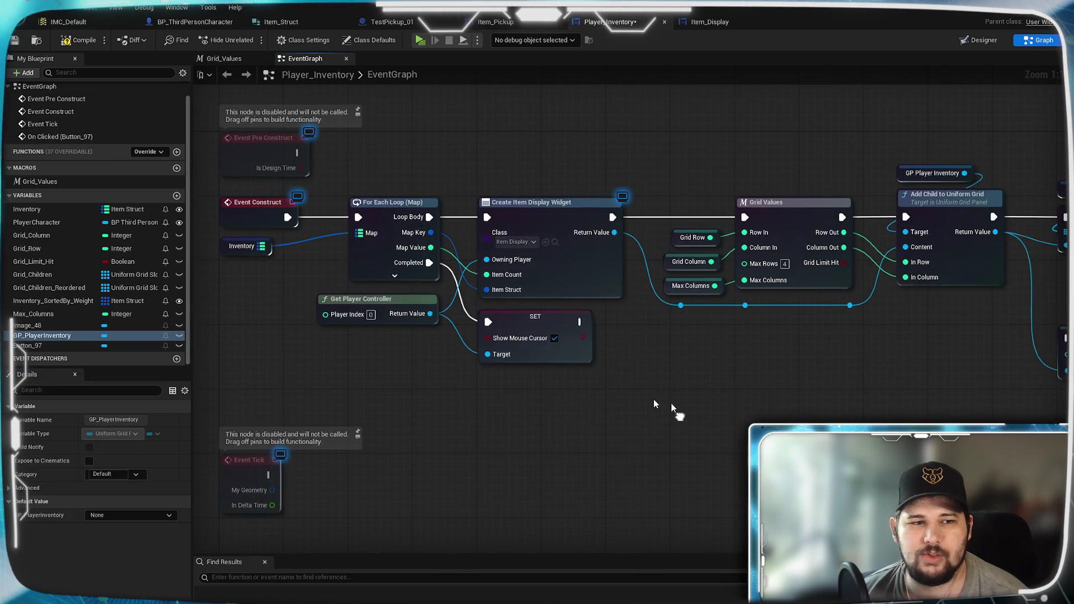
mouse_move(552, 462)
left_mouse_down()
mouse_move(556, 422)
mouse_move(615, 406)
left_mouse_up()
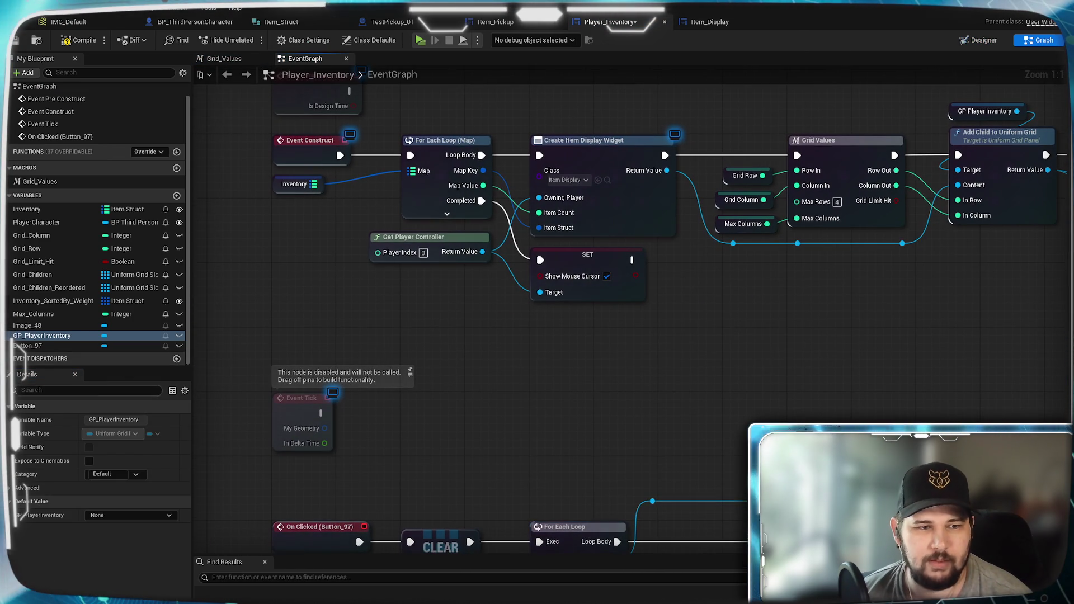
left_click_drag(41, 335, 547, 328)
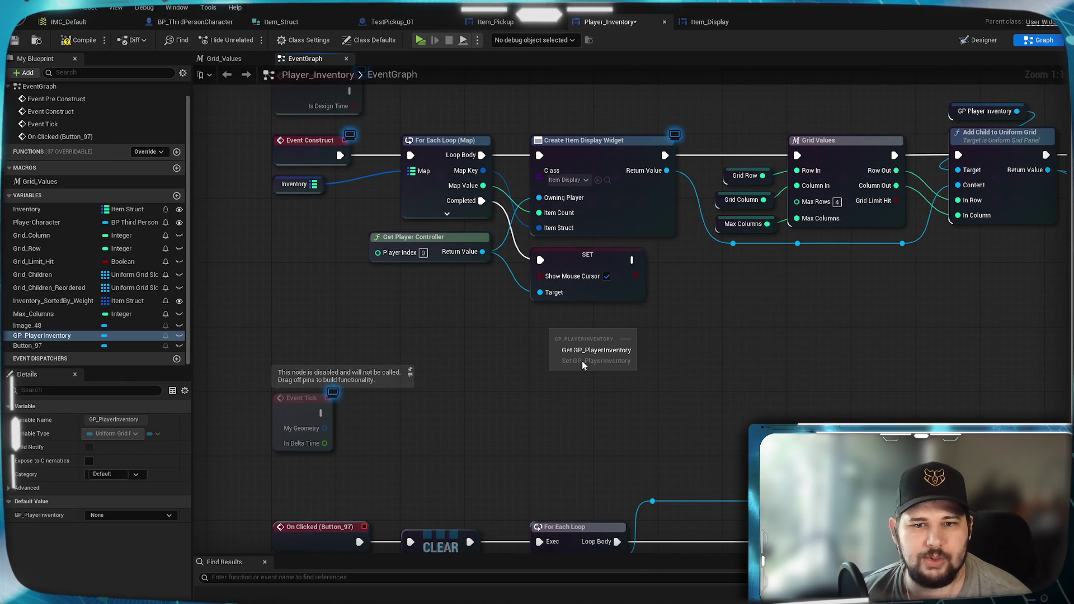
left_click(596, 351)
left_click_drag(665, 383, 586, 400)
left_click_drag(534, 353, 588, 348)
- Search the grid reference's actions for 'get width' and browse the results
type("get wid")
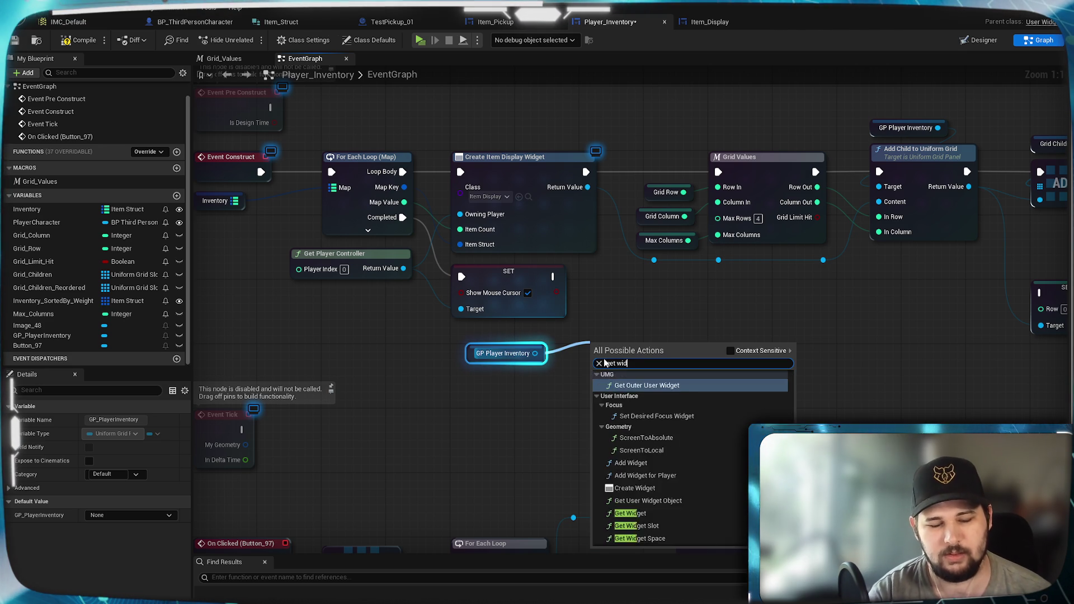
type("th")
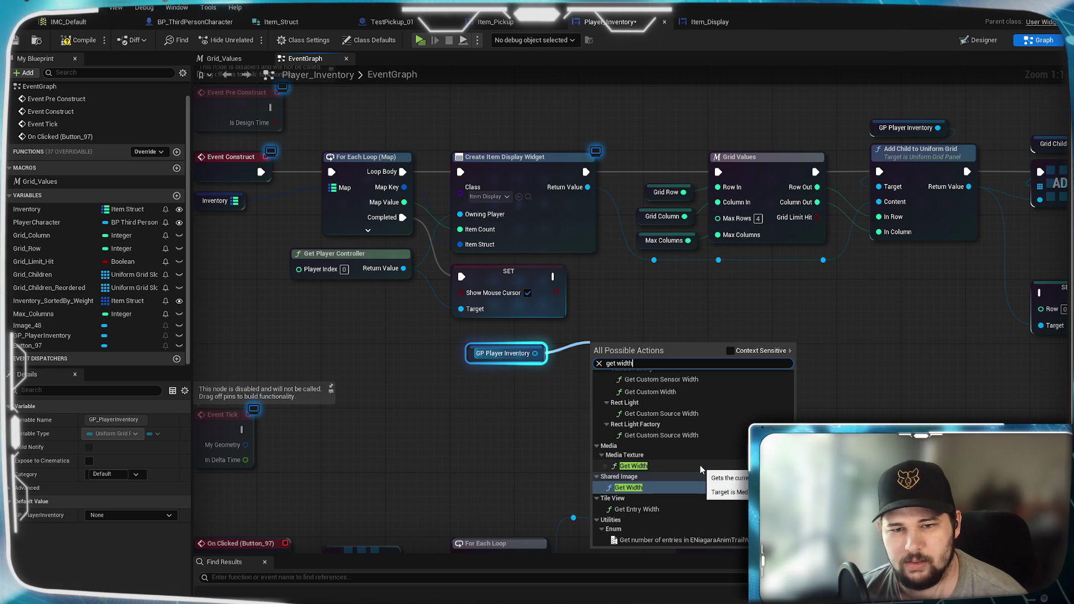
scroll(721, 475, "up", 1)
scroll(721, 475, "up", 4)
scroll(721, 475, "up", 1)
scroll(720, 475, "up", 2)
scroll(721, 475, "up", 5)
scroll(720, 475, "up", 5)
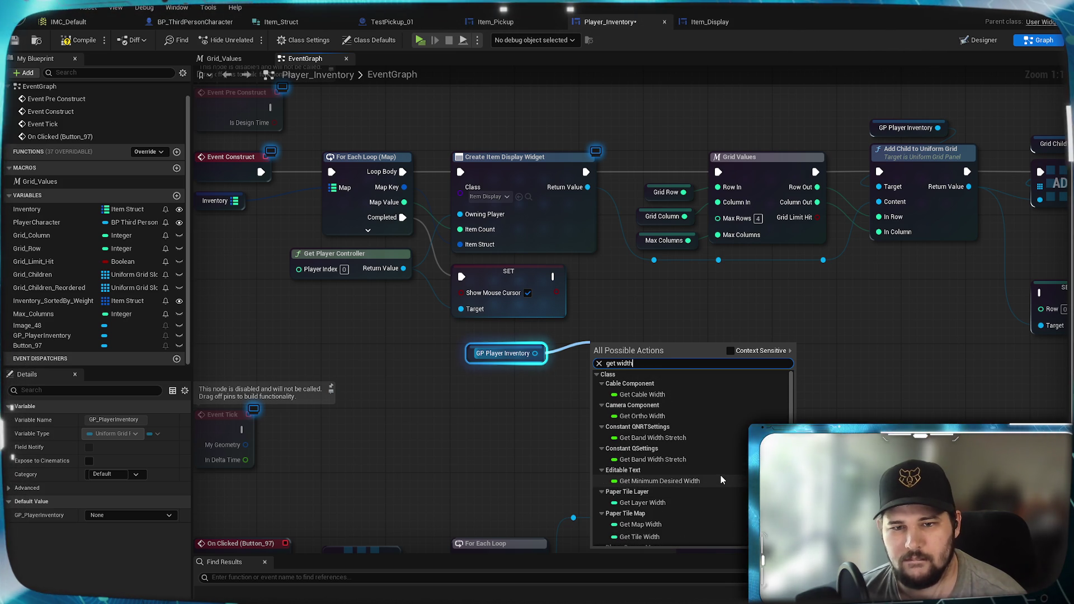
scroll(720, 475, "down", 2)
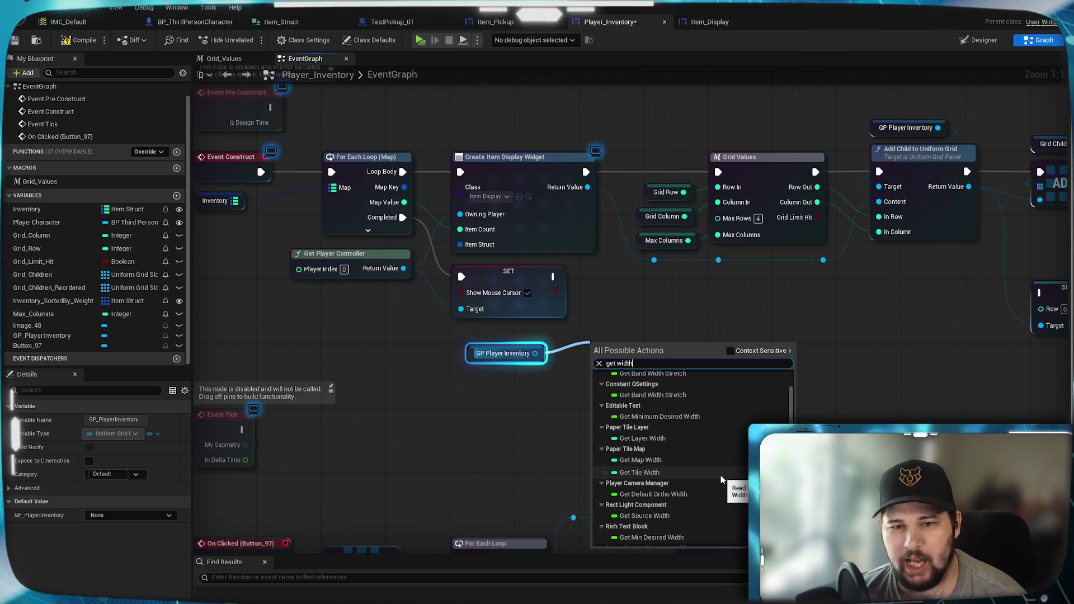
scroll(721, 475, "down", 4)
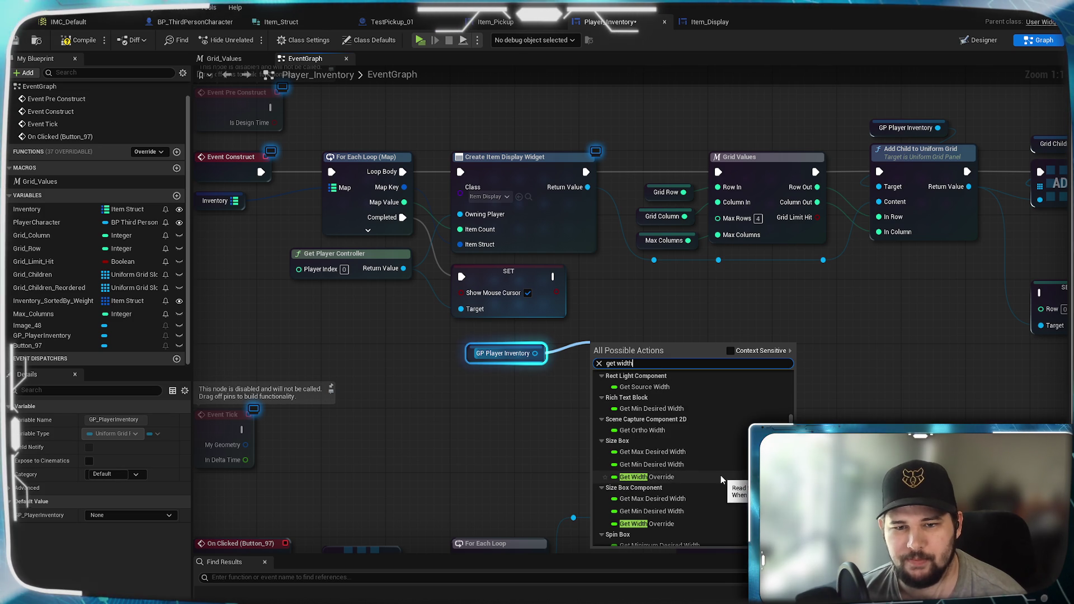
scroll(721, 475, "down", 2)
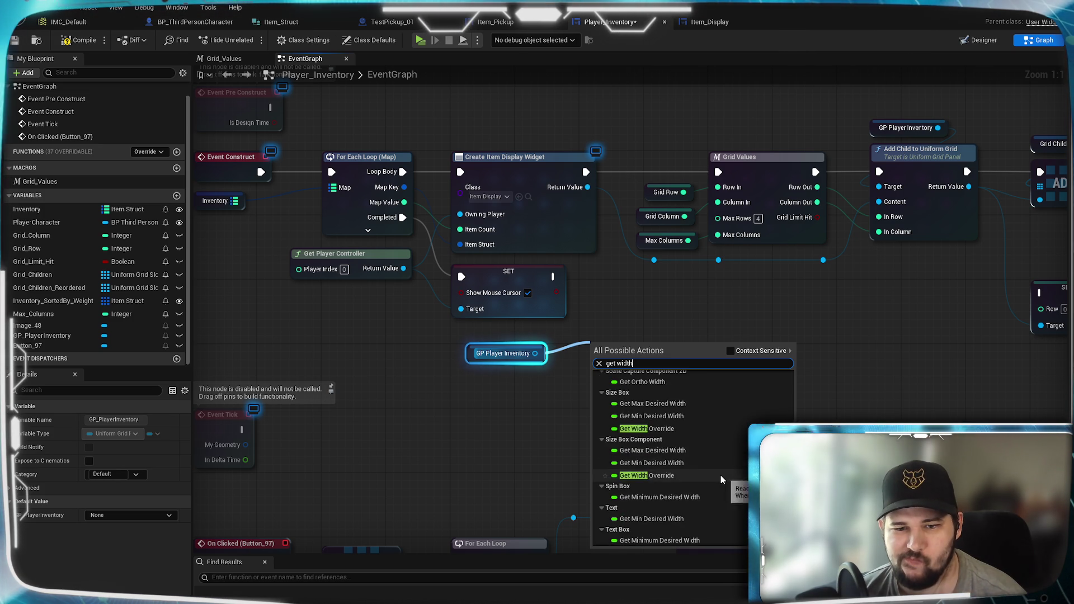
scroll(721, 475, "down", 5)
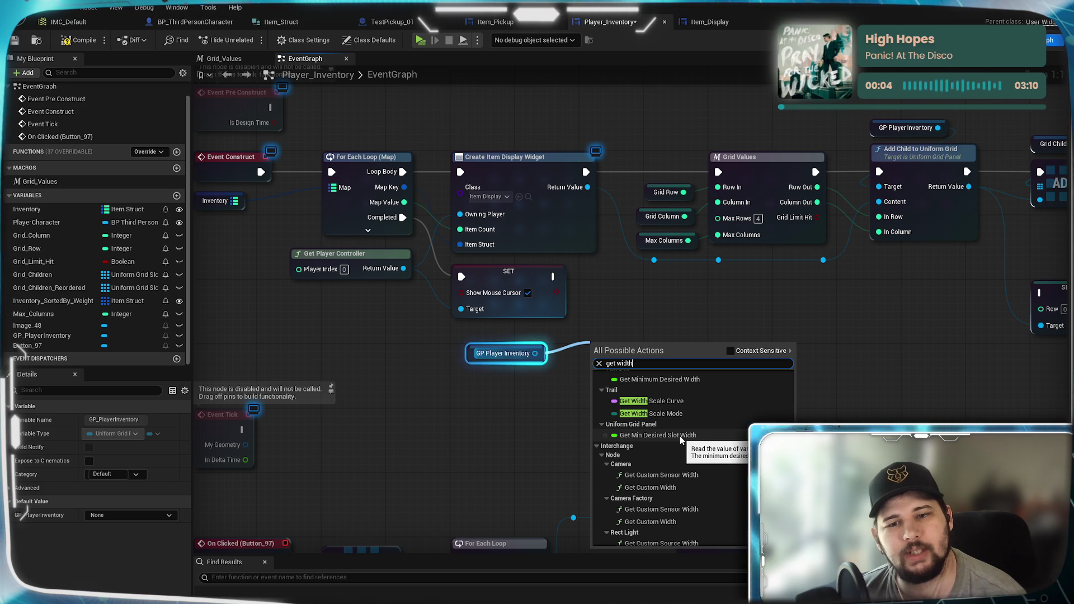
scroll(680, 436, "down", 3)
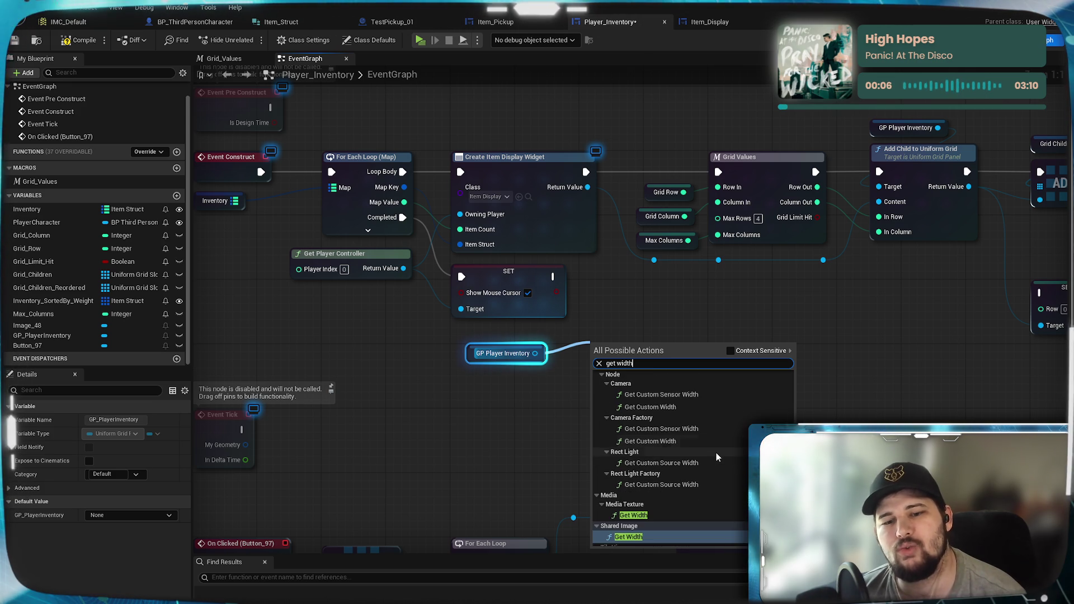
scroll(716, 452, "down", 2)
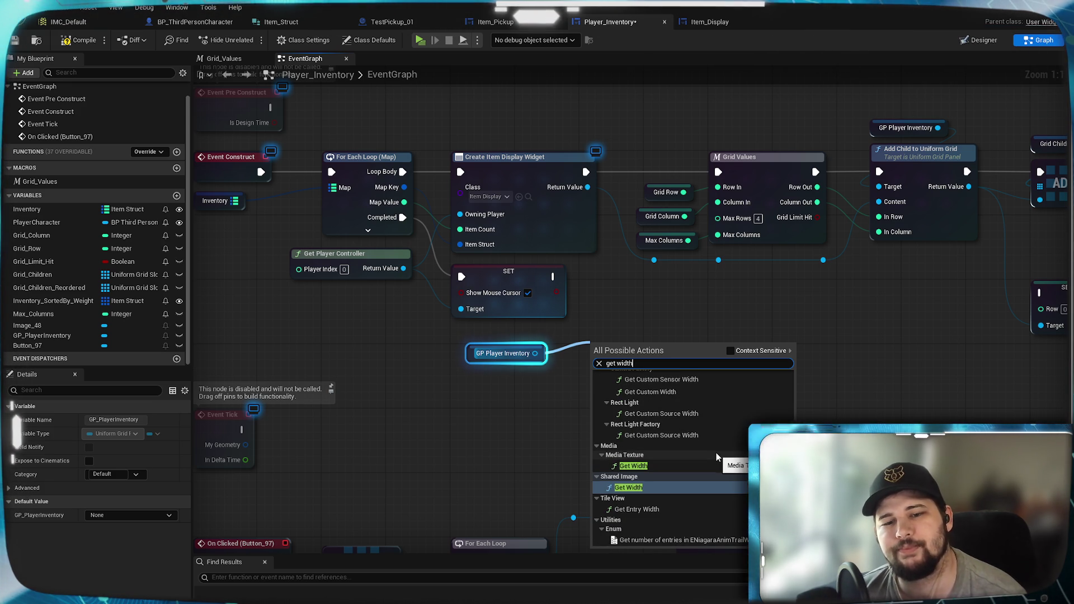
- Dismiss the search, delete the trial grid getter, and go back to the Designer
left_click(492, 424)
left_click(504, 353)
key("Delete")
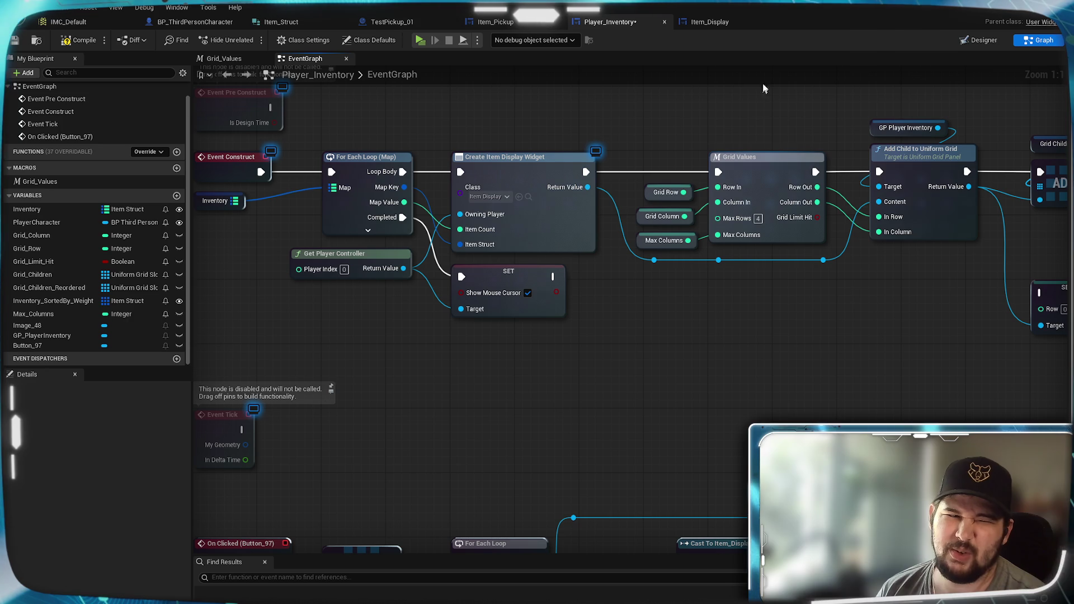
left_click(978, 40)
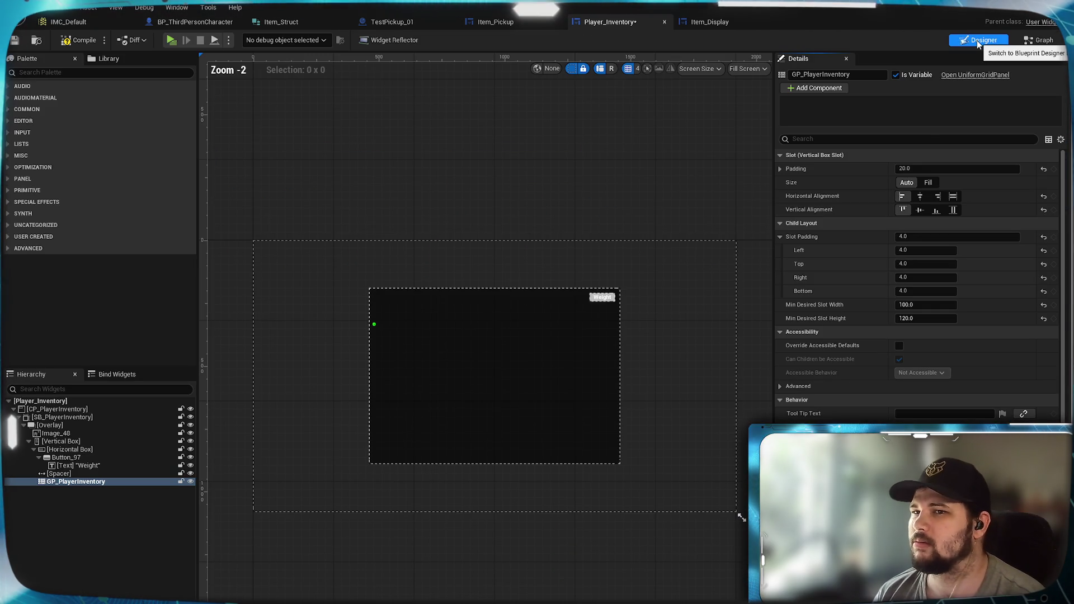
- Wrap GP_PlayerInventory in a new Size Box from the Palette
scroll(463, 378, "up", 1)
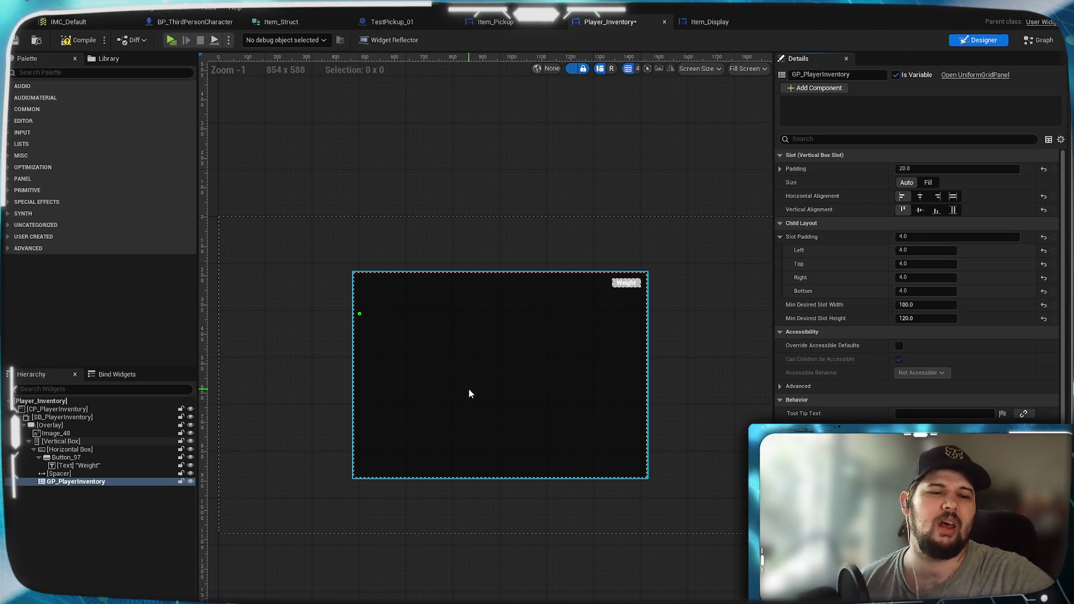
left_click(82, 539)
left_click(53, 73)
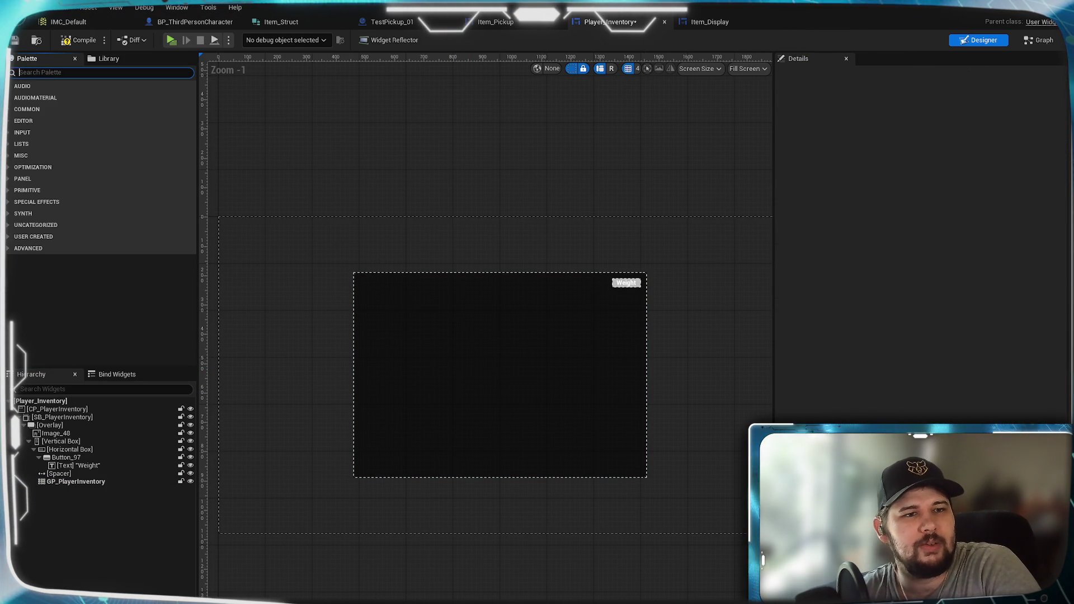
type("Size")
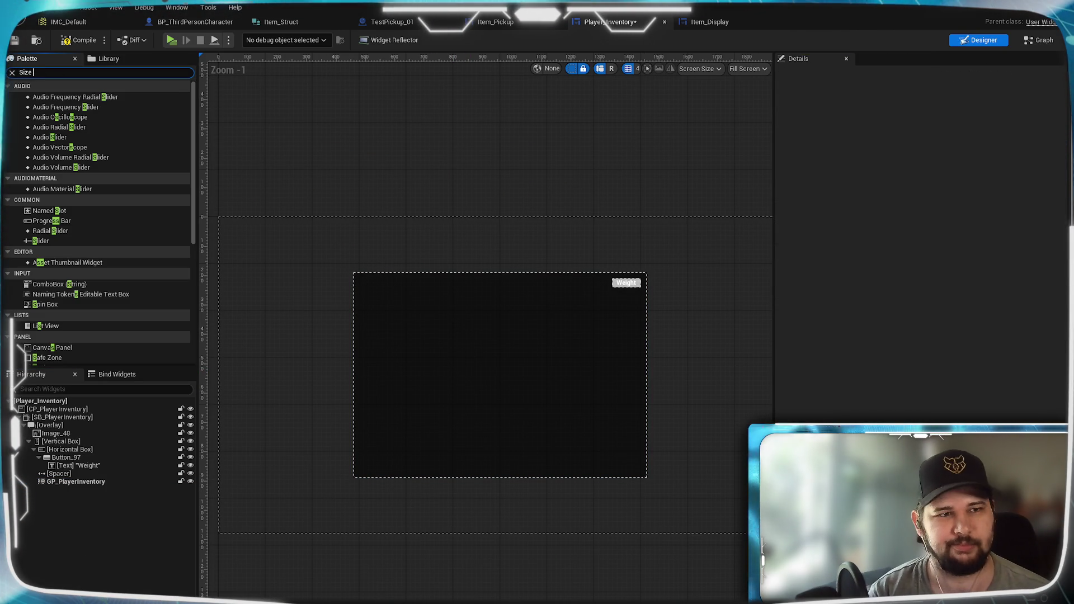
mouse_move(66, 97)
left_mouse_down()
mouse_move(43, 437)
mouse_move(61, 480)
left_mouse_up()
left_click(64, 489)
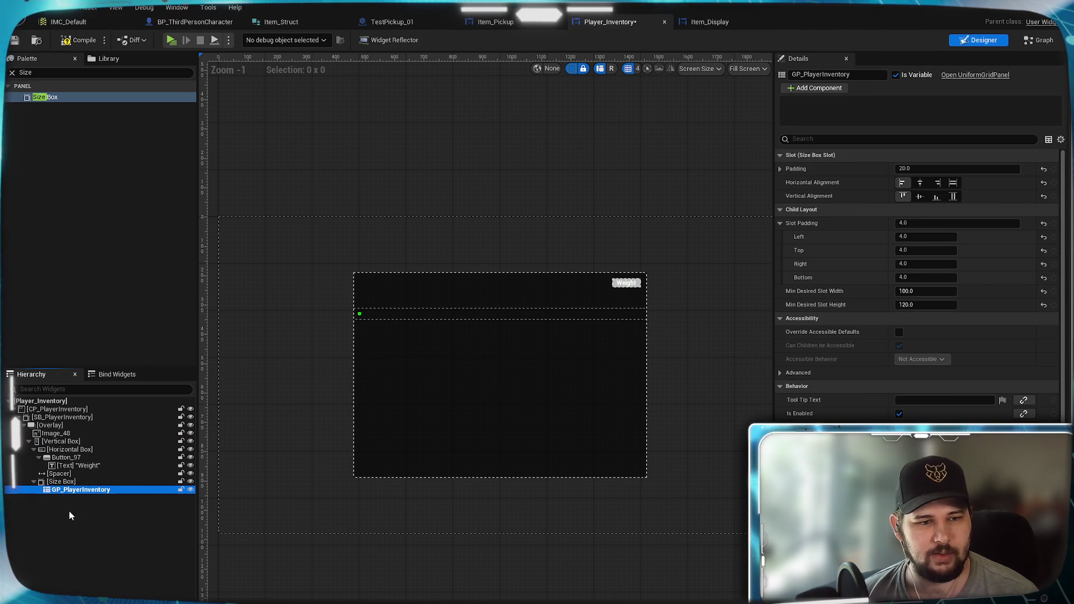
left_click(61, 481)
- Set the Size Box's Horizontal Alignment to Center, then switch to Item_Display's count text function
scroll(706, 324, "up", 5)
scroll(479, 422, "down", 3)
scroll(566, 380, "up", 2)
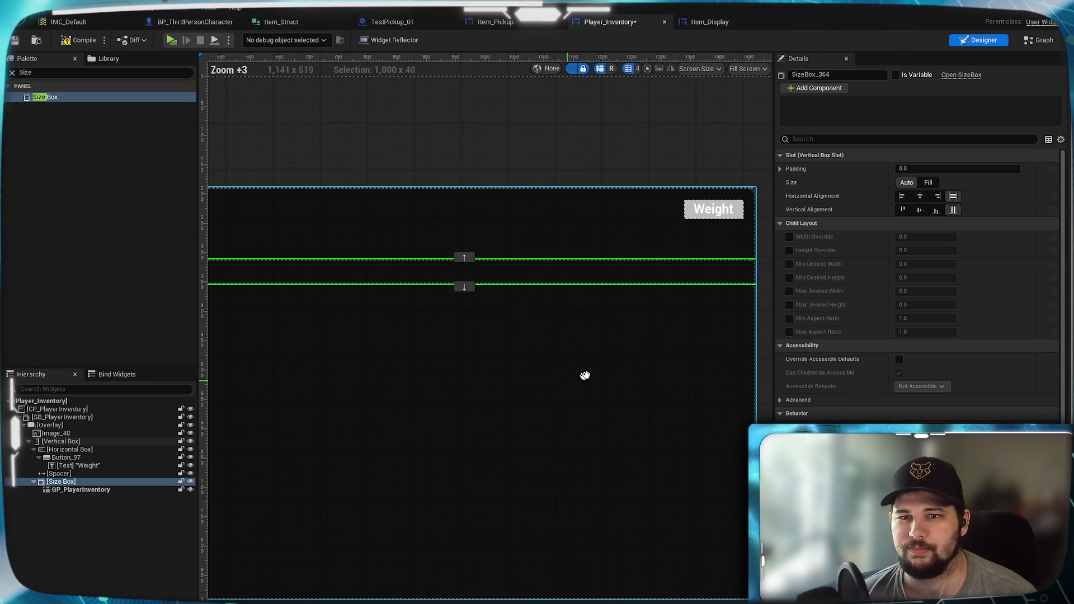
scroll(568, 385, "down", 1)
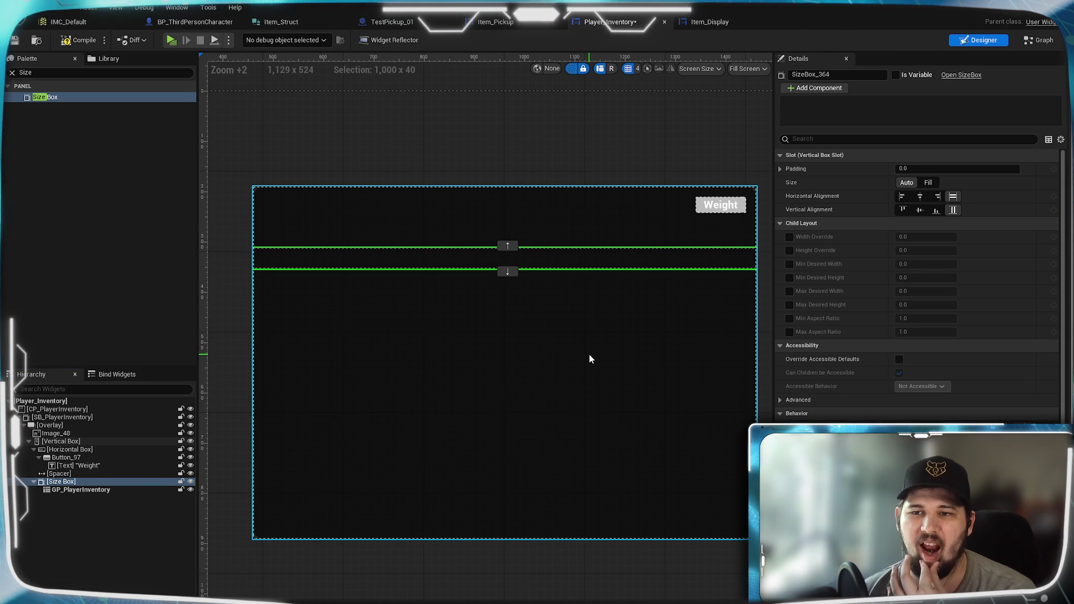
left_click(922, 198)
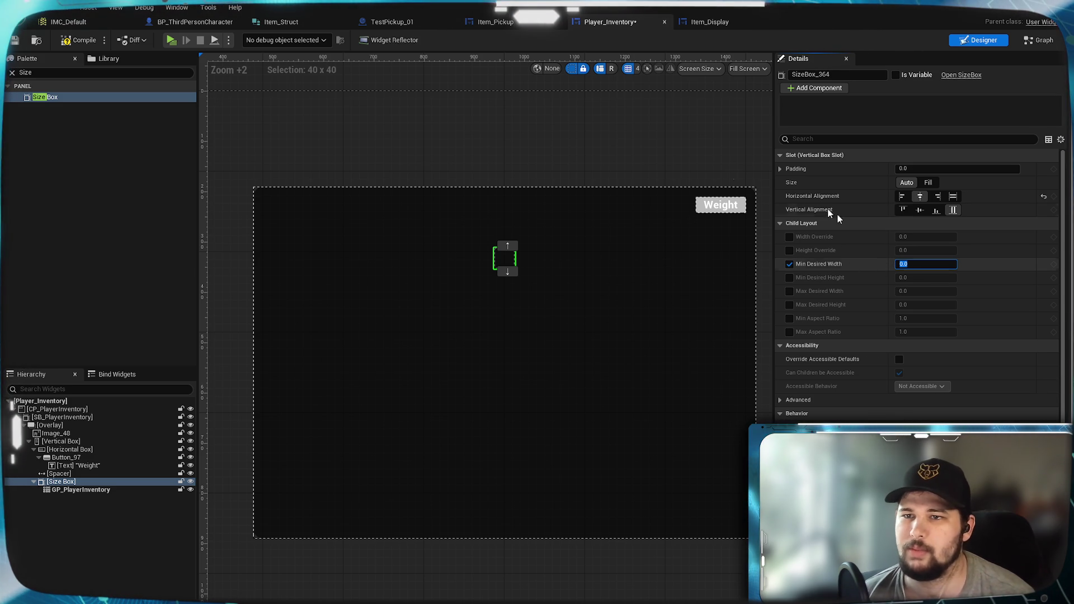
left_click(709, 21)
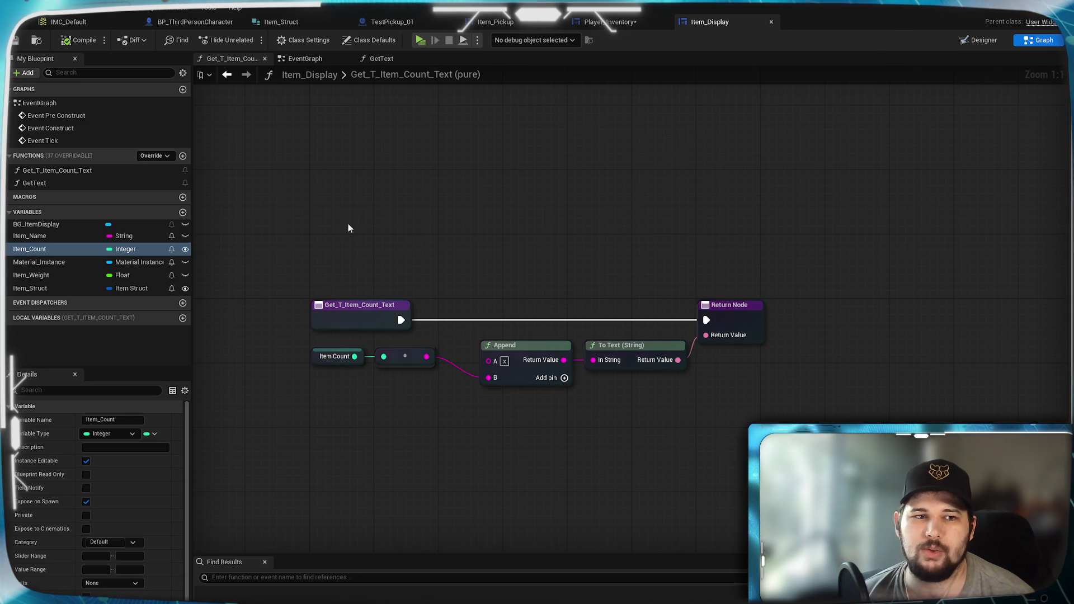
- Confirm Item_Display's SB_ItemDisplay overrides are 100×120 width and height, then return to Player_Inventory
left_click(980, 40)
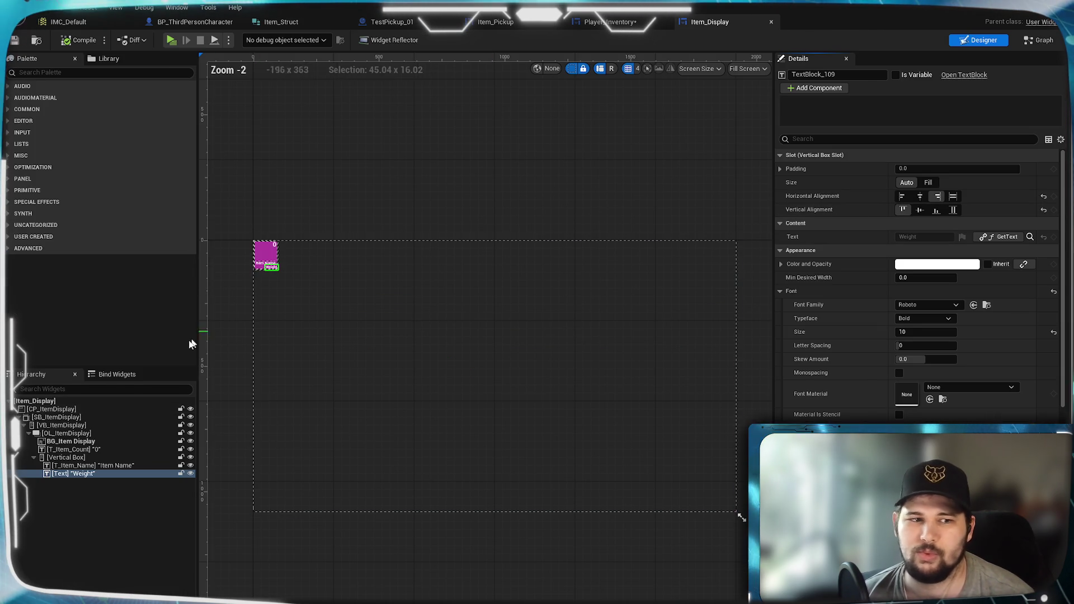
scroll(302, 256, "up", 13)
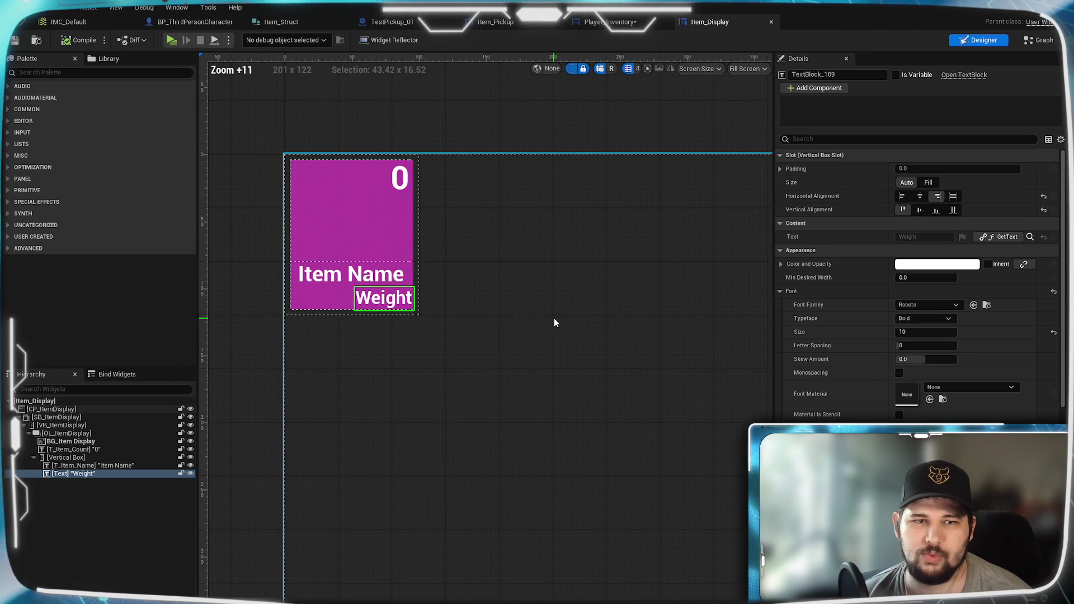
left_click(418, 171)
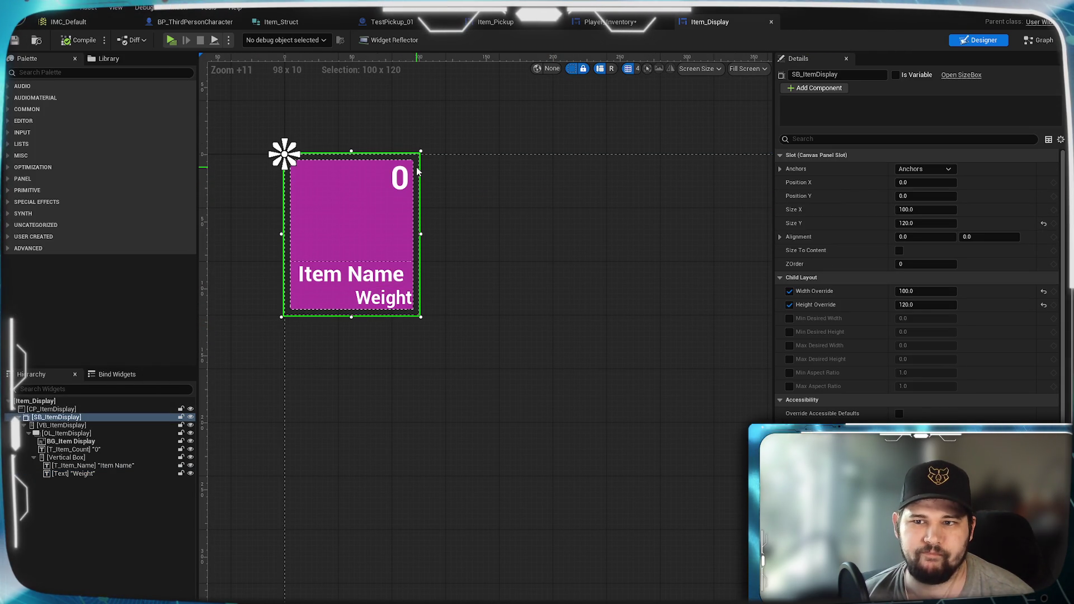
left_click_drag(541, 254, 525, 335)
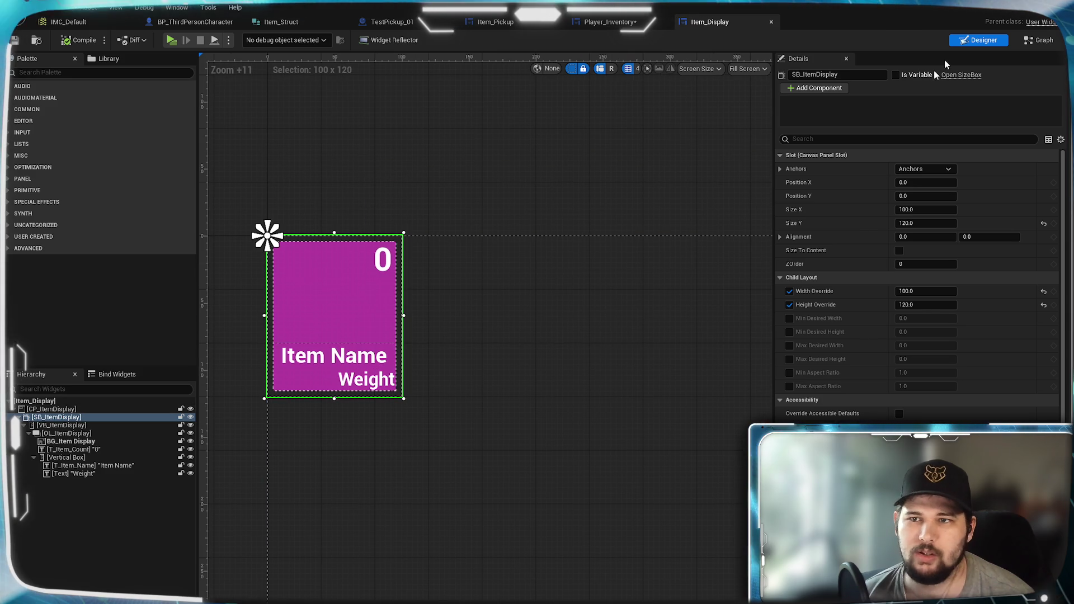
left_click(637, 23)
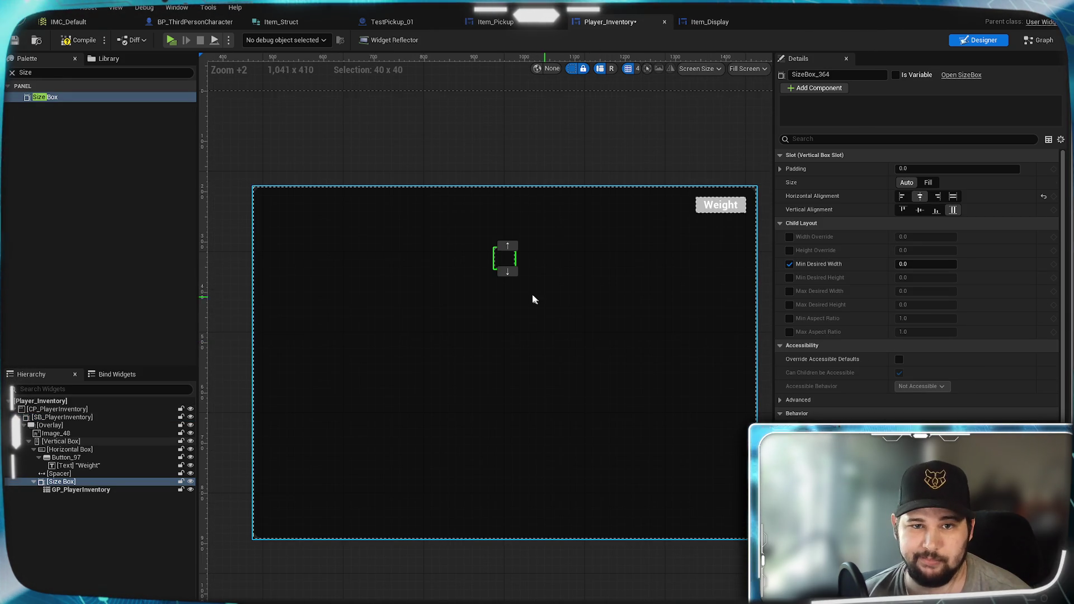
- Set the wrapping Size Box's Min Desired Width to 800, then change it to 864
scroll(553, 304, "up", 11)
left_click_drag(535, 271, 628, 431)
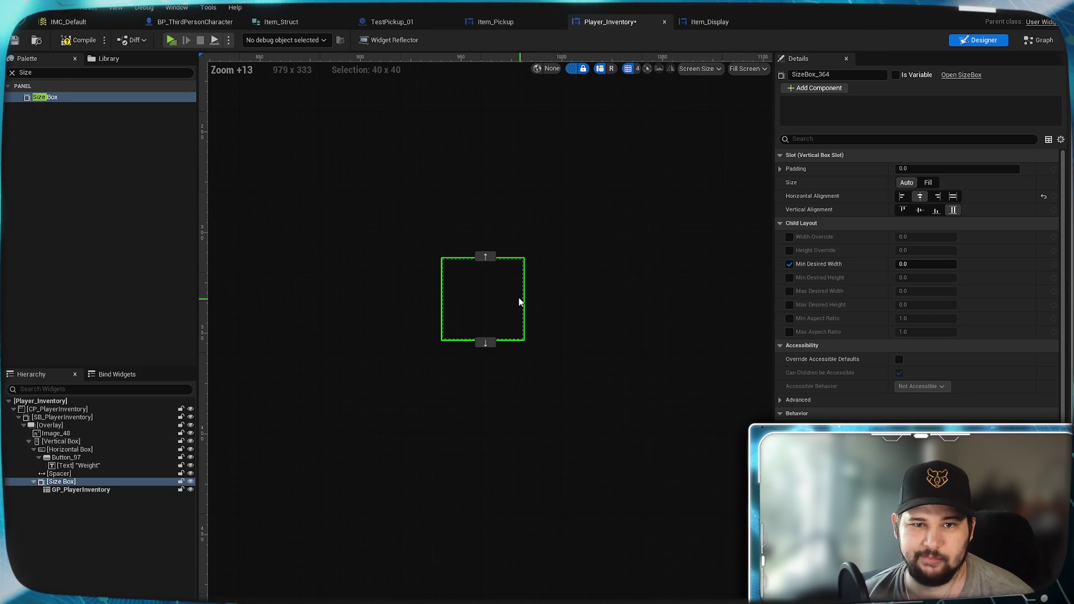
left_click(919, 264)
type("100*8")
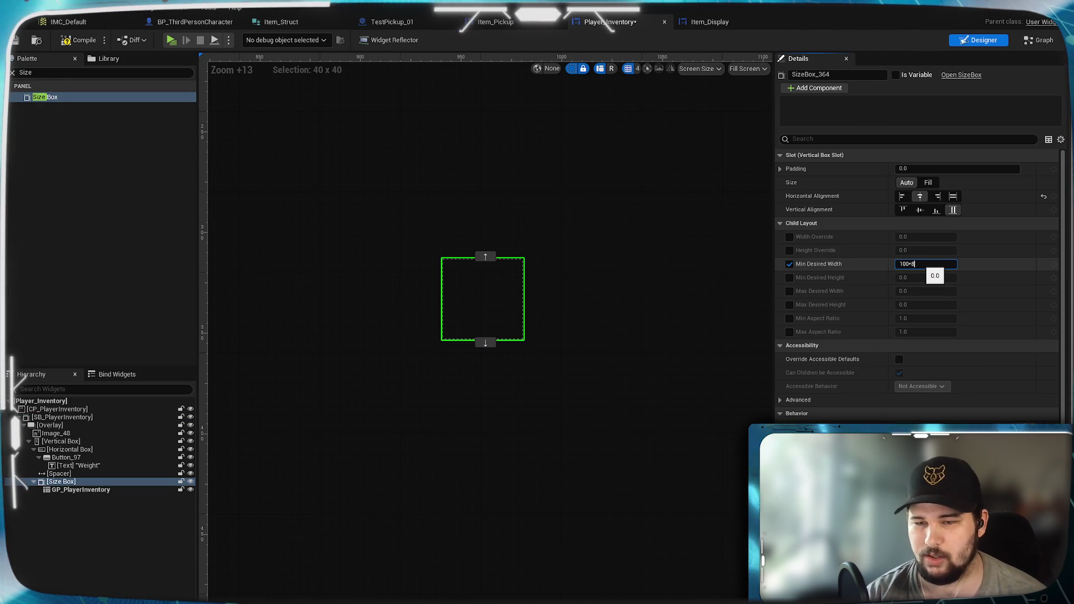
key("Return")
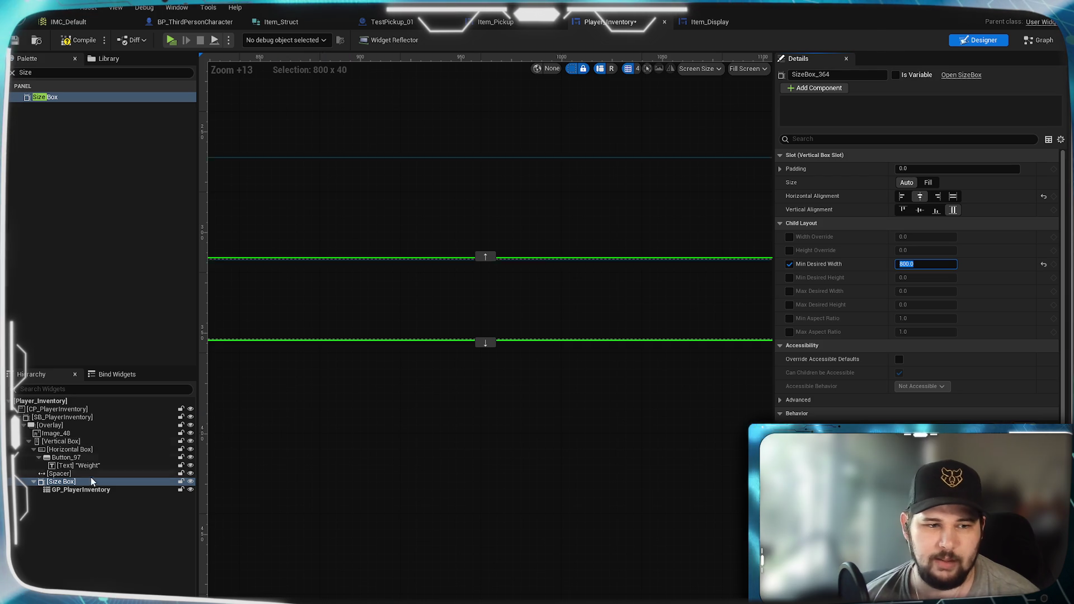
left_click(83, 488)
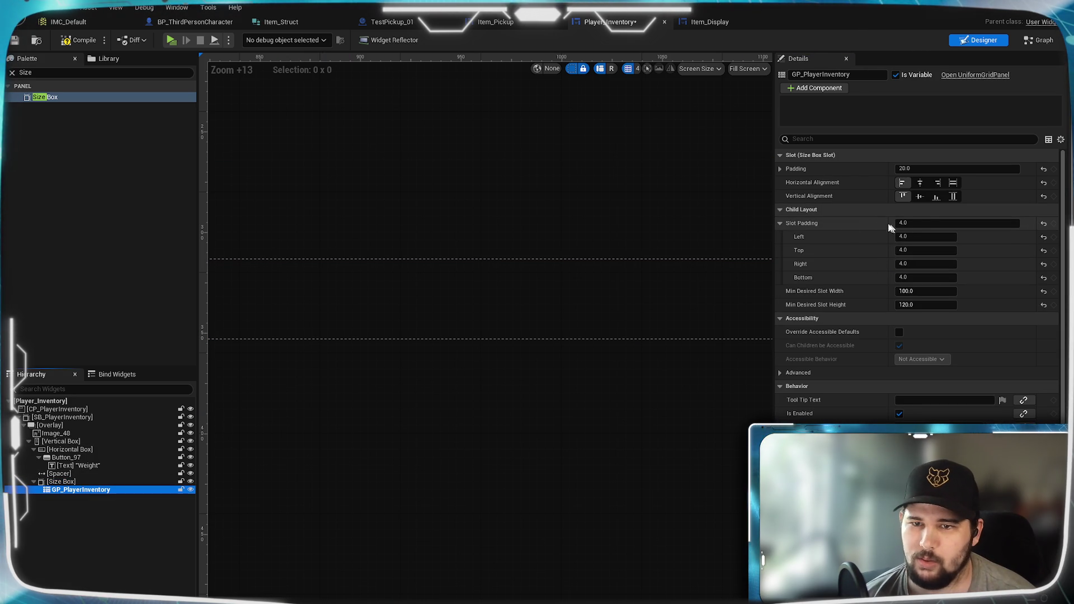
left_click(94, 484)
left_click(926, 263)
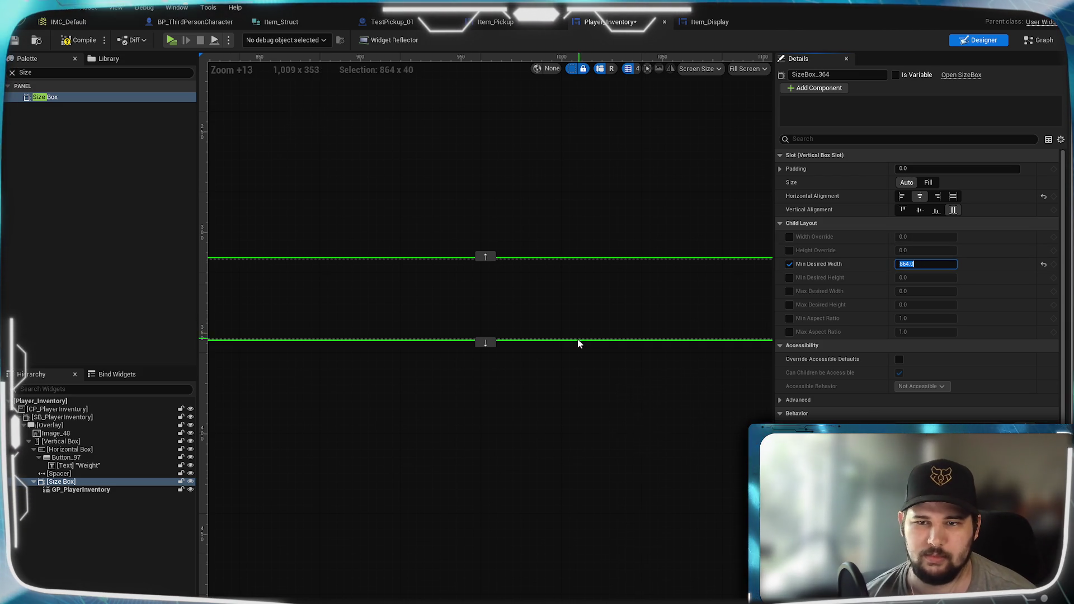
scroll(578, 341, "down", 6)
mouse_move(576, 431)
left_mouse_down()
mouse_move(360, 430)
mouse_move(546, 434)
left_mouse_up()
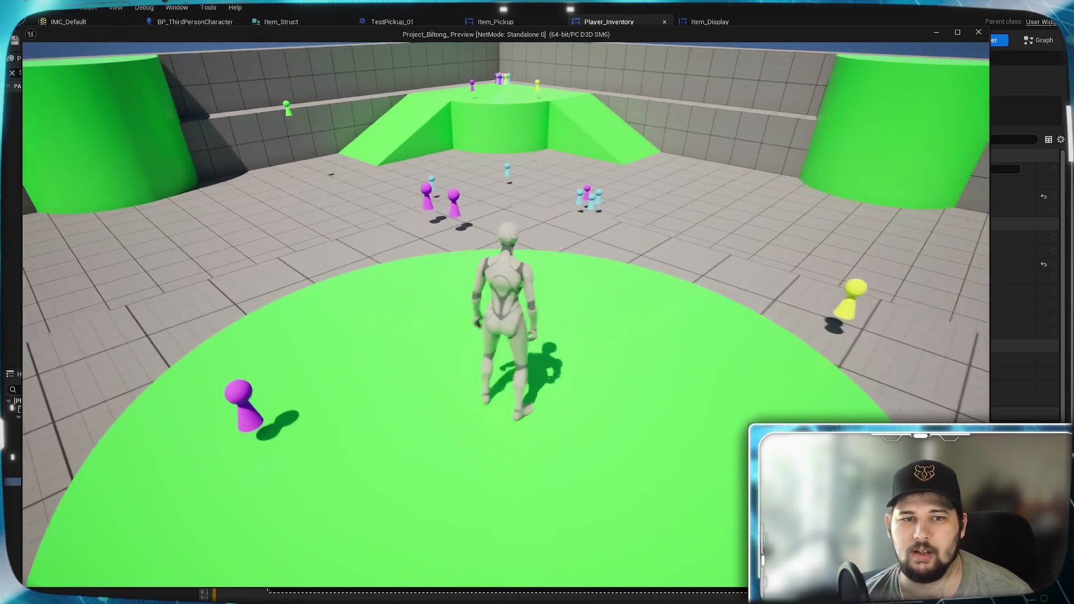
- In play mode, run up the green ramp collecting the item cluster and the yellow pickup
key("Tab")
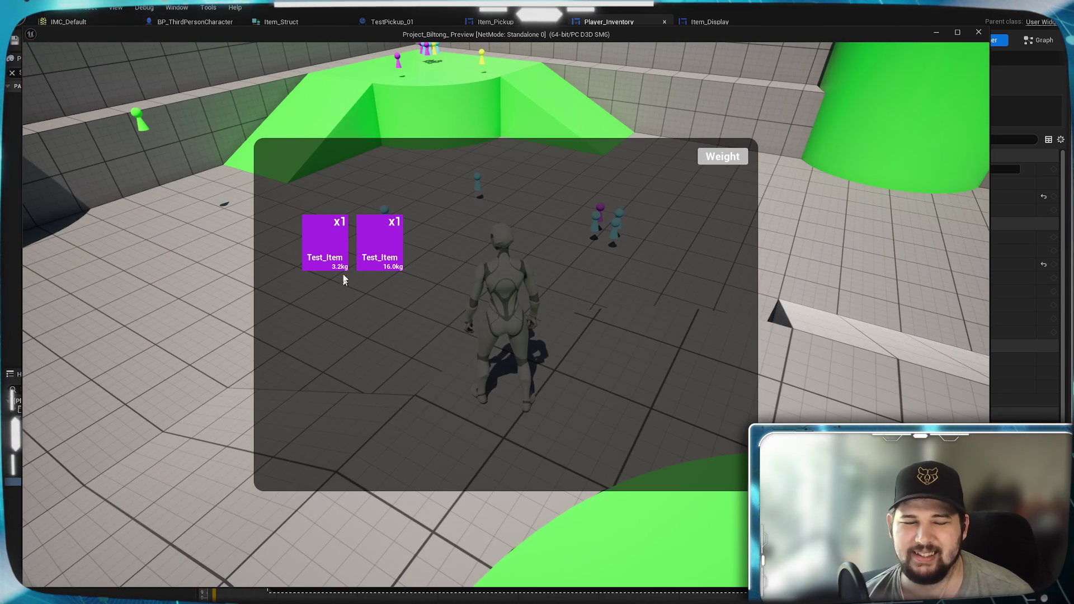
key("Tab")
key("w")
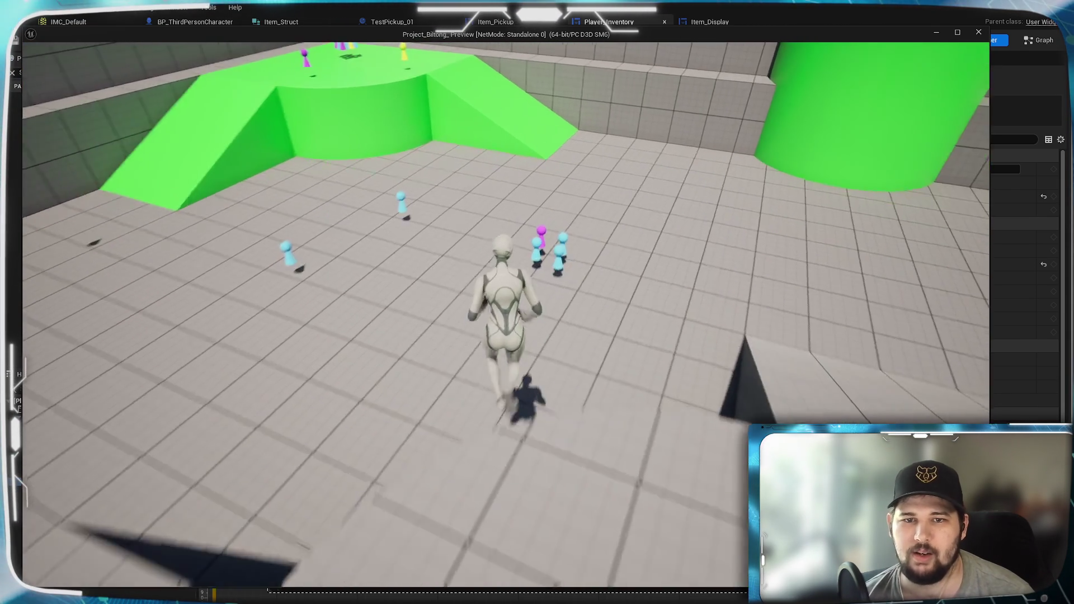
key("e")
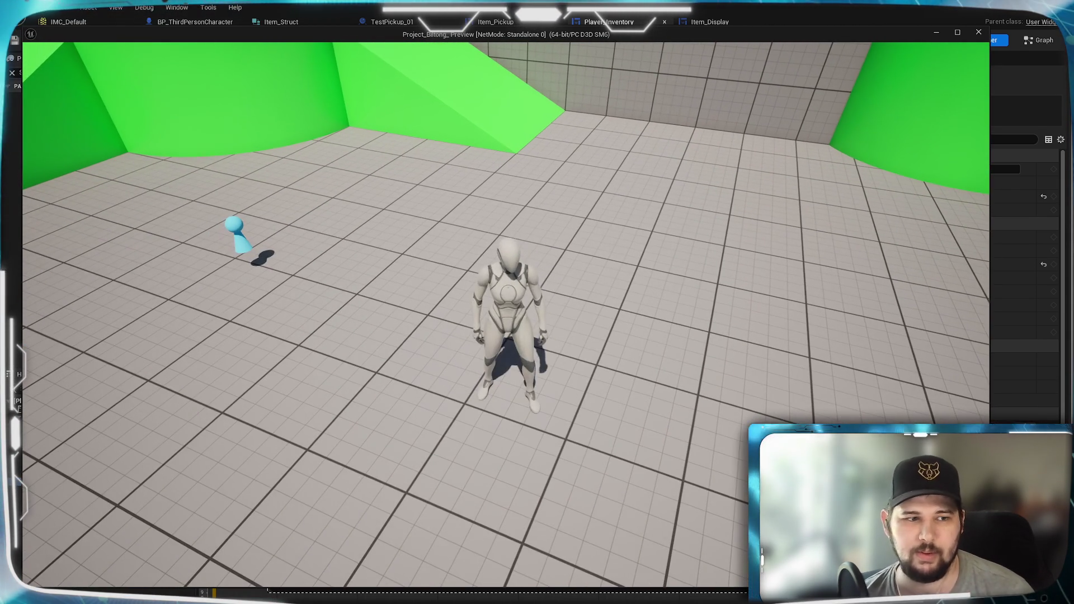
key("w")
key("space")
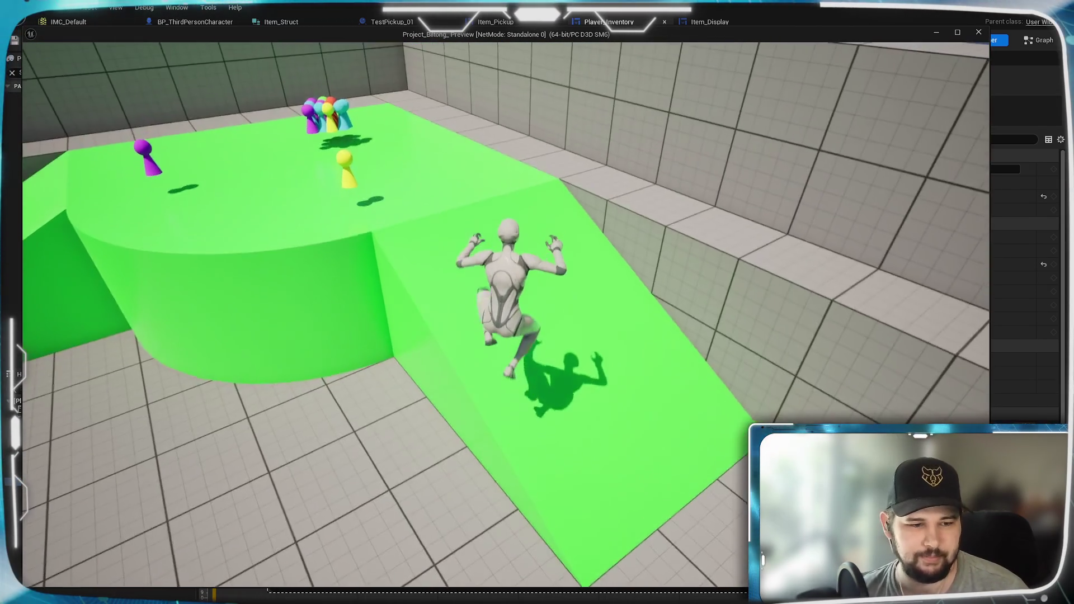
key("w")
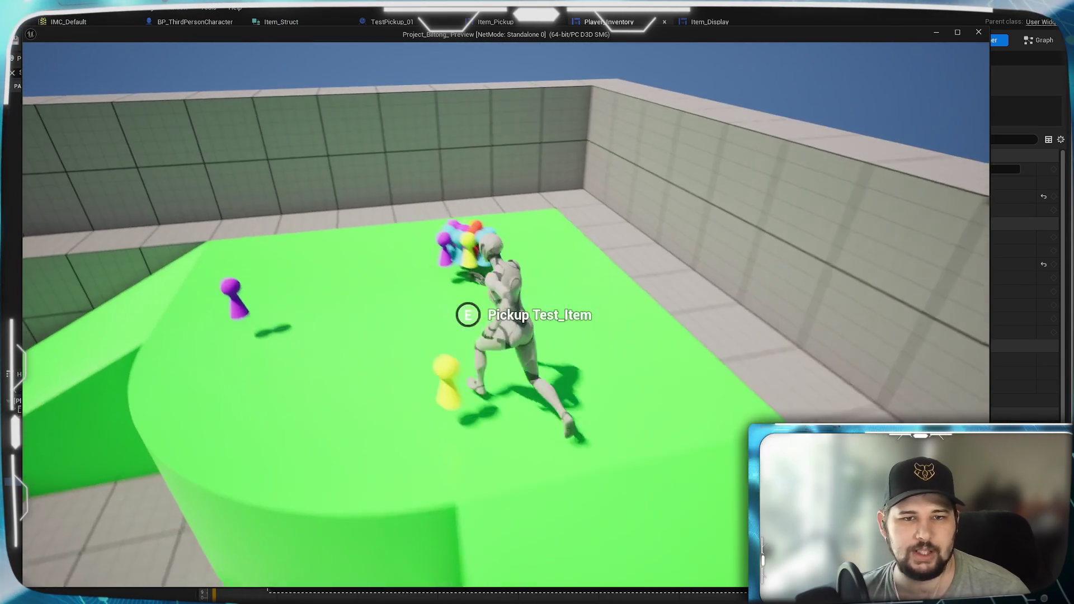
key("e")
key("w")
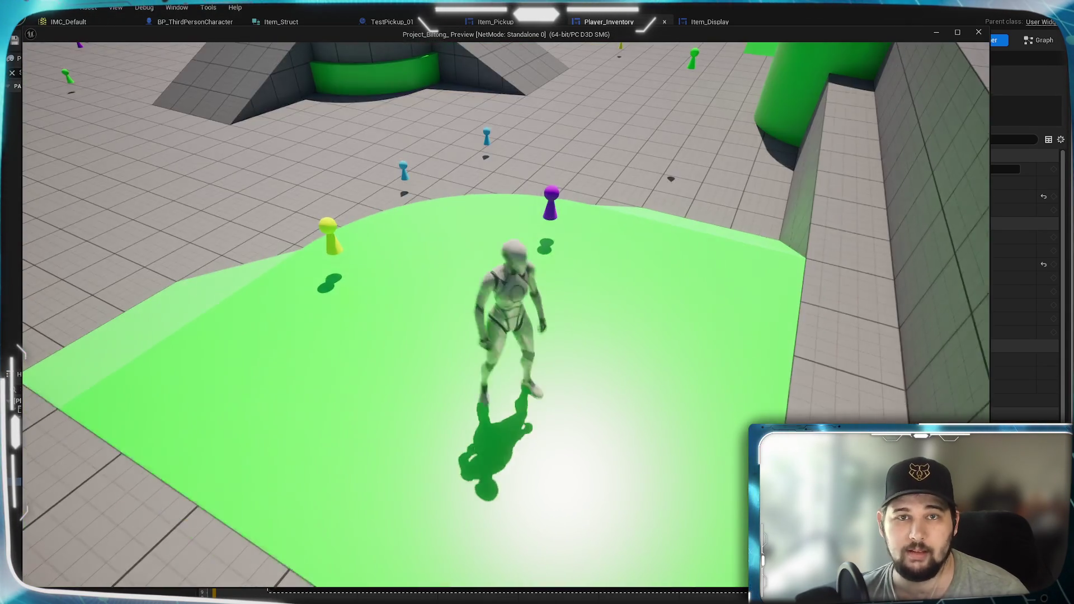
key("e")
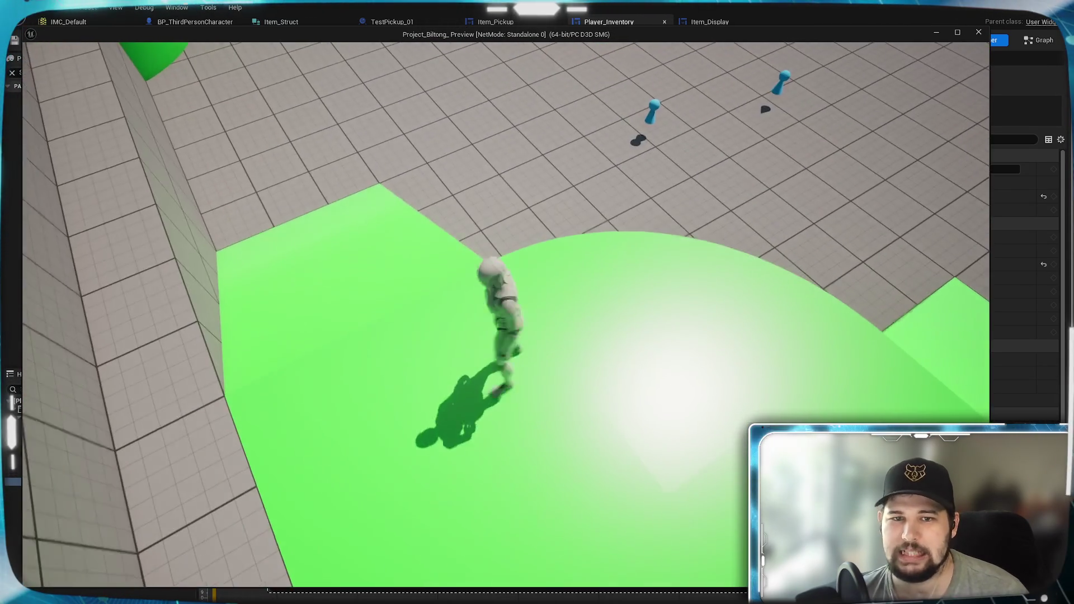
key("w")
- Check the inventory, collect the orange, green and cyan items, and open the inventory grid
key("Tab")
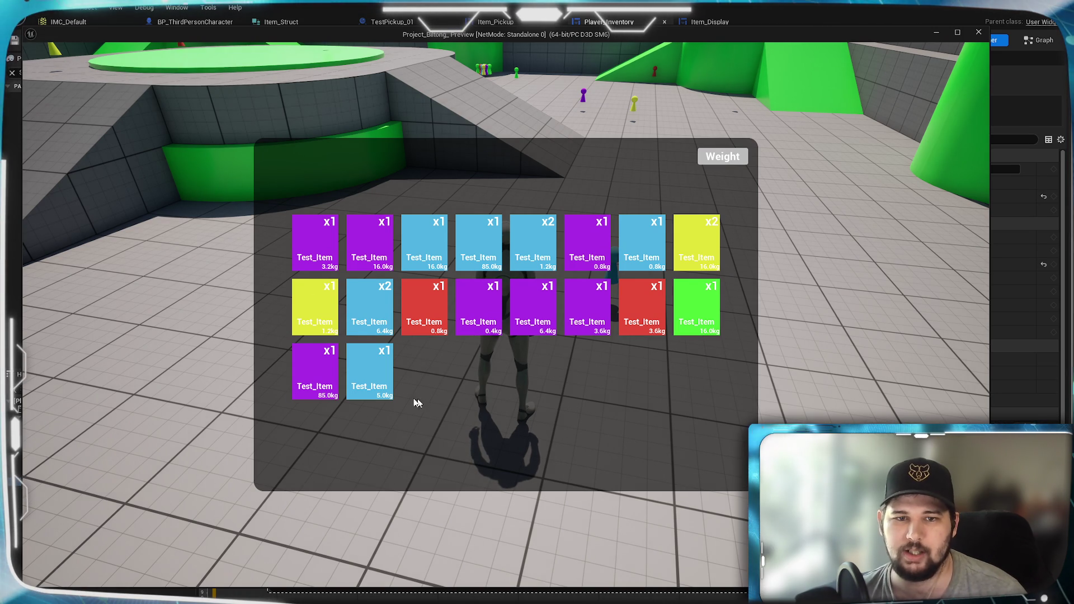
key("Tab")
key("w")
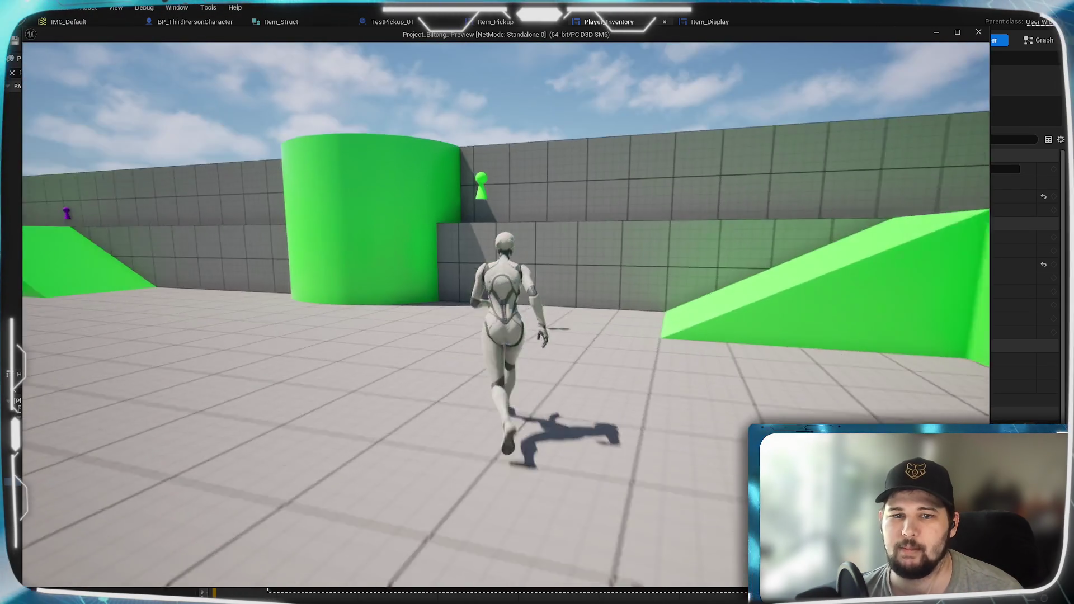
key("space")
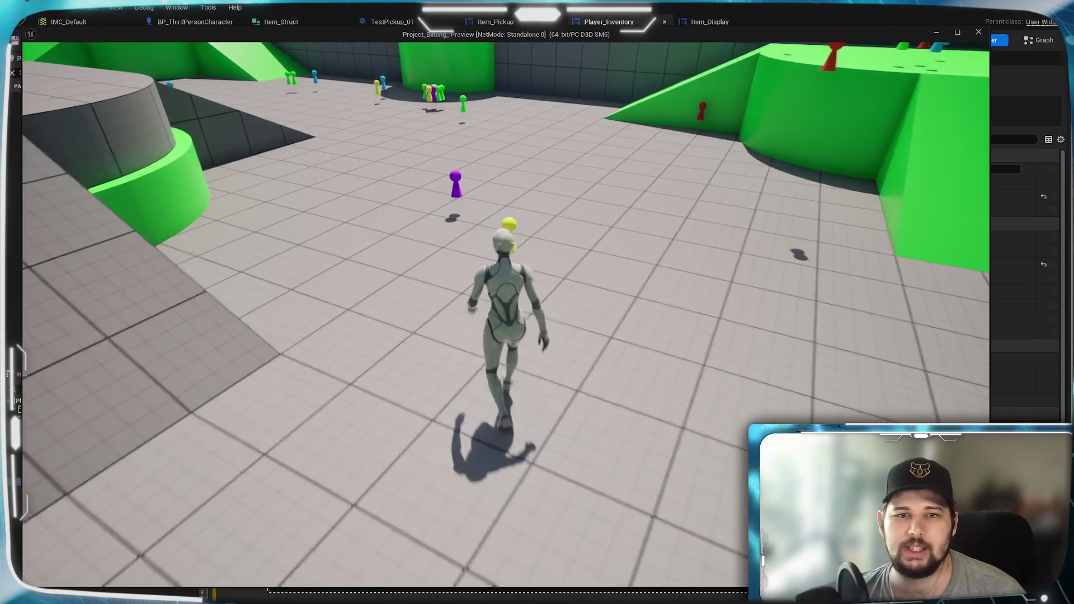
key("space")
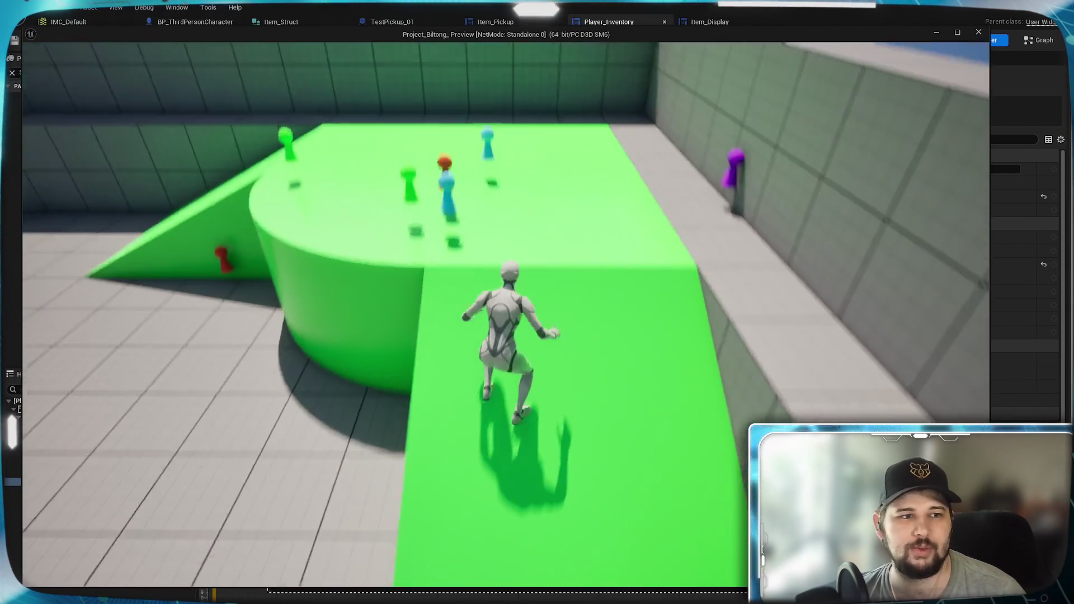
key("e")
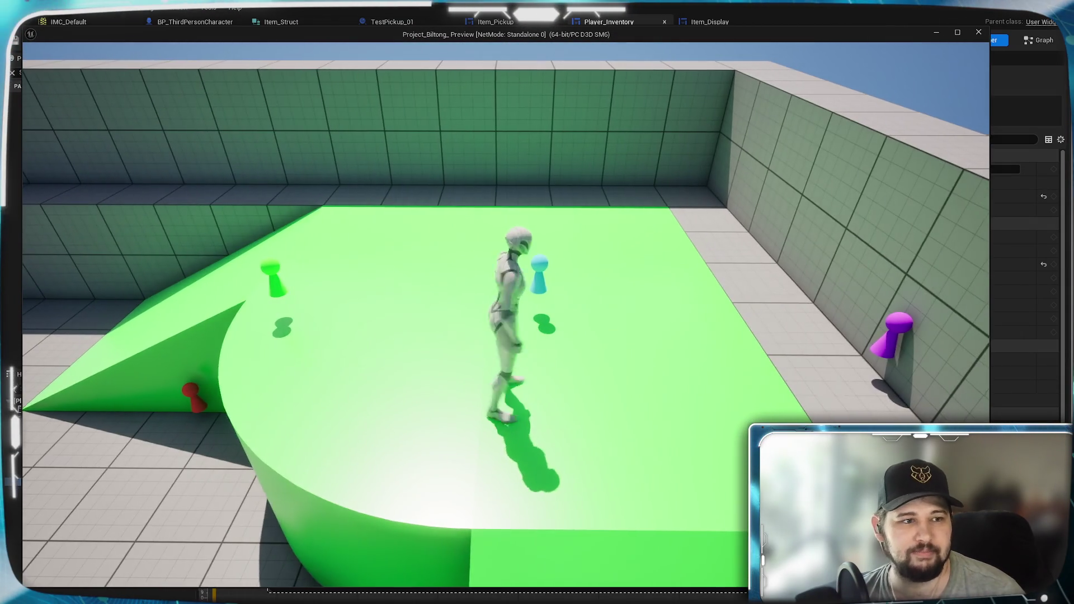
key("w")
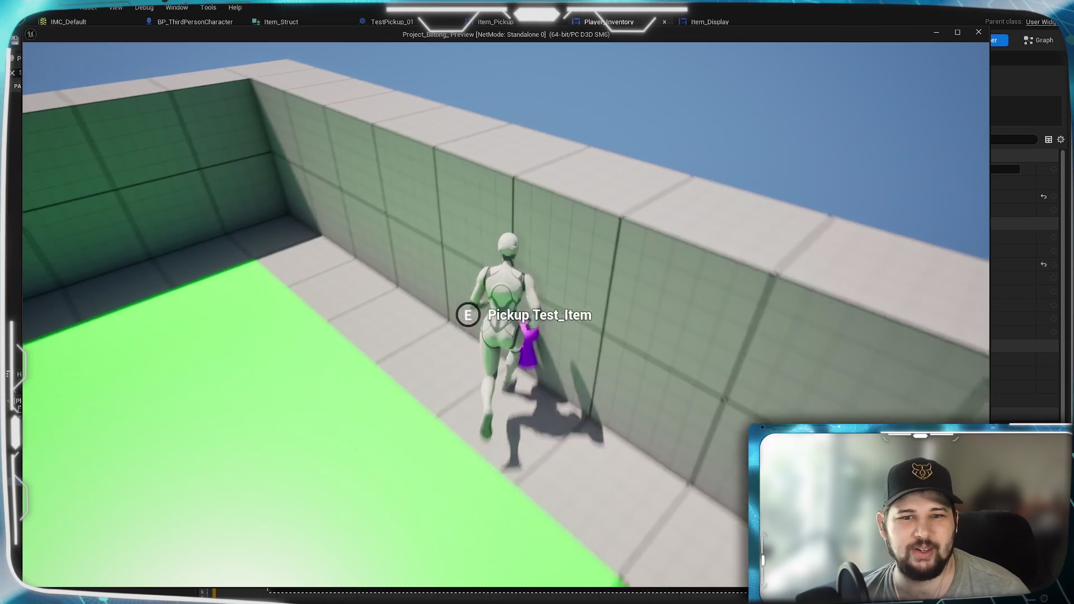
key("w")
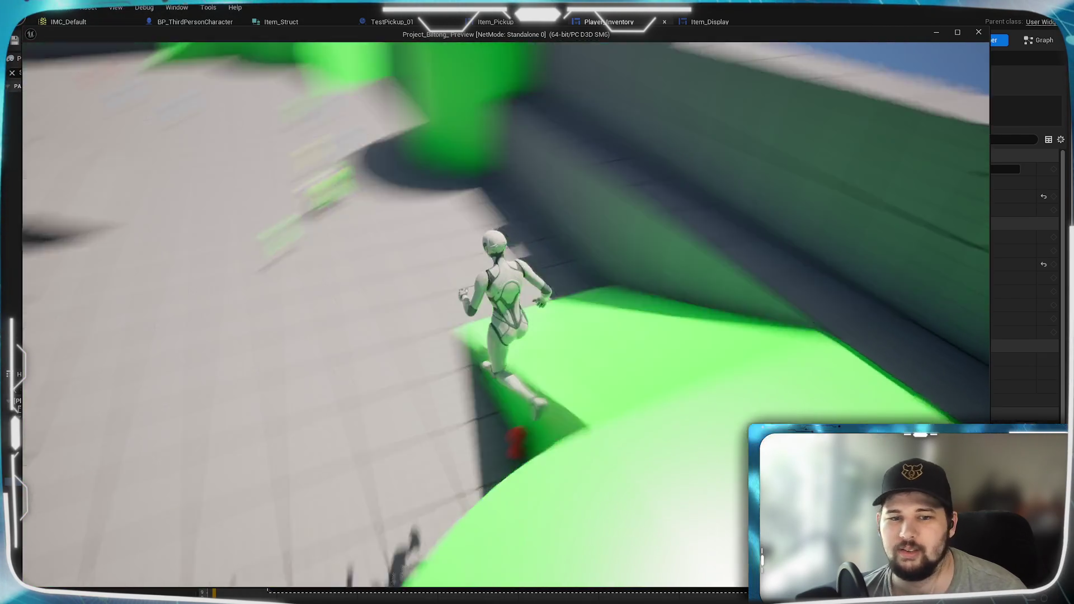
key("w")
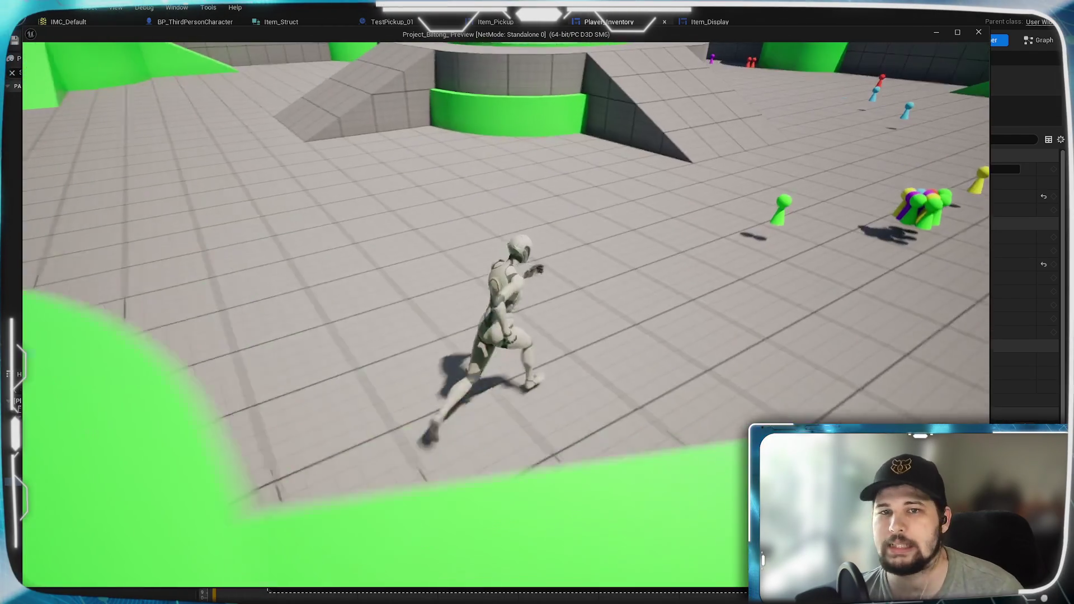
key("w")
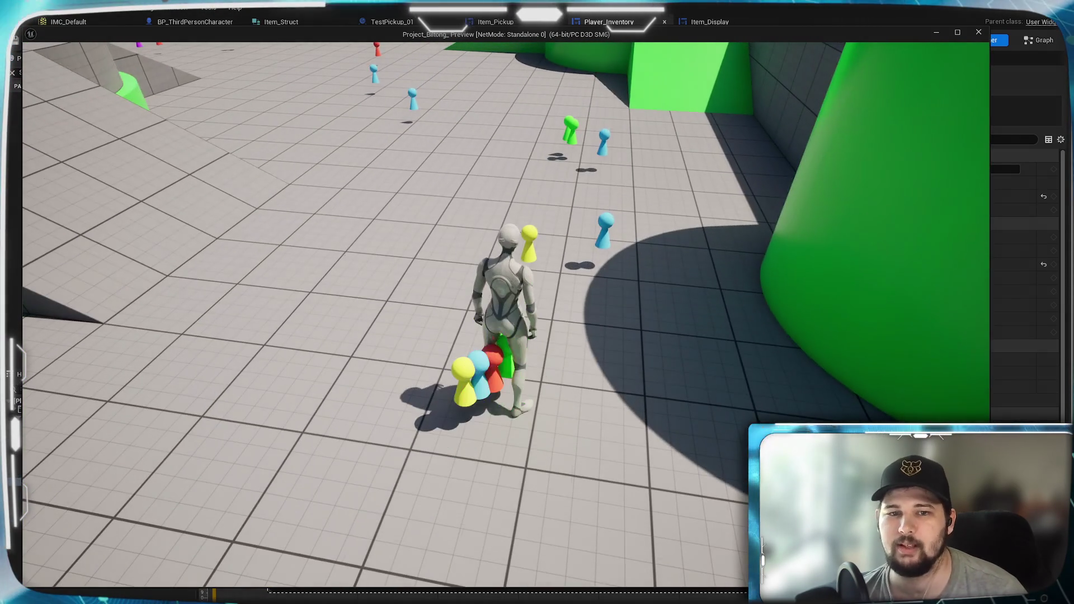
key("i")
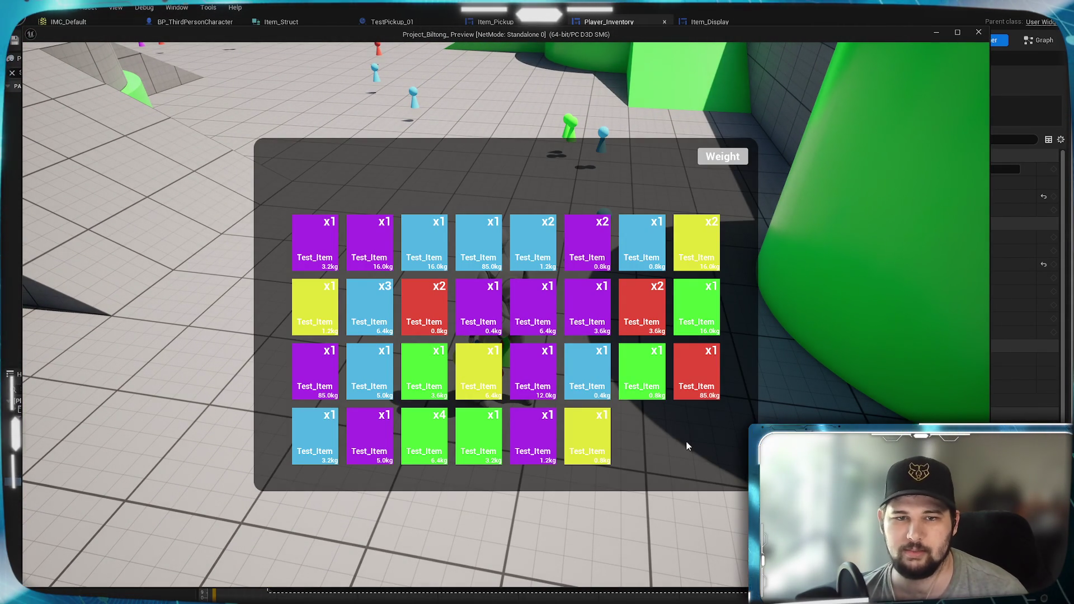
- Pick up the items underfoot and the green item, checking the inventory's stack counts after each
key("i")
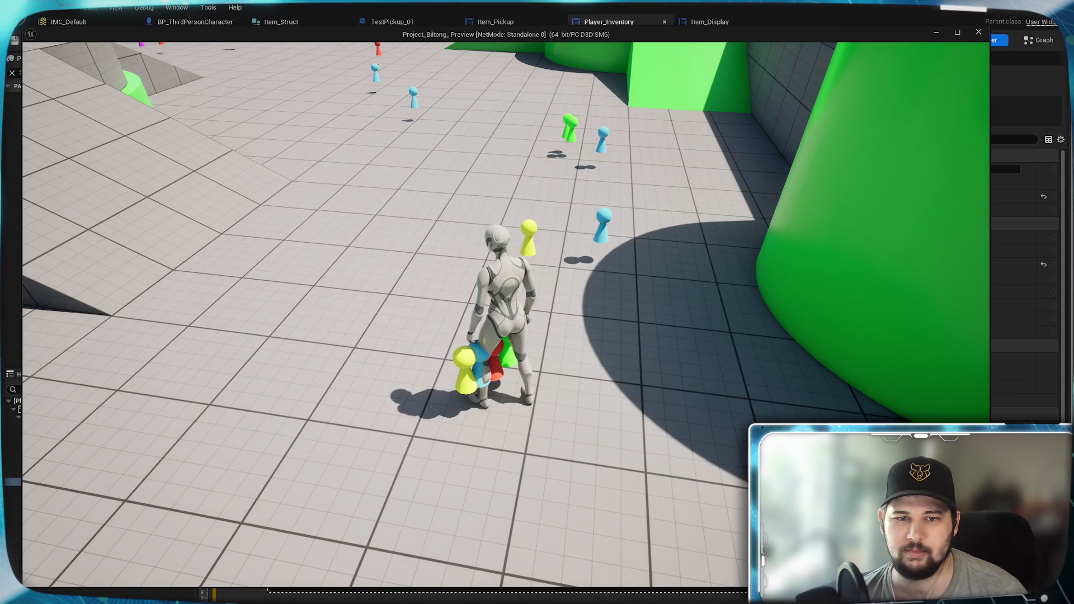
key("w")
key("e")
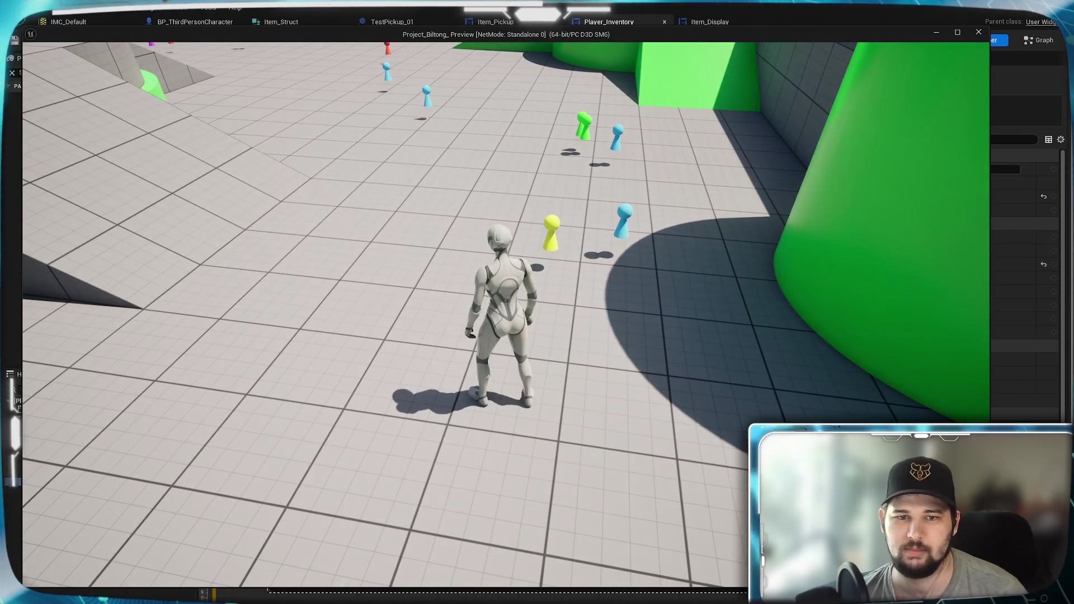
key("i")
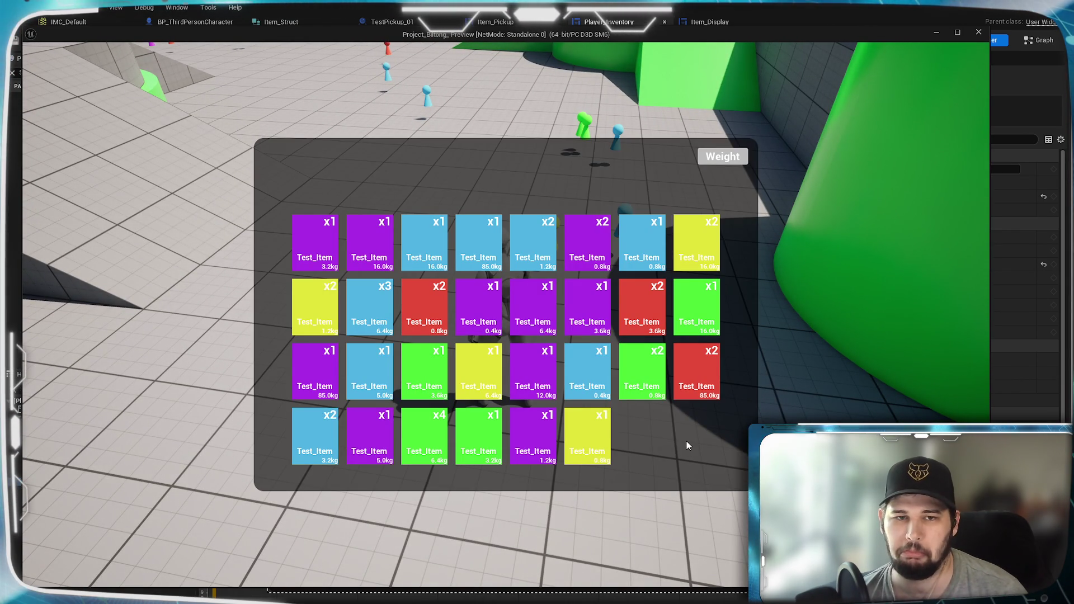
key("i")
key("w")
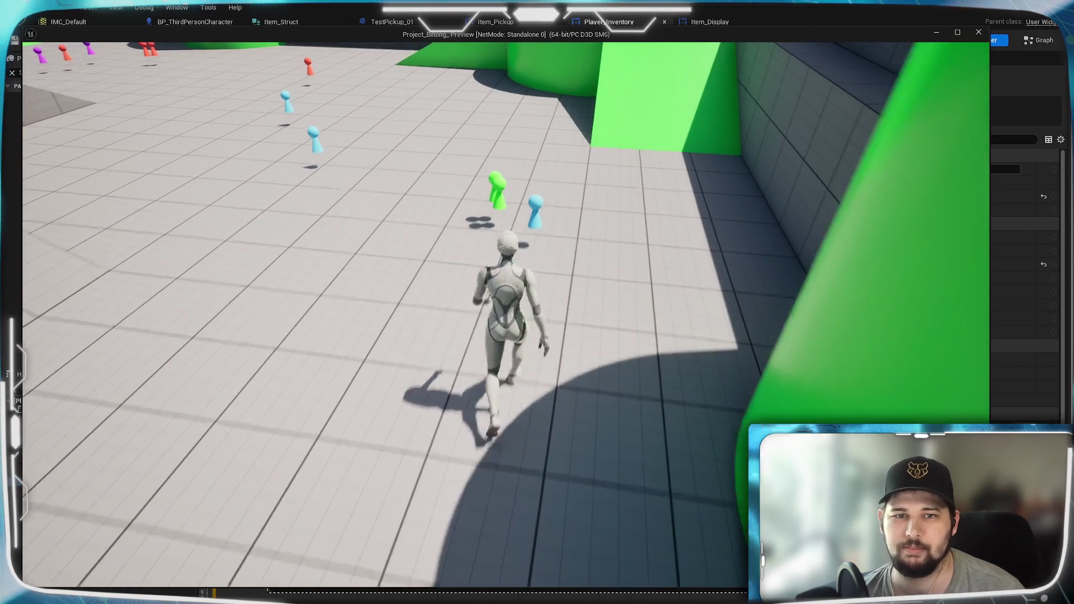
key("e")
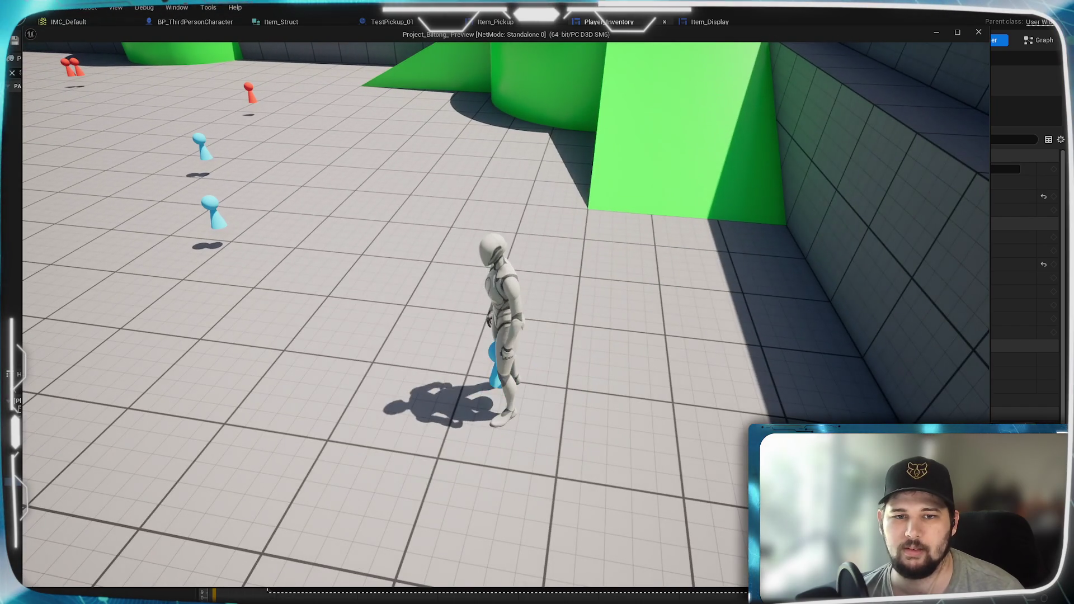
key("i")
key("i")
- Run left, review the inventory grid's counts, then walk forward and reopen it
key("a")
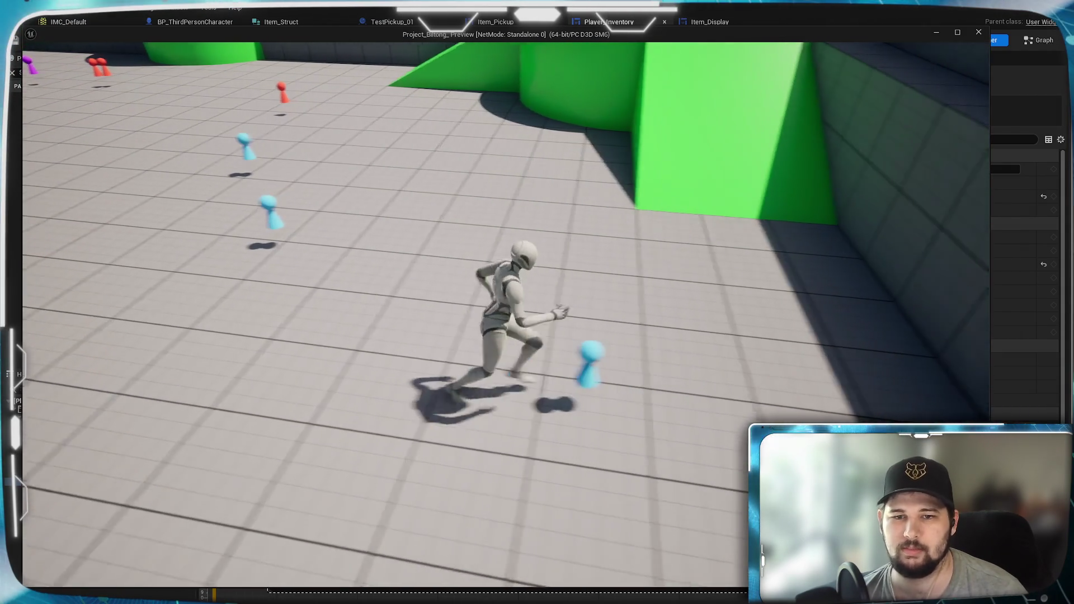
key("i")
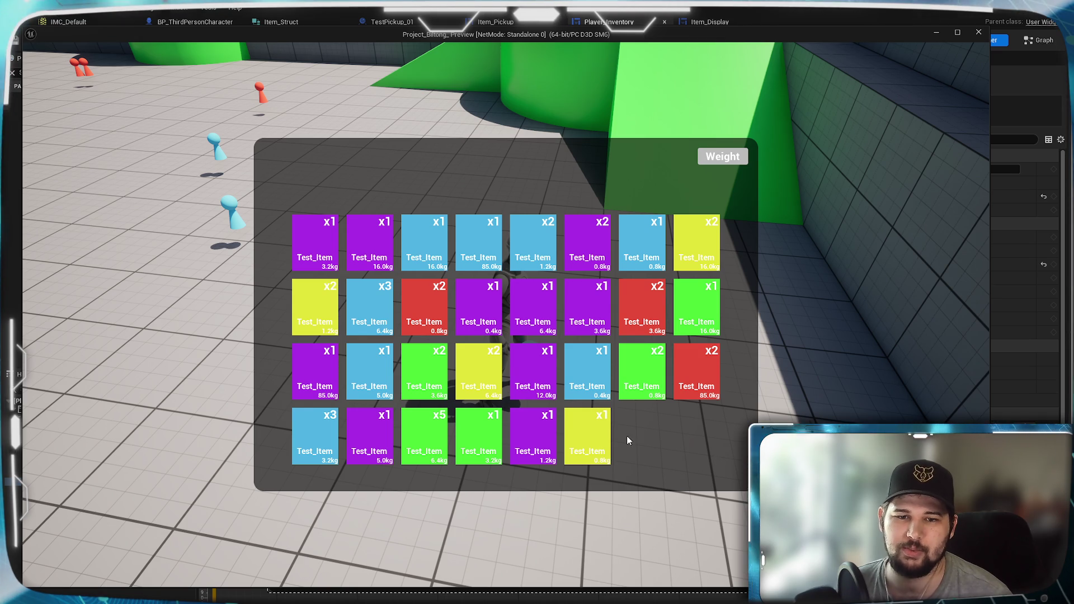
key("i")
key("w")
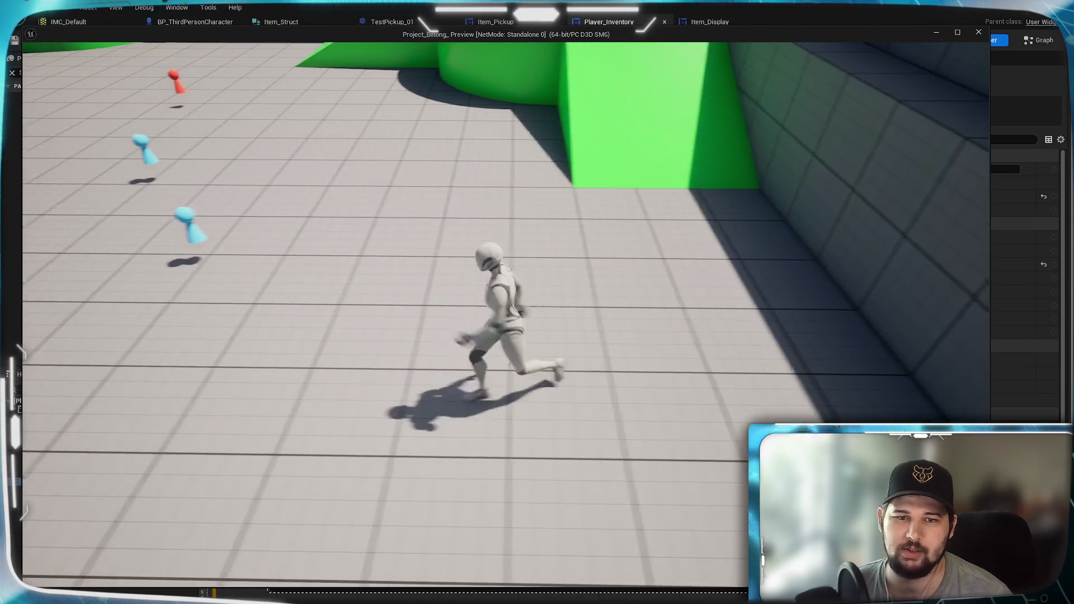
key("i")
key("i")
- Collect the red pickup, then run off the green platform toward the central arena
key("w")
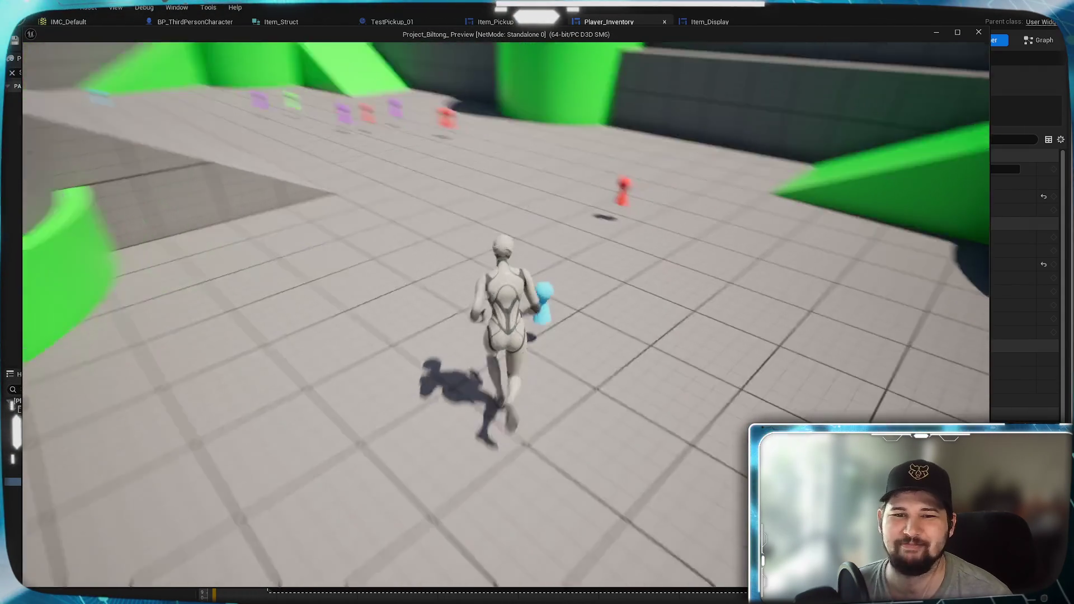
key("w")
key("i")
key("i")
key("w")
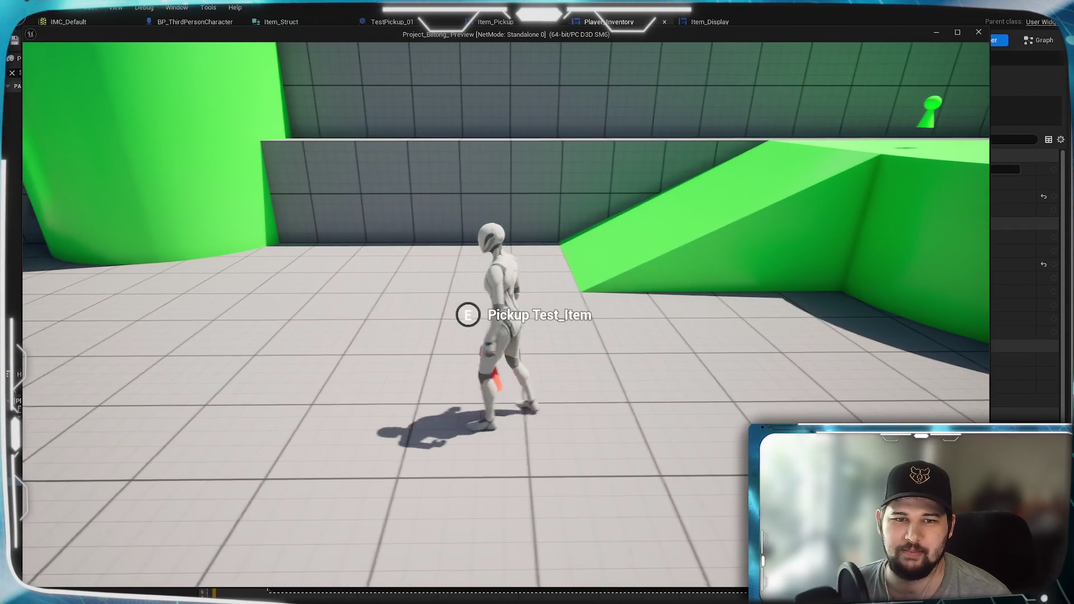
key("w")
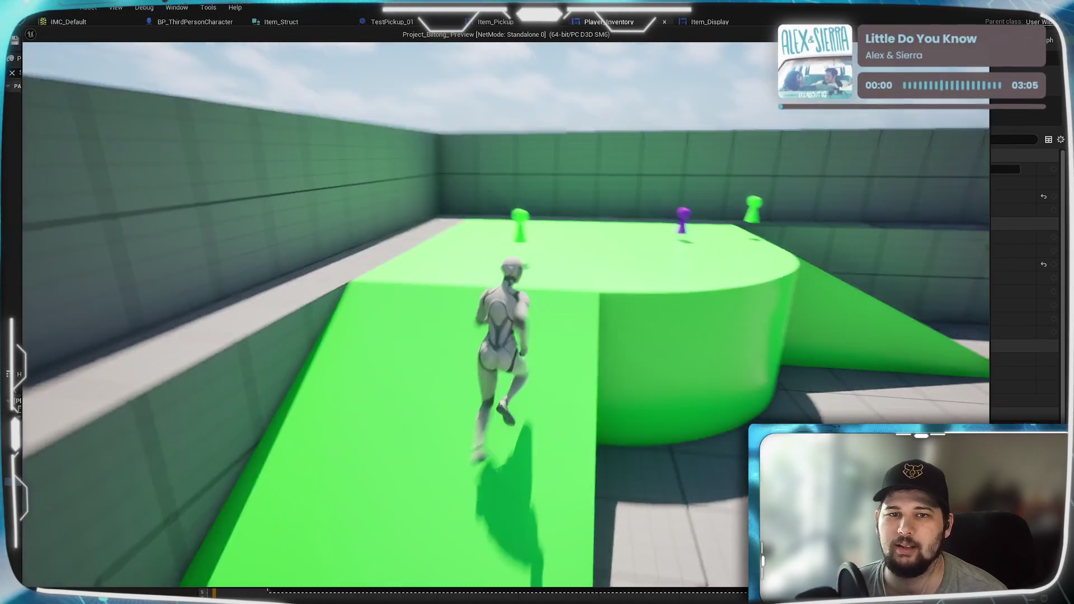
key("w")
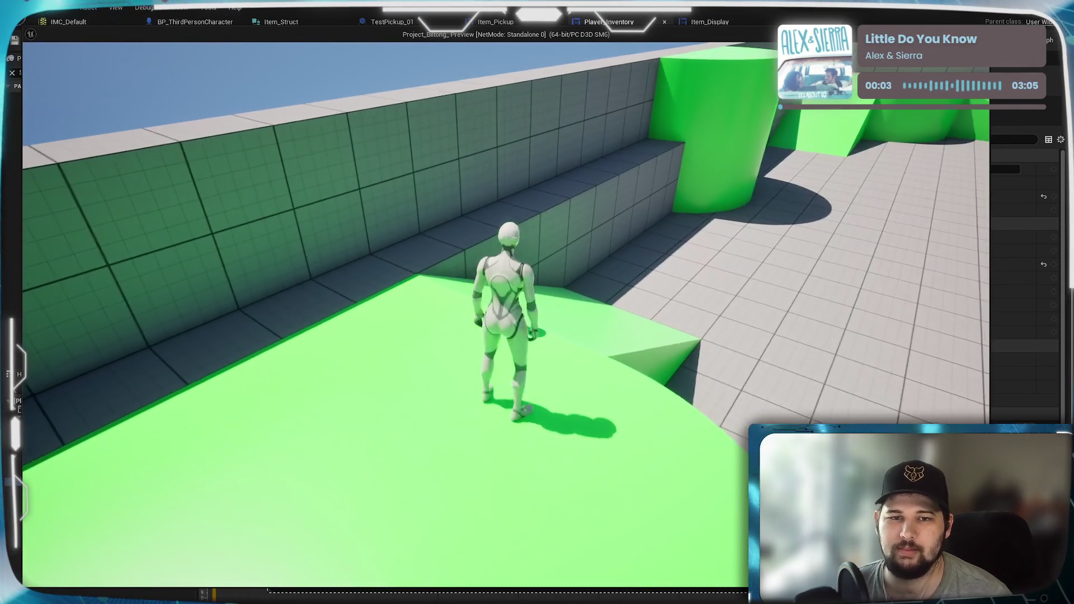
key("w")
key("space")
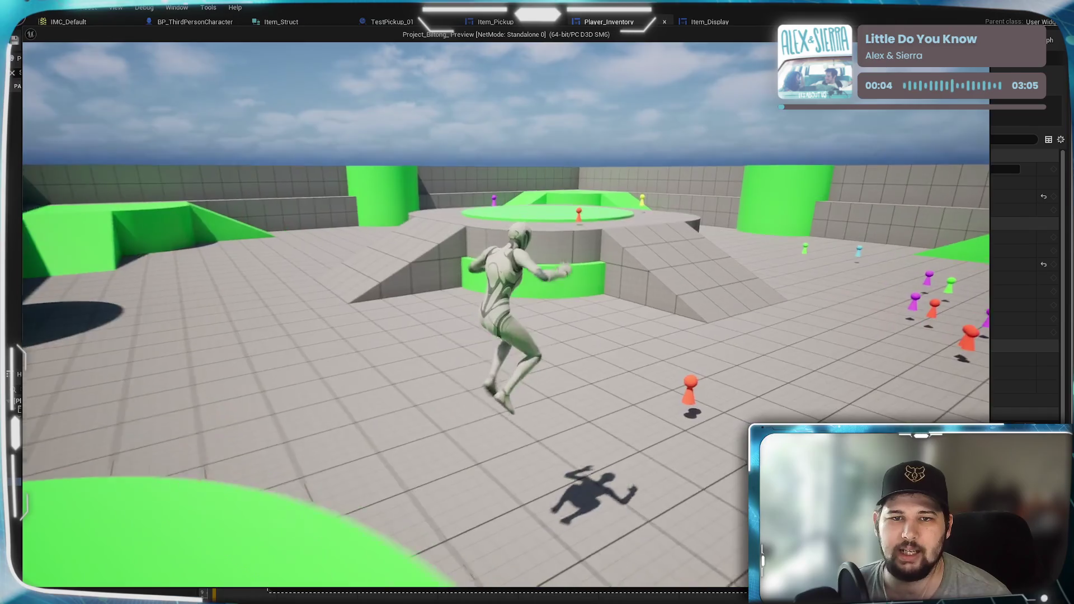
key("w")
key("w")
key("w")
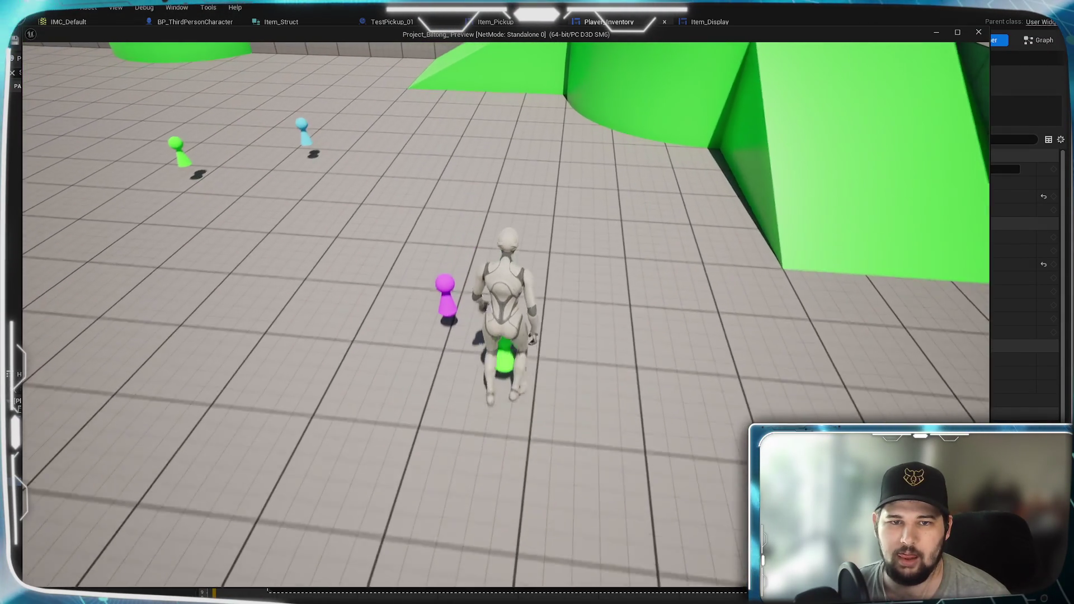
- Run past the pickups across the ramp and arena, then sort the inventory tiles by weight, heaviest first
key("w")
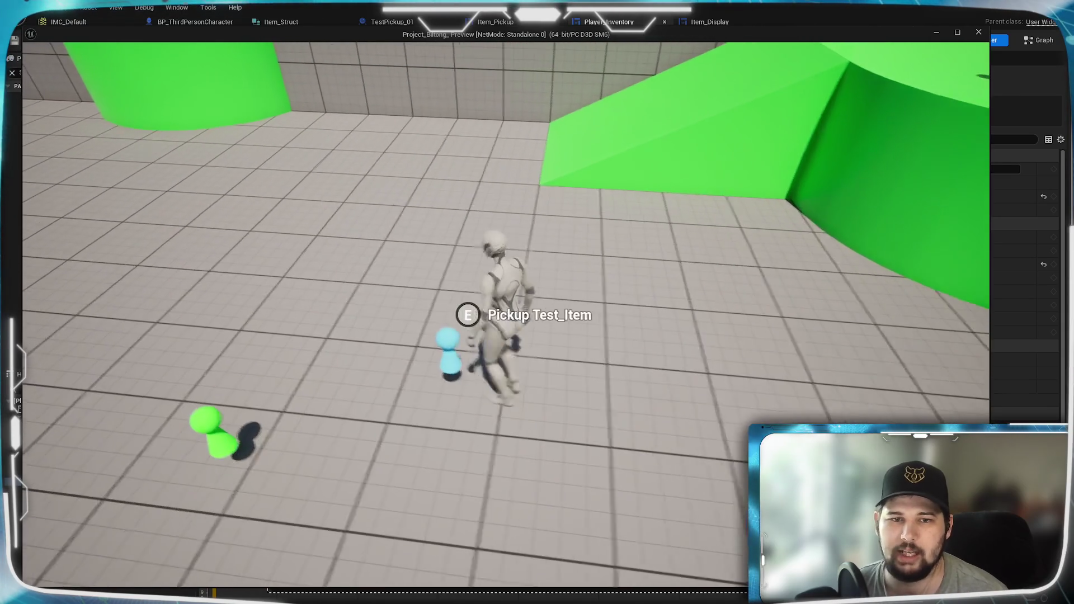
key("w")
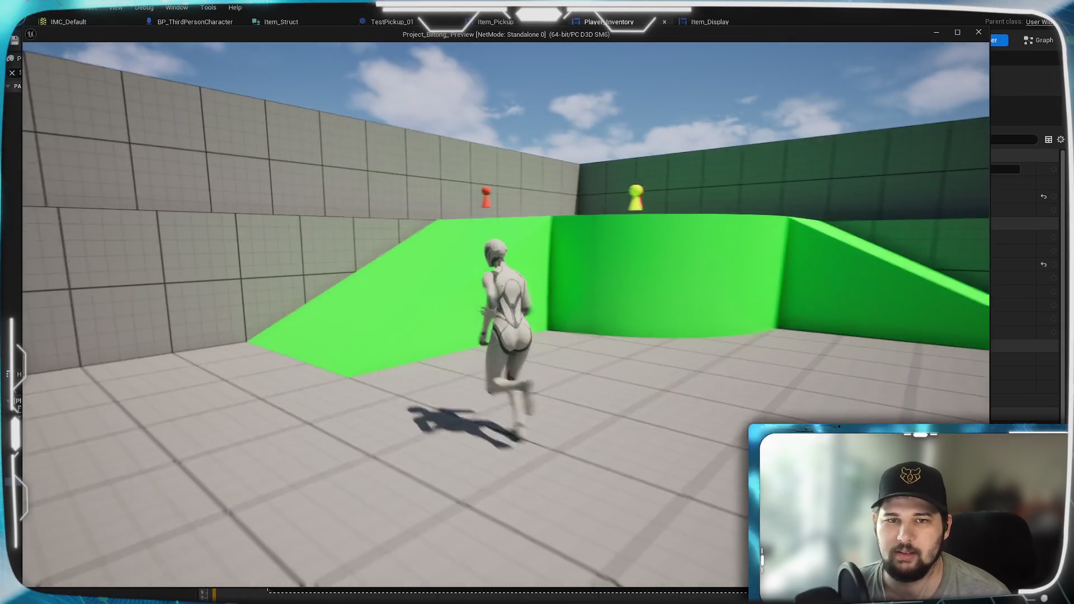
key("space")
key("w")
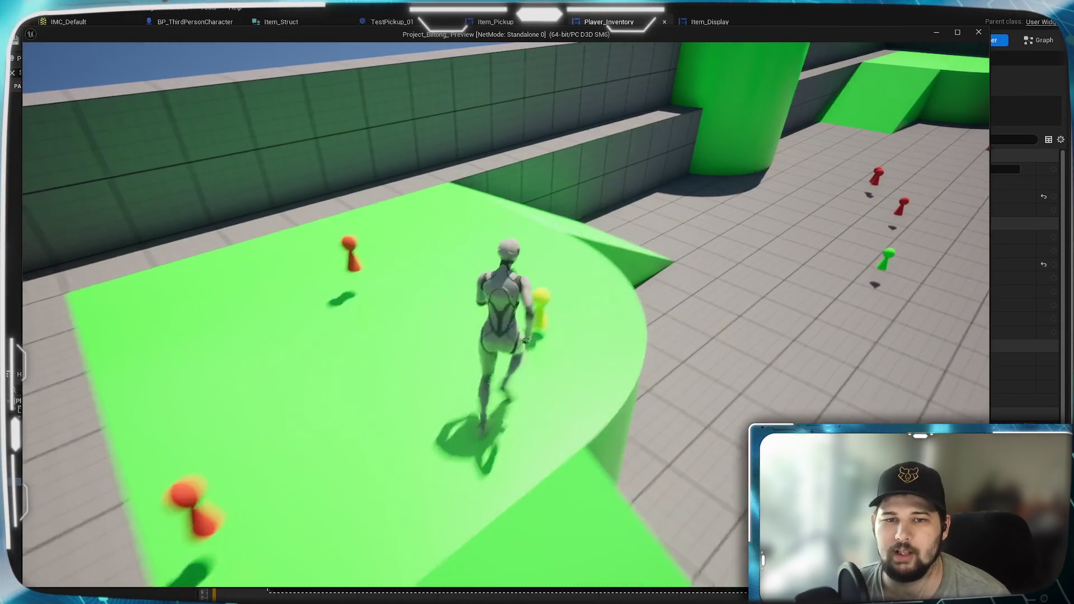
key("w")
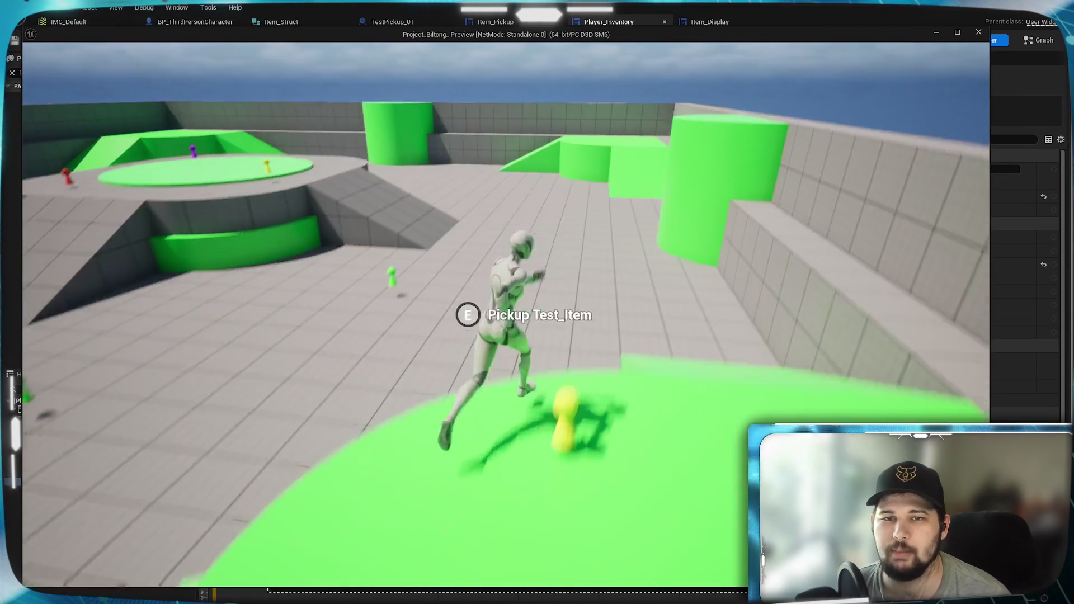
key("w")
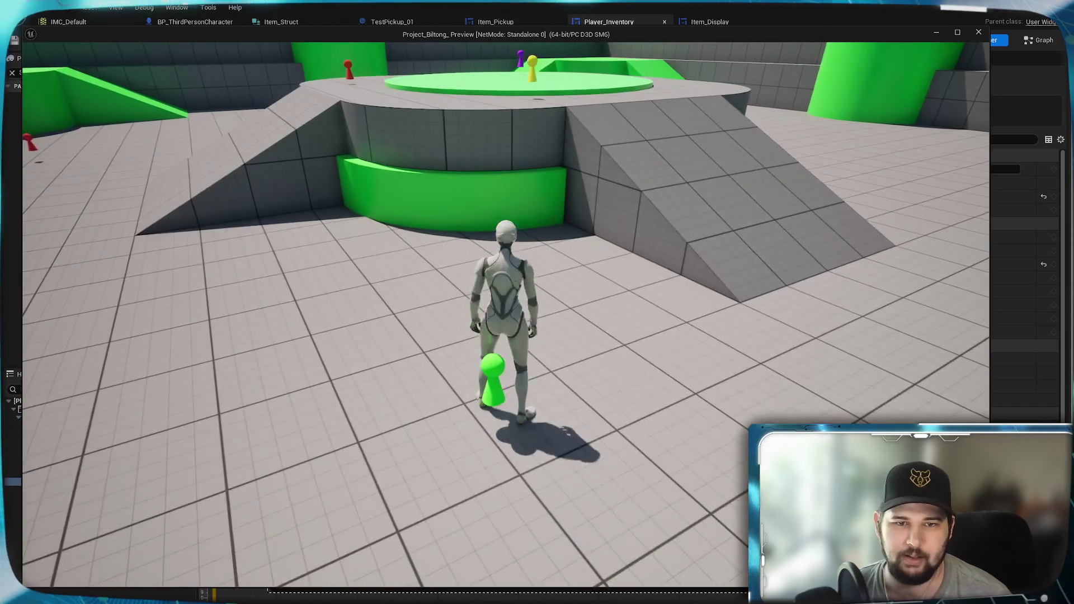
key("space")
key("w")
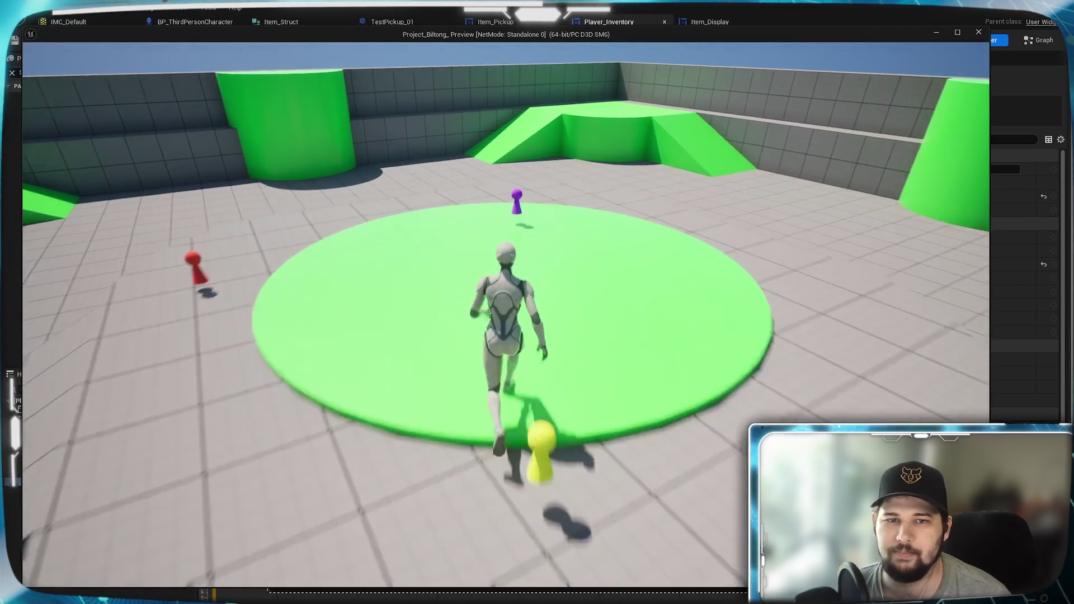
key("w")
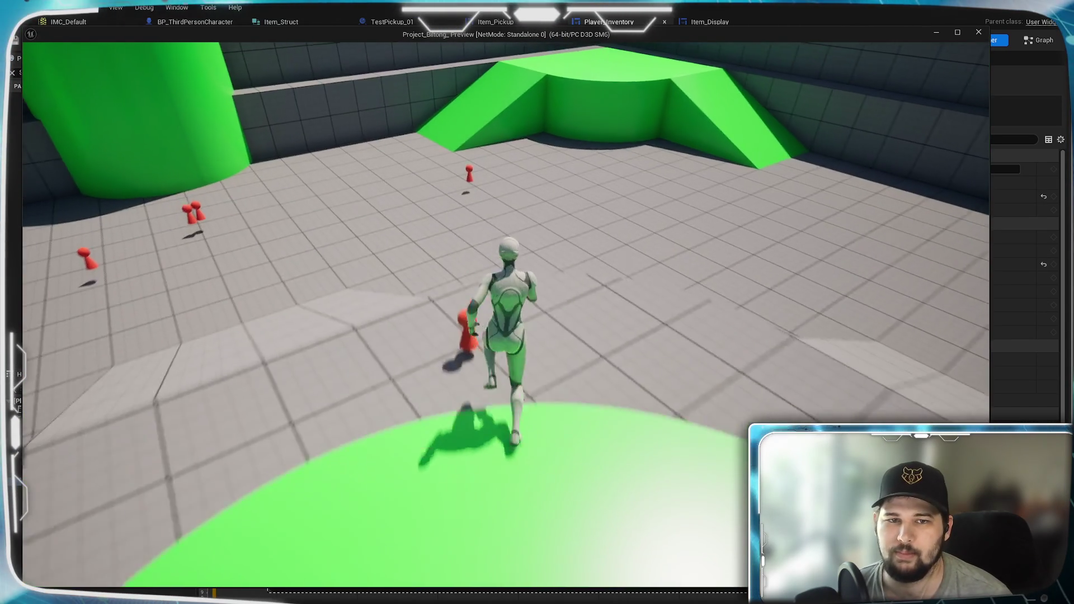
key("Tab")
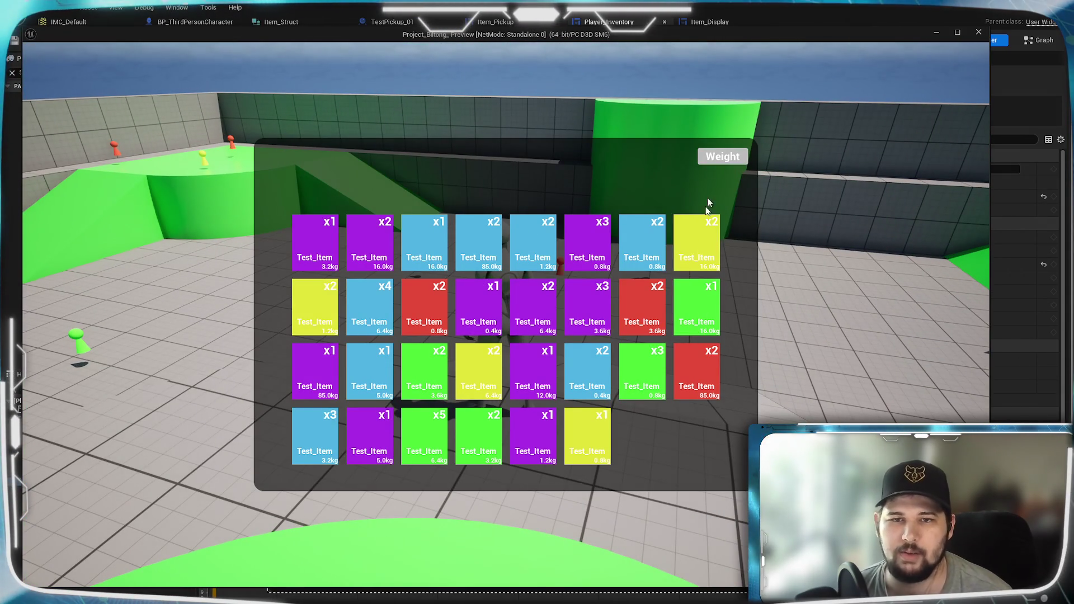
left_click(714, 159)
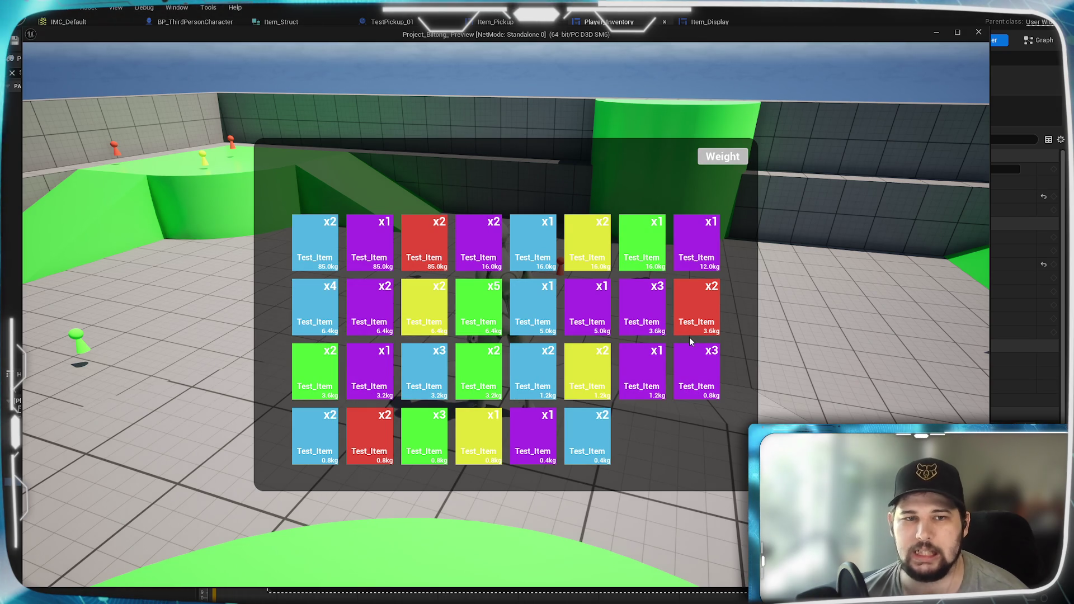
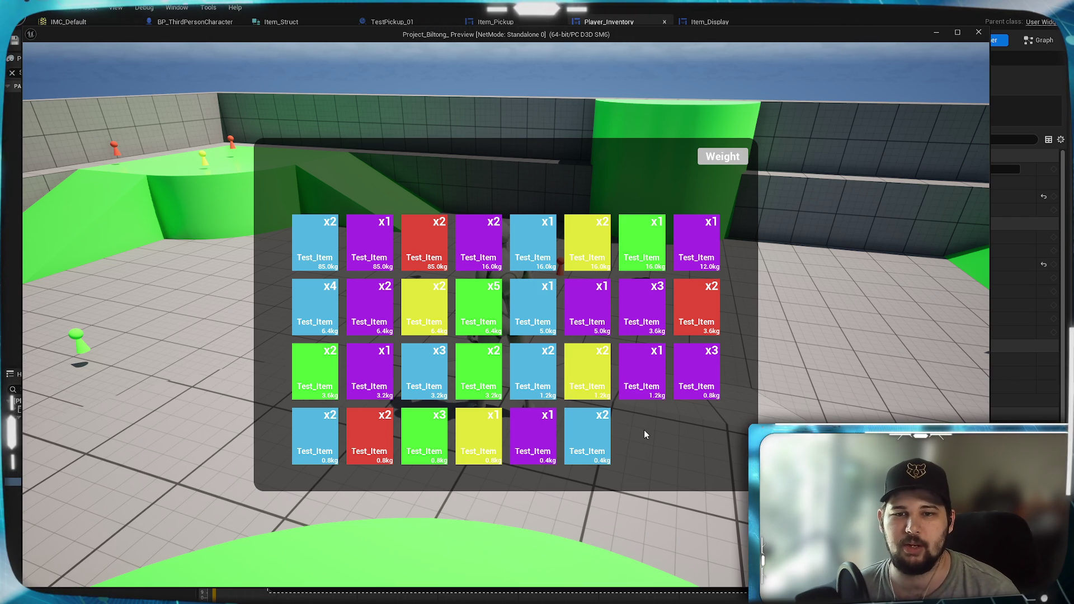
- End the play test and switch to the BP_ThirdPersonCharacter event graph
key("Escape")
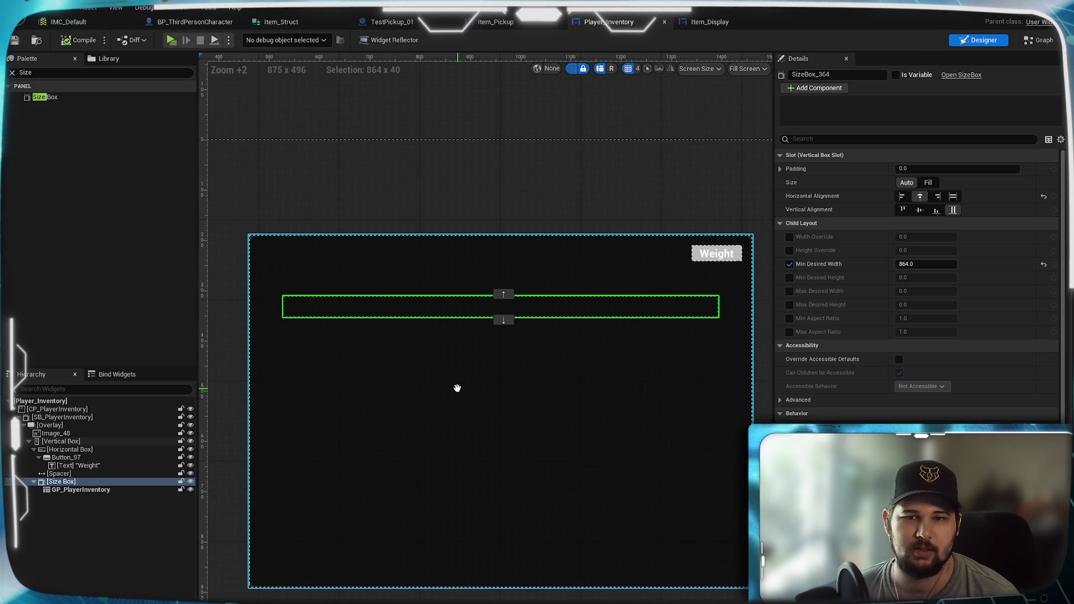
left_click(210, 22)
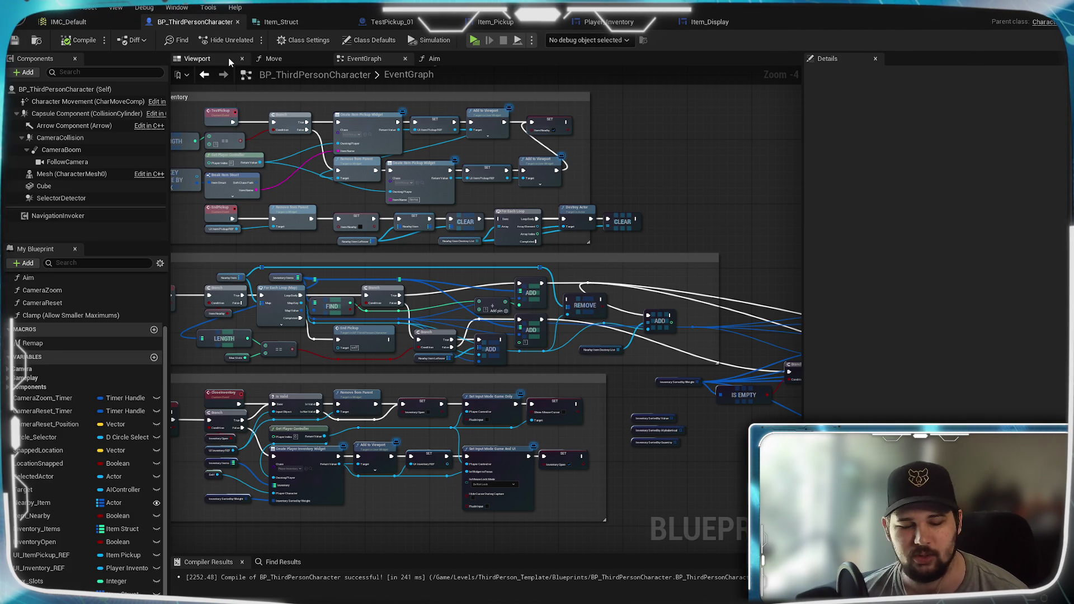
- Pan the event graph past the pickup nodes to the sorting, Clear/Remove and Is Empty nodes
mouse_move(672, 178)
left_mouse_down()
mouse_move(648, 346)
mouse_move(663, 248)
left_mouse_up()
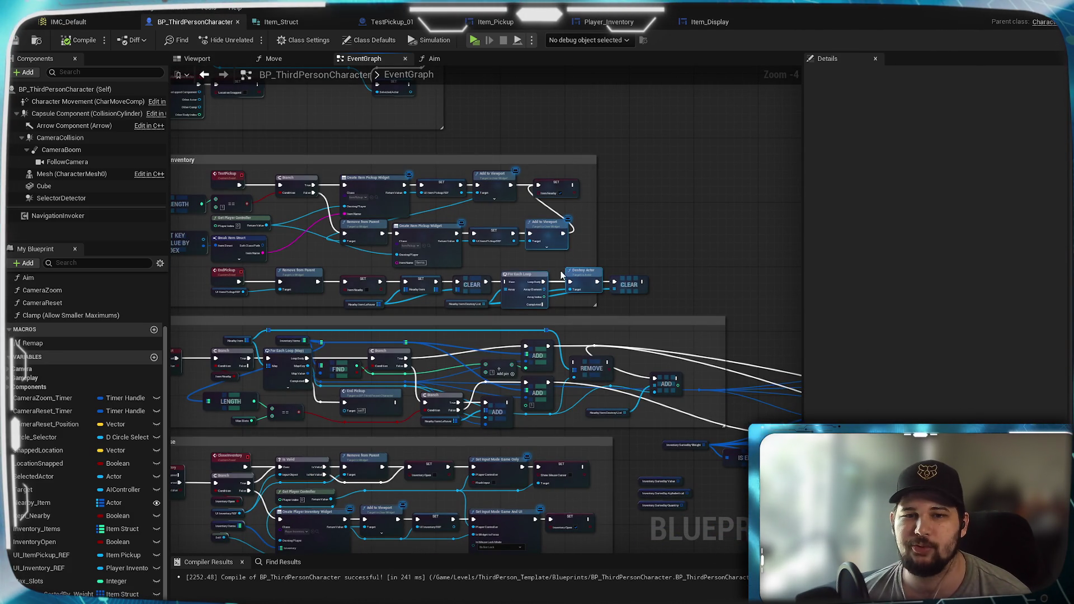
scroll(510, 268, "up", 4)
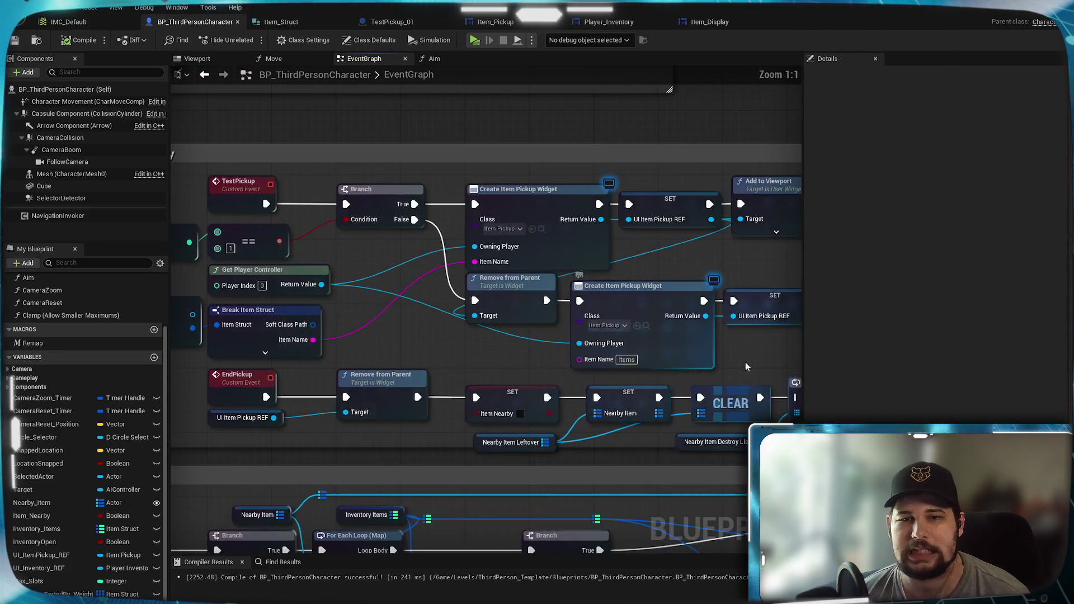
mouse_move(376, 339)
left_mouse_down()
mouse_move(288, 338)
mouse_move(744, 348)
mouse_move(1001, 380)
mouse_move(873, 376)
left_mouse_up()
mouse_move(951, 375)
left_mouse_down()
mouse_move(962, 491)
mouse_move(910, 571)
mouse_move(596, 275)
left_mouse_up()
scroll(596, 274, "down", 5)
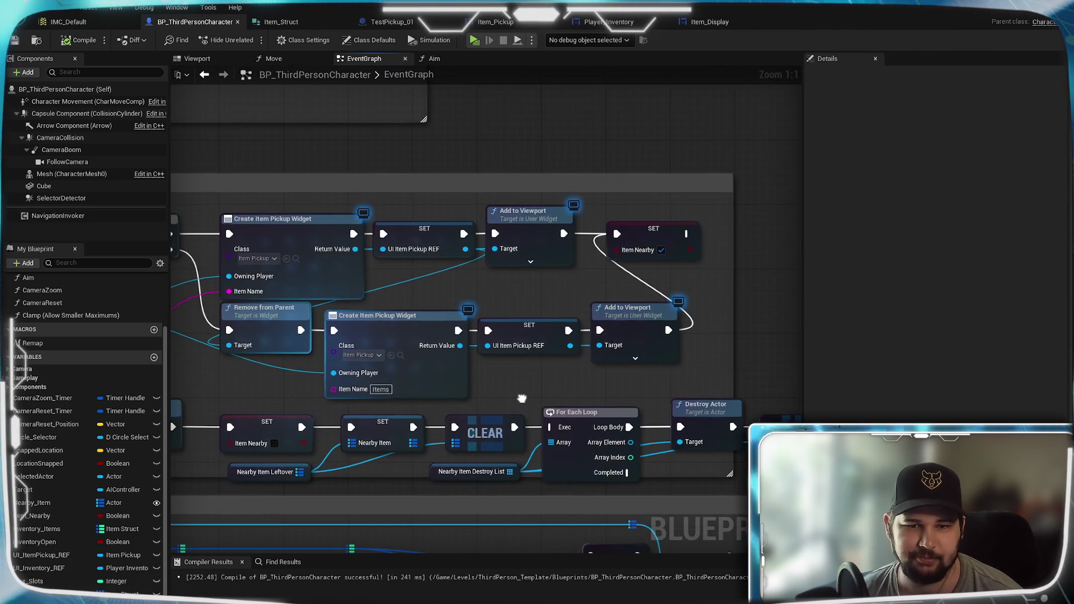
mouse_move(723, 370)
left_mouse_down()
mouse_move(377, 357)
mouse_move(626, 303)
mouse_move(553, 308)
left_mouse_up()
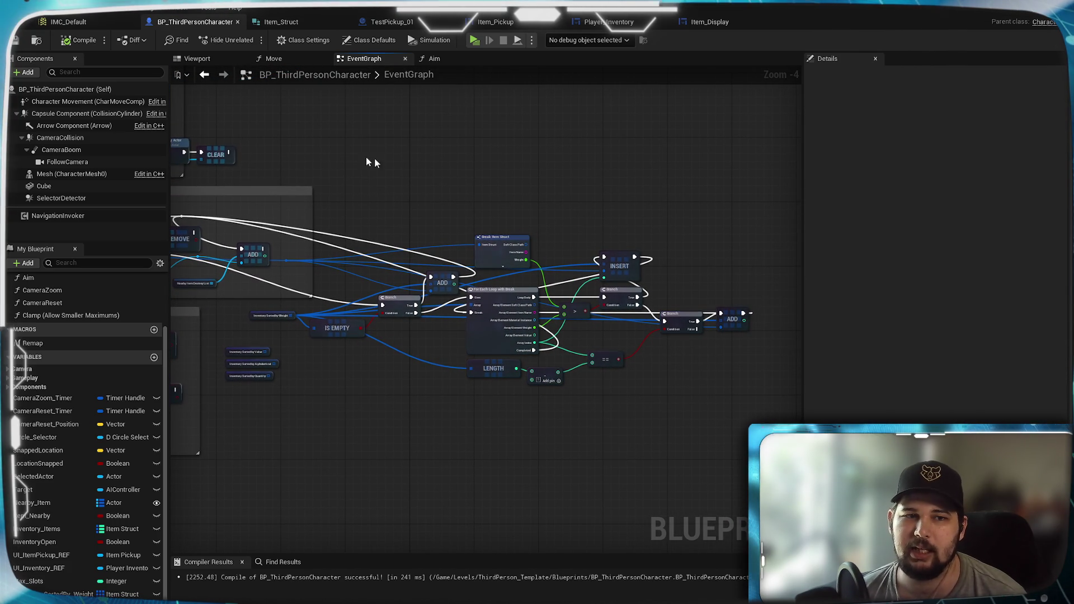
left_click_drag(277, 391, 493, 428)
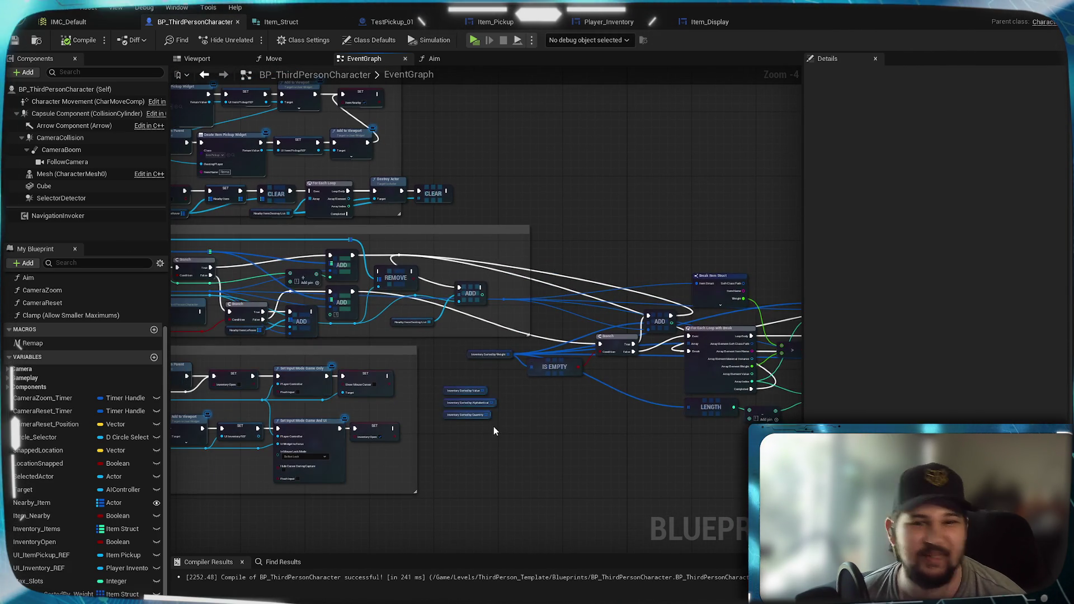
left_click_drag(649, 430, 546, 410)
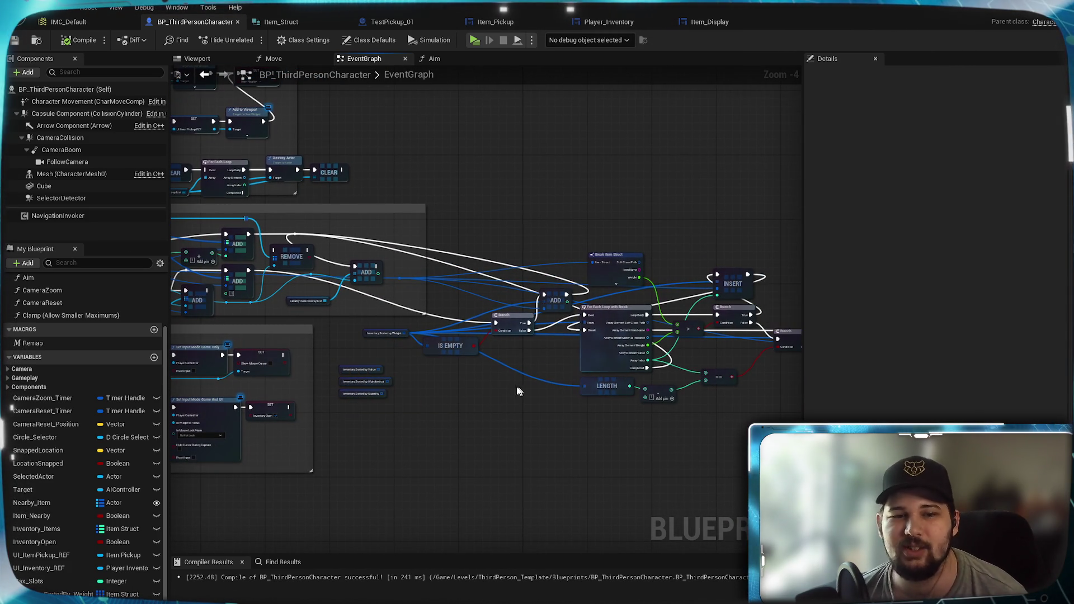
scroll(387, 414, "up", 4)
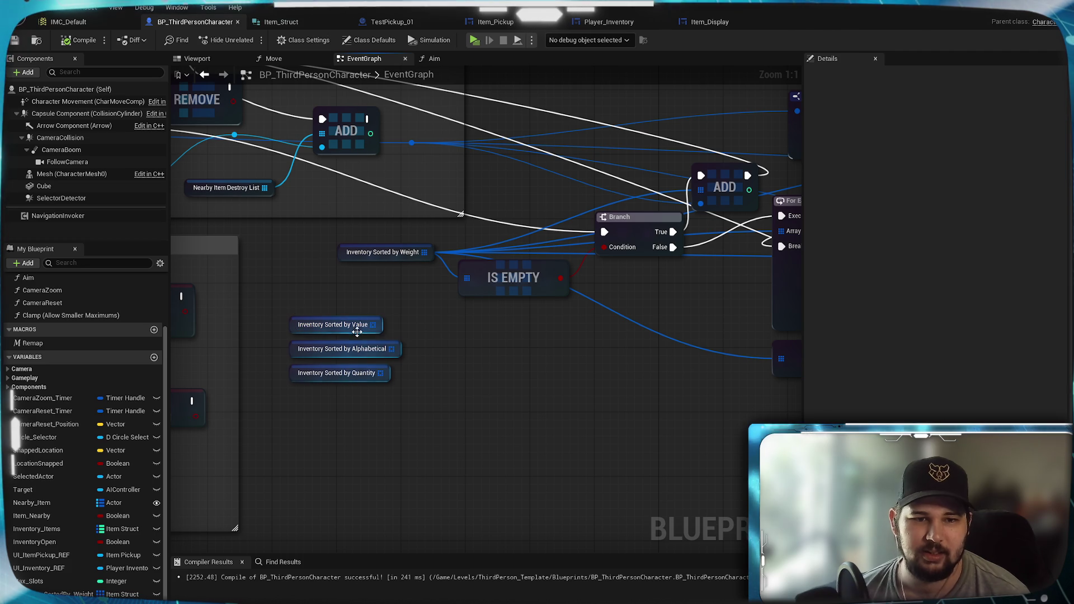
- Nudge the Inventory Sorted by Value node upward and look over the Set nodes
left_click_drag(358, 335, 353, 317)
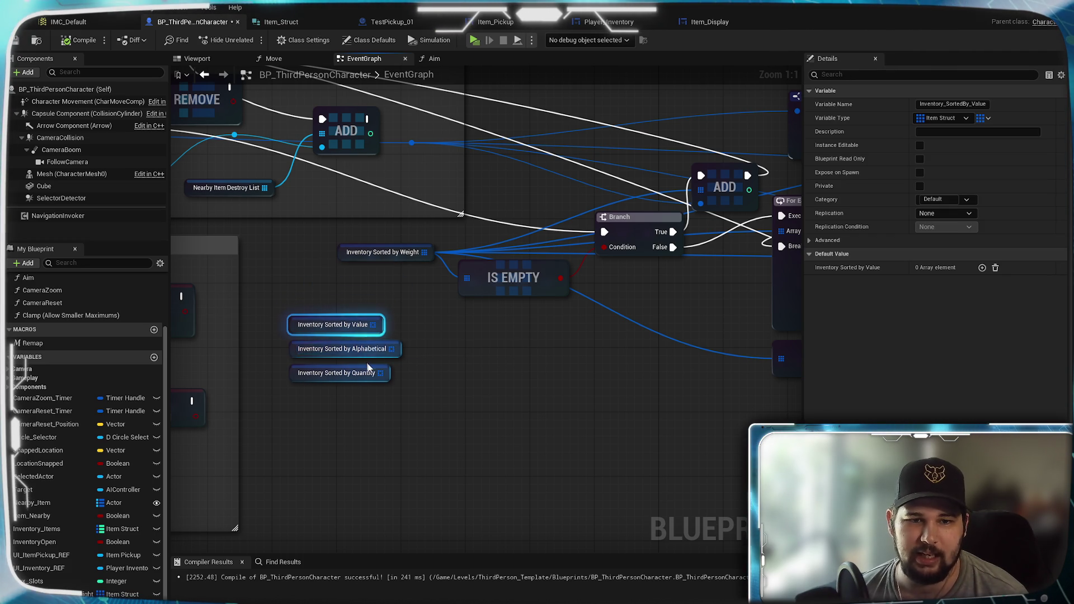
left_click(386, 384)
mouse_move(554, 405)
left_mouse_down()
mouse_move(271, 431)
mouse_move(633, 398)
mouse_move(693, 467)
left_mouse_up()
scroll(439, 354, "down", 3)
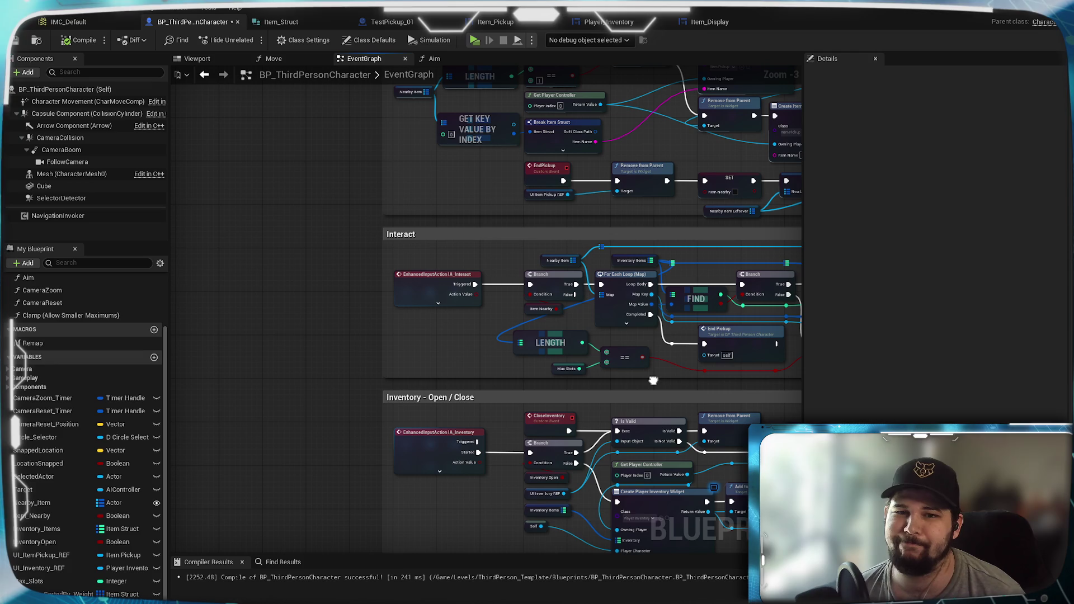
mouse_move(653, 380)
left_mouse_down()
mouse_move(382, 352)
mouse_move(540, 362)
left_mouse_up()
scroll(540, 366, "down", 4)
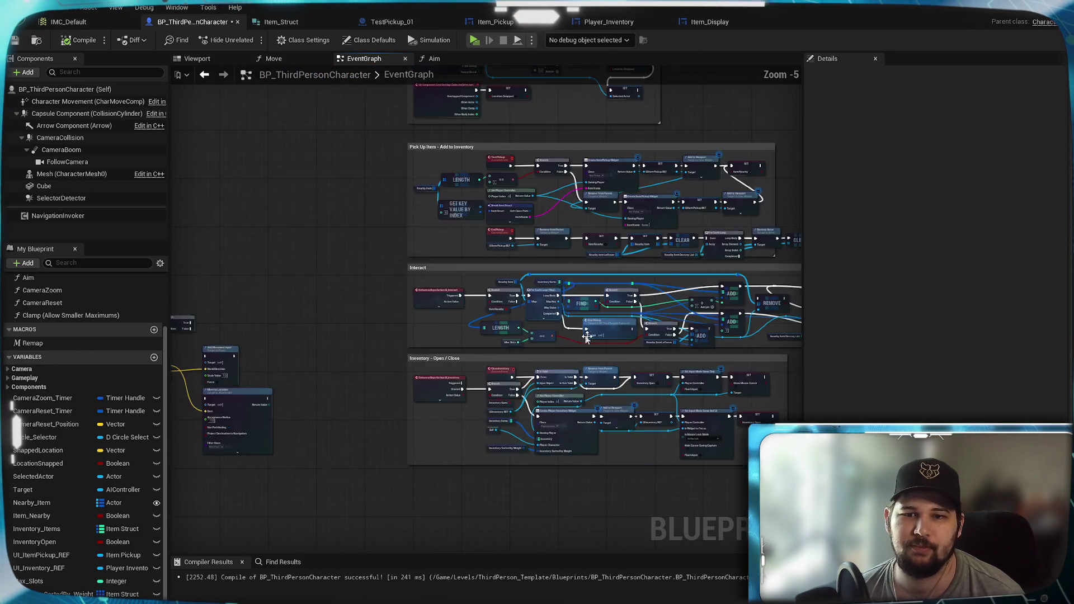
scroll(561, 360, "up", 5)
scroll(562, 359, "down", 4)
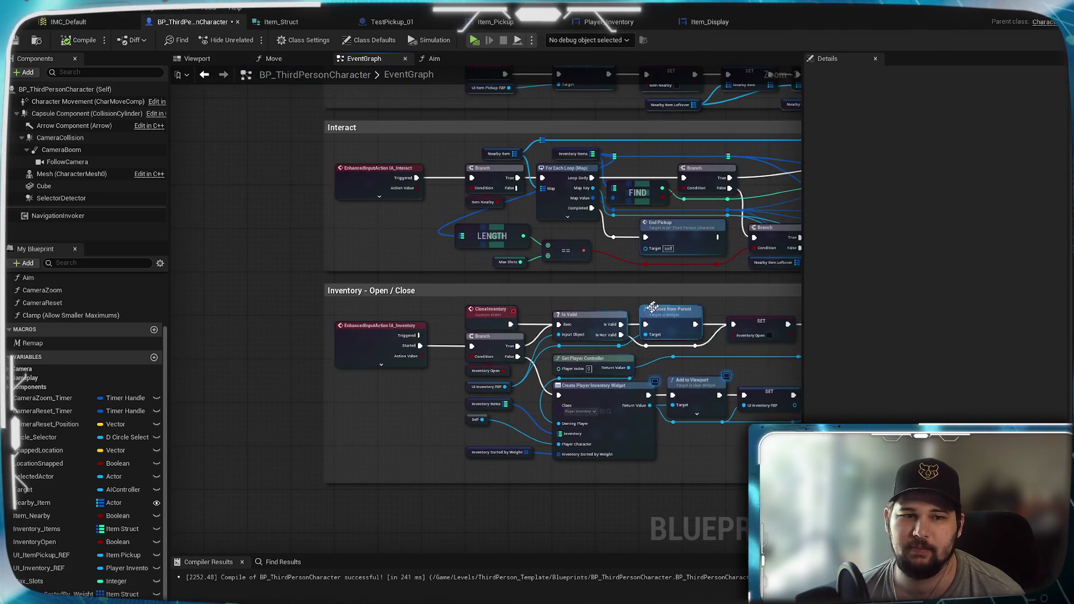
scroll(356, 299, "up", 3)
- Inspect the Inventory - Open / Close section, then the Insert, Length, Is Empty and Pick Up Item nodes
left_click_drag(559, 391, 356, 299)
scroll(445, 220, "up", 1)
scroll(445, 216, "up", 2)
mouse_move(445, 217)
left_mouse_down()
mouse_move(528, 166)
mouse_move(531, 463)
mouse_move(554, 237)
mouse_move(573, 208)
mouse_move(565, 351)
left_mouse_up()
left_click(563, 228)
scroll(669, 268, "down", 6)
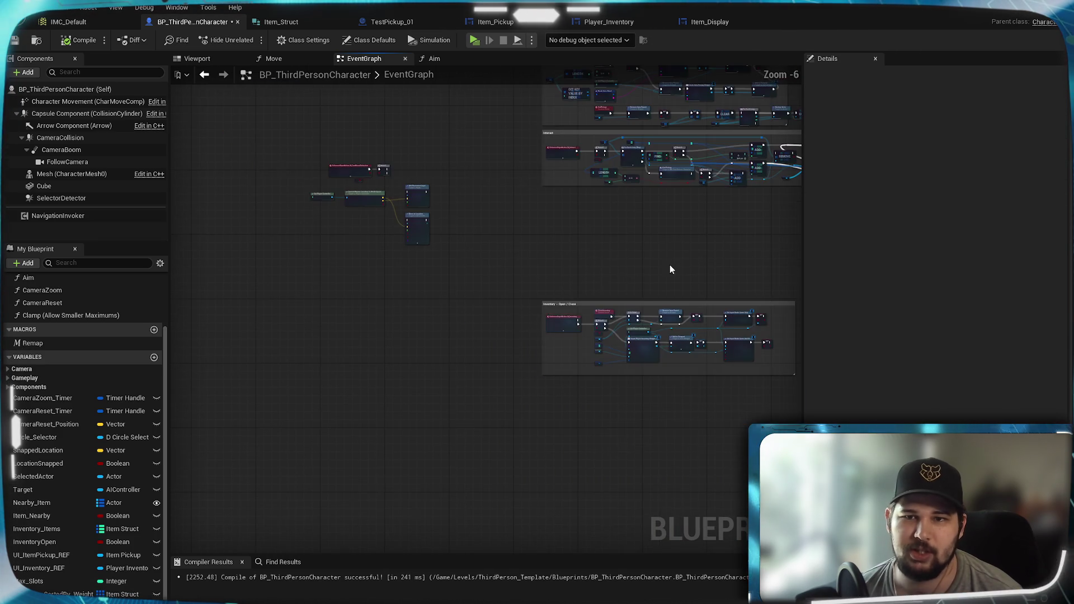
mouse_move(583, 299)
left_mouse_down()
mouse_move(448, 305)
mouse_move(625, 298)
mouse_move(498, 379)
mouse_move(435, 379)
mouse_move(549, 268)
mouse_move(654, 434)
mouse_move(638, 372)
mouse_move(644, 537)
left_mouse_up()
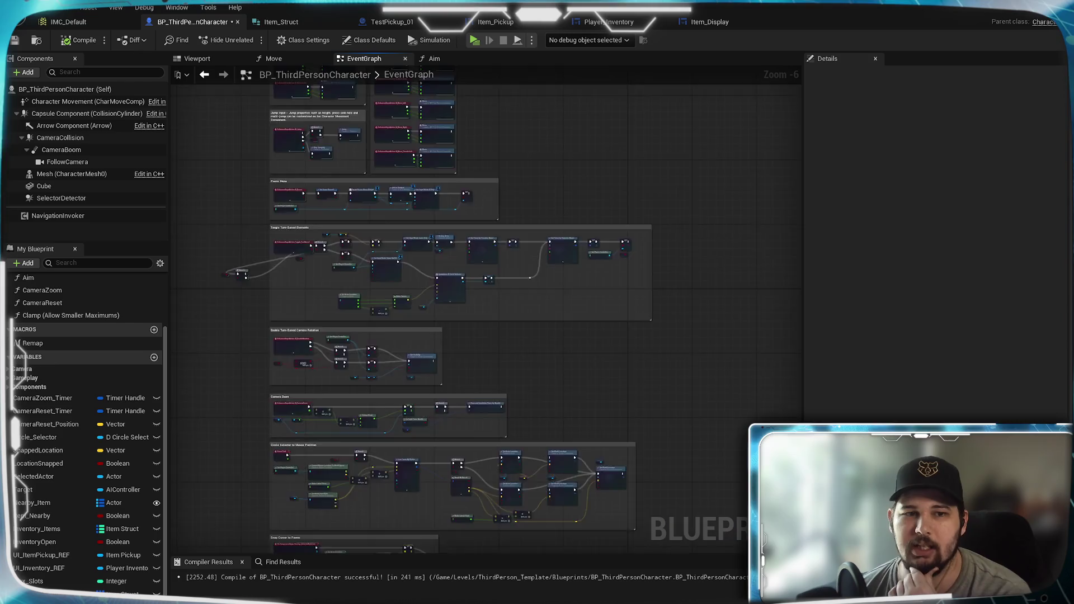
scroll(607, 288, "up", 2)
mouse_move(611, 371)
left_mouse_down()
mouse_move(556, 173)
mouse_move(486, 373)
mouse_move(379, 360)
mouse_move(489, 376)
left_mouse_up()
mouse_move(449, 410)
left_mouse_down()
mouse_move(584, 416)
mouse_move(592, 432)
mouse_move(502, 413)
mouse_move(468, 268)
left_mouse_up()
scroll(603, 425, "up", 3)
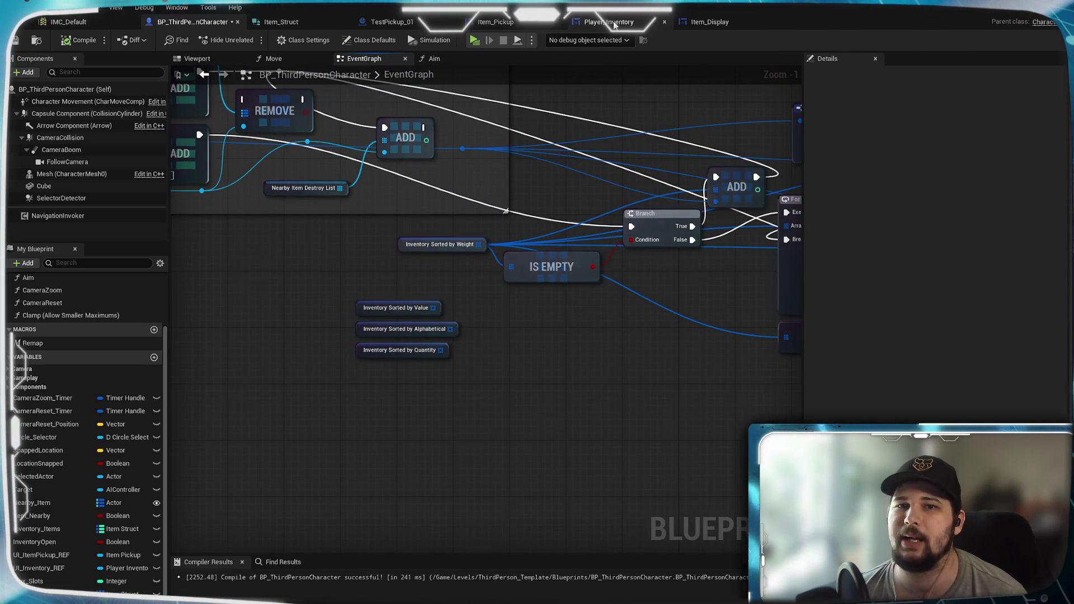
- Return to the Player_Inventory designer and frame the Weight button
left_click(608, 22)
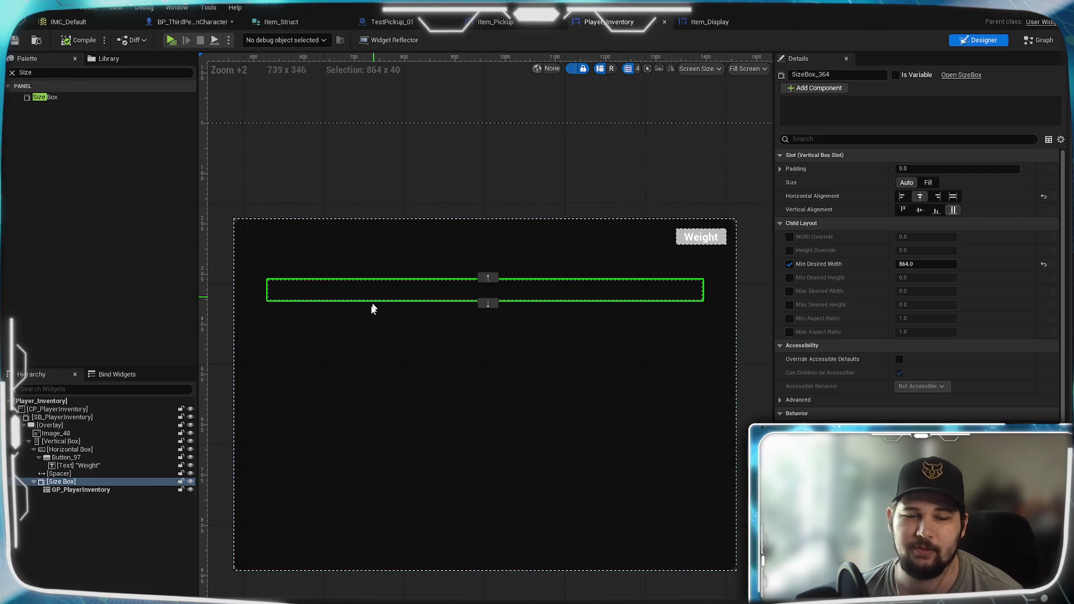
scroll(666, 250, "up", 7)
left_click_drag(668, 286, 500, 309)
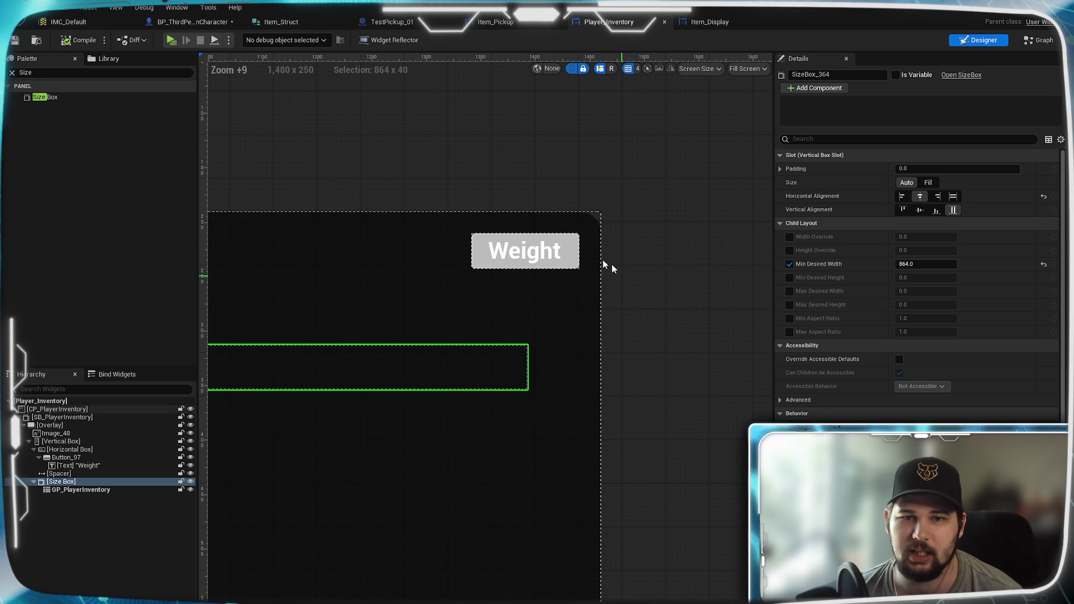
left_click_drag(345, 323, 407, 306)
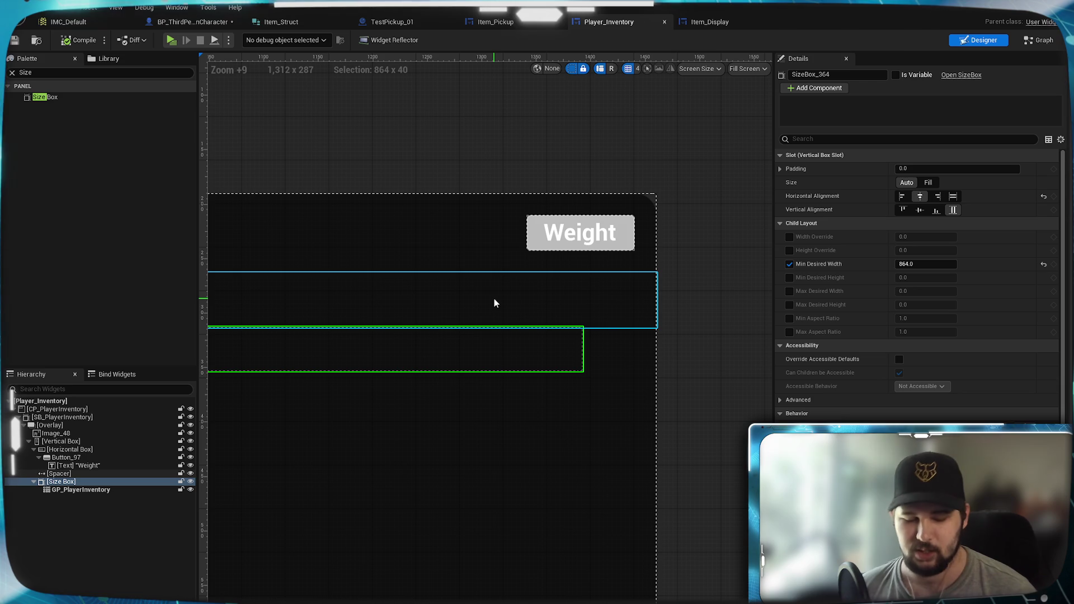
mouse_move(514, 289)
left_mouse_down()
mouse_move(528, 288)
mouse_move(472, 297)
left_mouse_up()
scroll(472, 297, "down", 3)
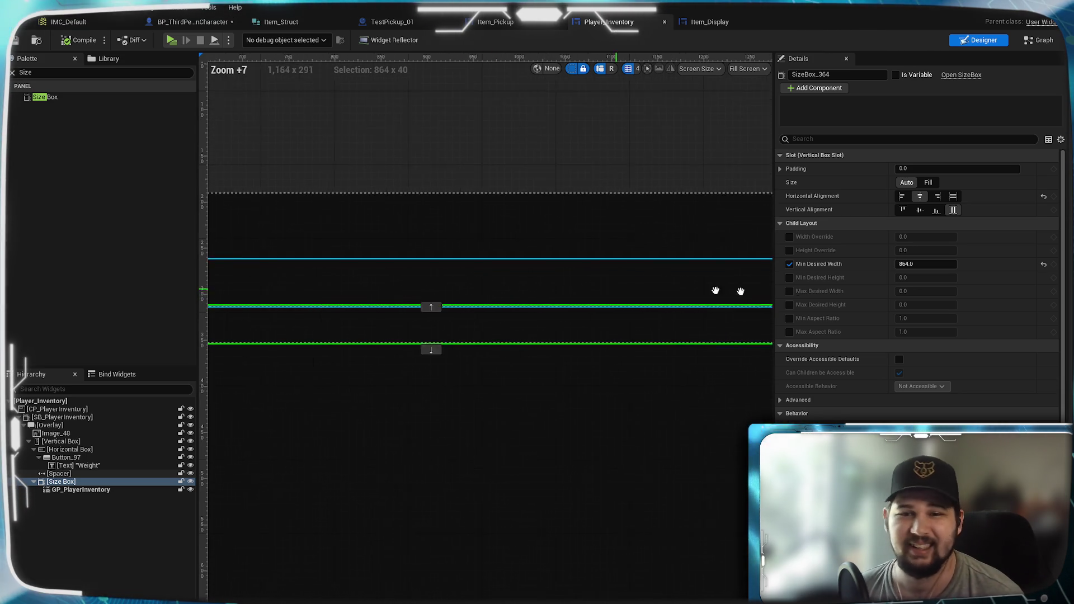
scroll(537, 396, "down", 2)
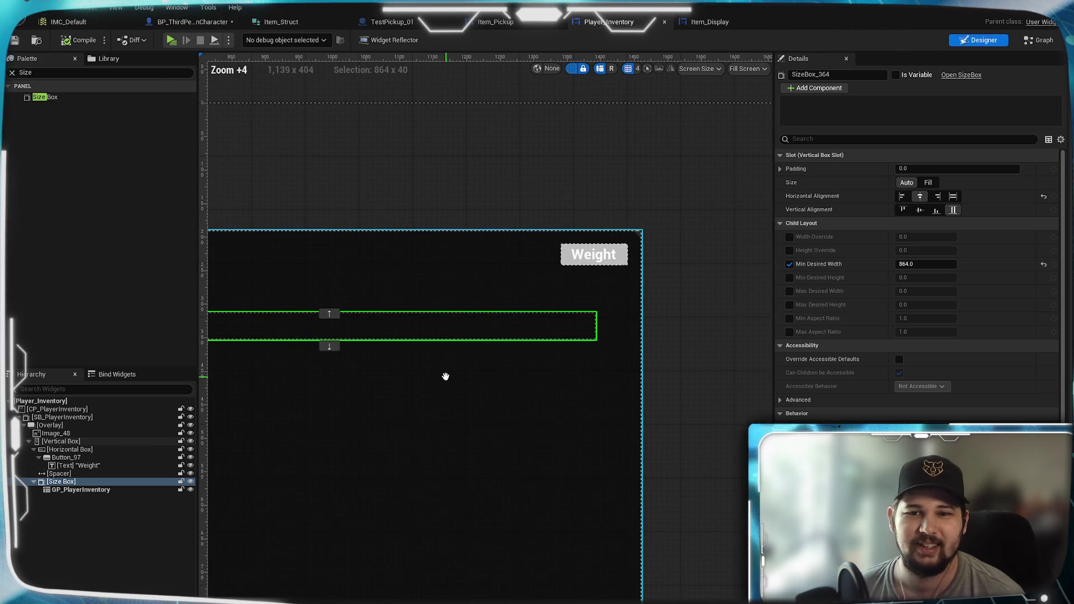
- Select the Spacer, the Vertical Box and SB_PlayerInventory in turn to inspect them
left_click(546, 292)
left_click_drag(576, 388, 655, 274)
scroll(530, 314, "down", 2)
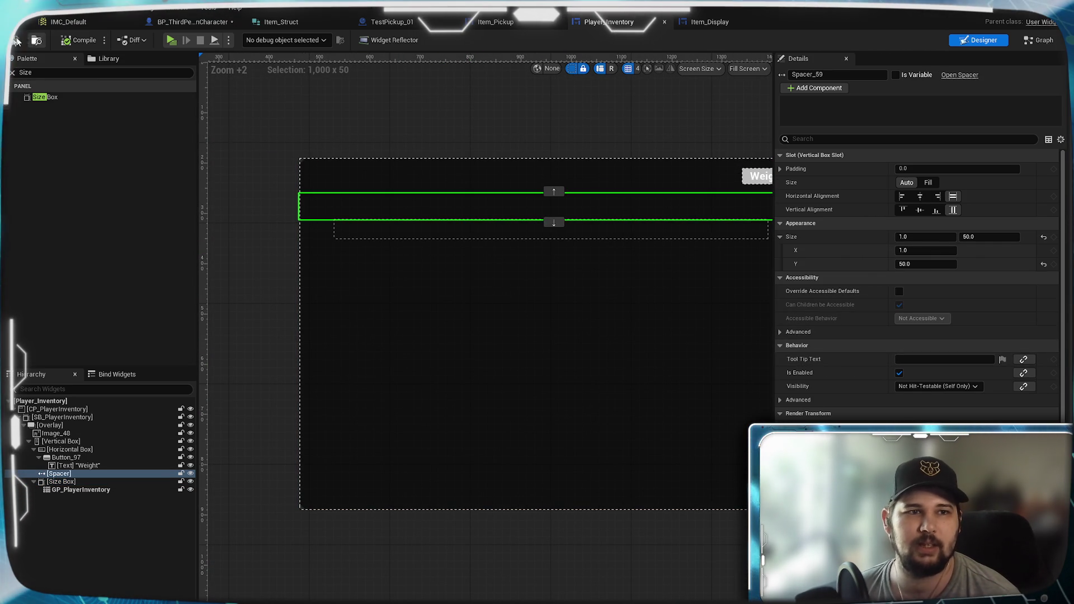
left_click(327, 170)
scroll(324, 276, "up", 4)
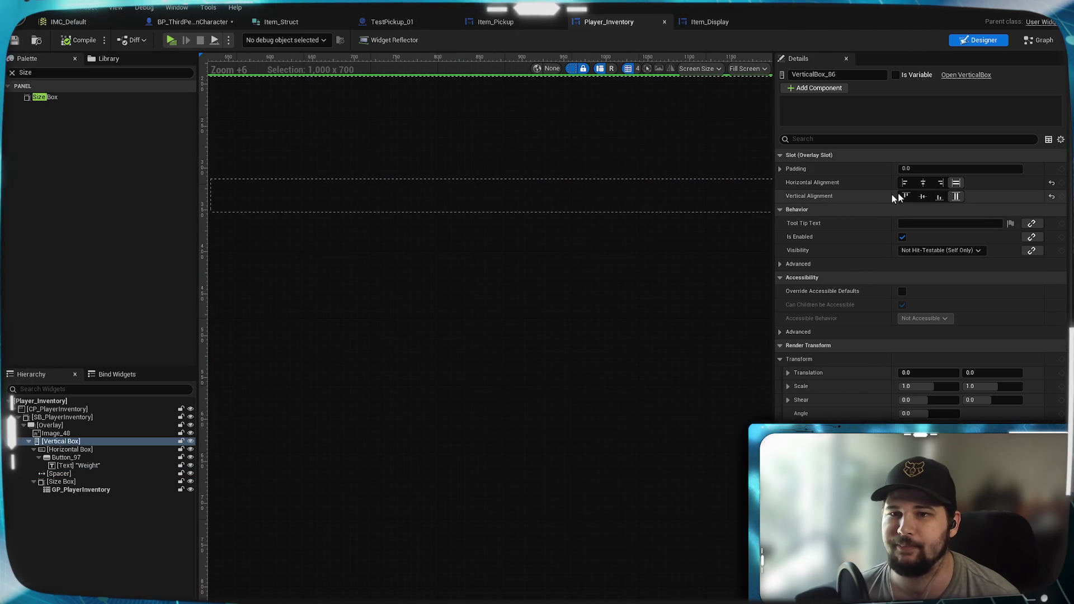
left_click(63, 418)
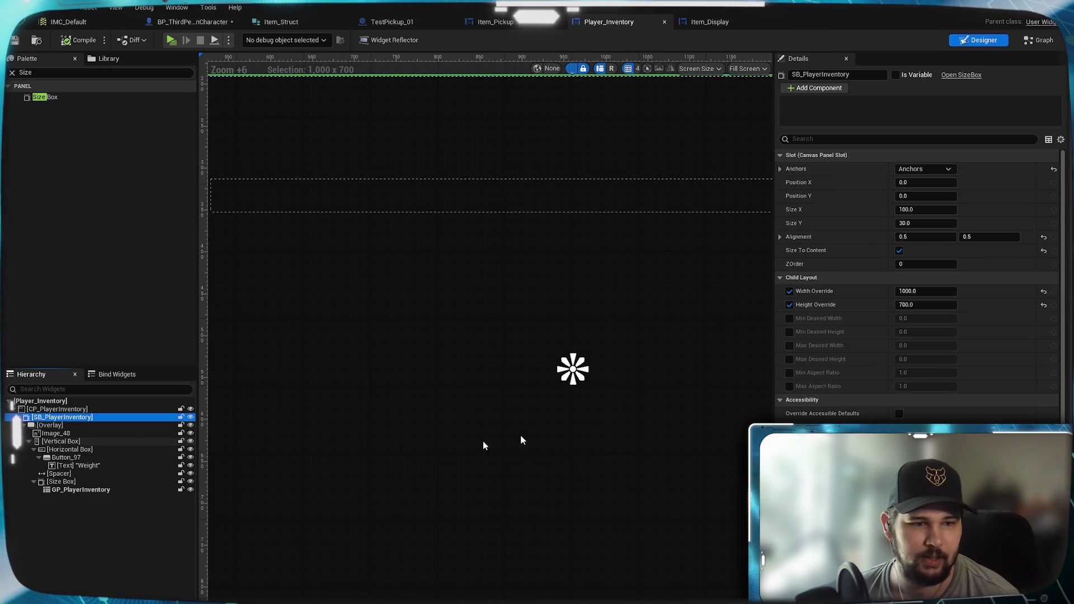
- Enter 900 as the inventory size box's width override
scroll(380, 302, "down", 3)
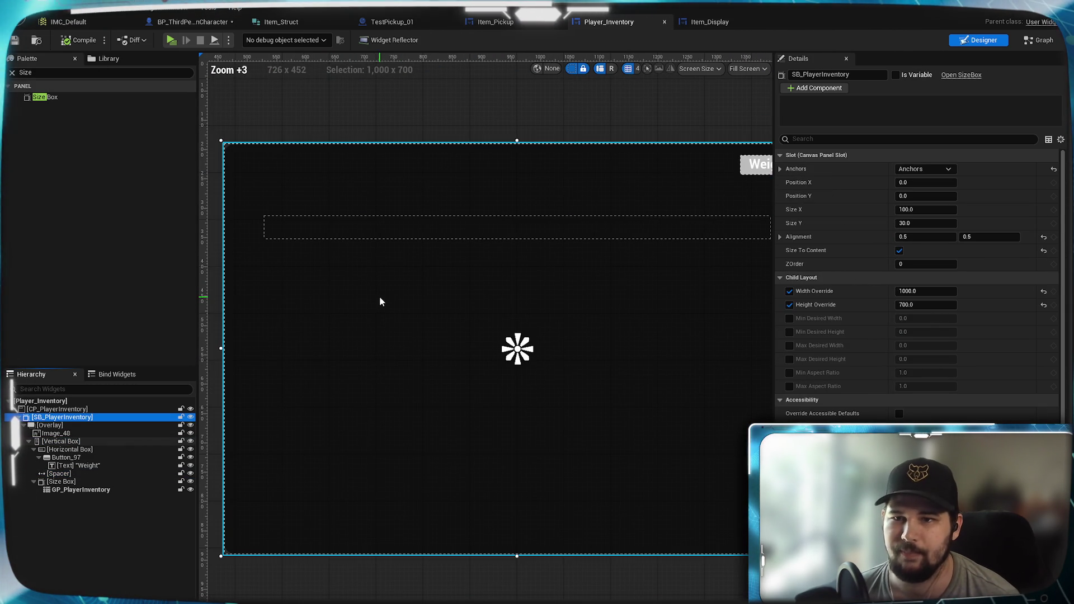
left_click(924, 291)
type("900")
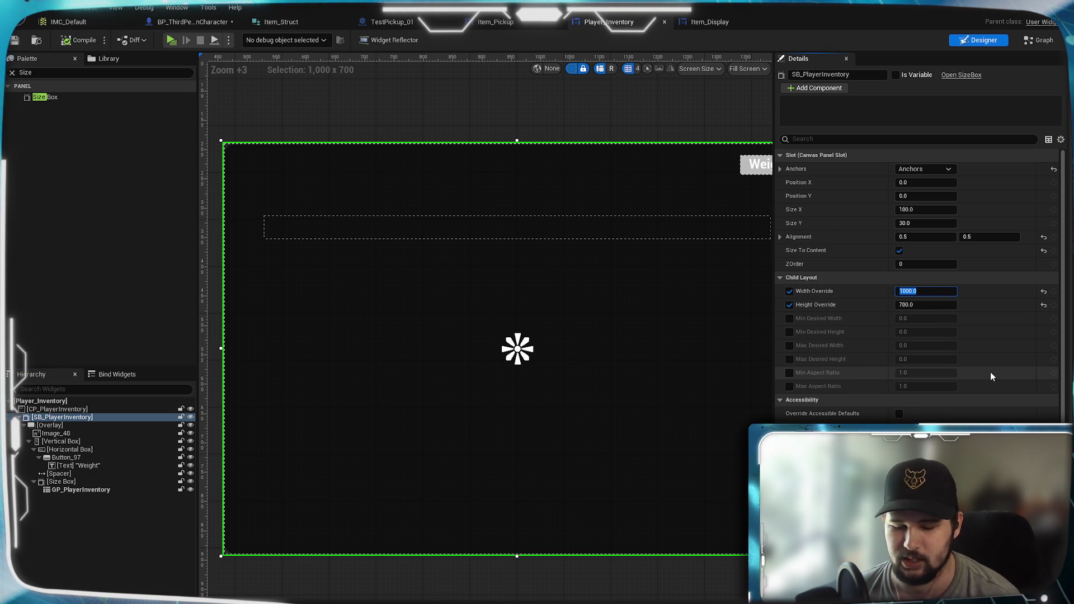
key("Return")
mouse_move(683, 300)
left_mouse_down()
mouse_move(355, 301)
mouse_move(700, 343)
left_mouse_up()
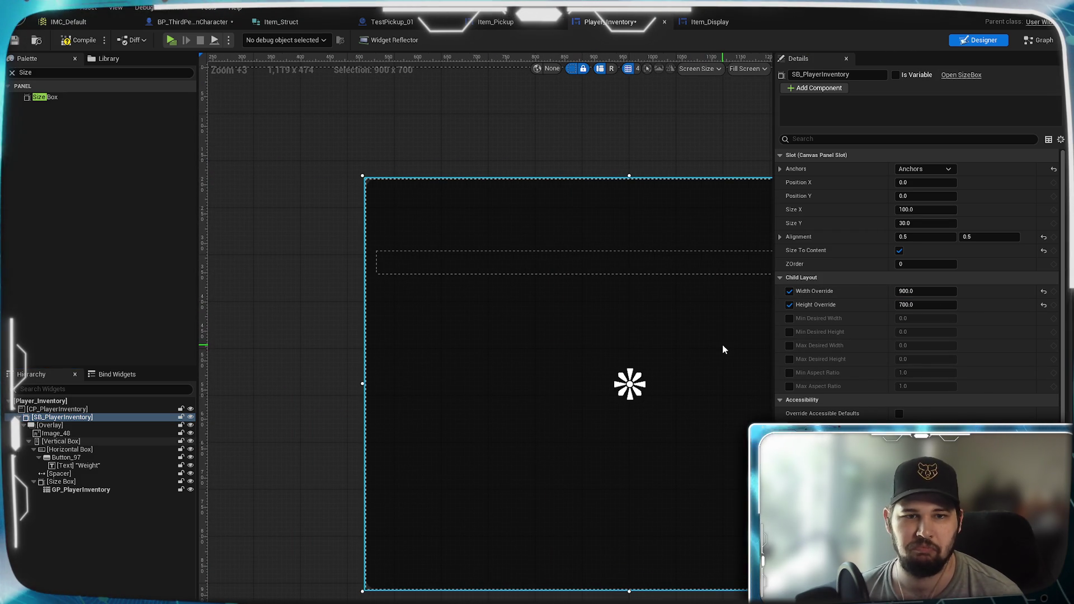
- Reselect SB_PlayerInventory and change its width override to 920
left_click(337, 264)
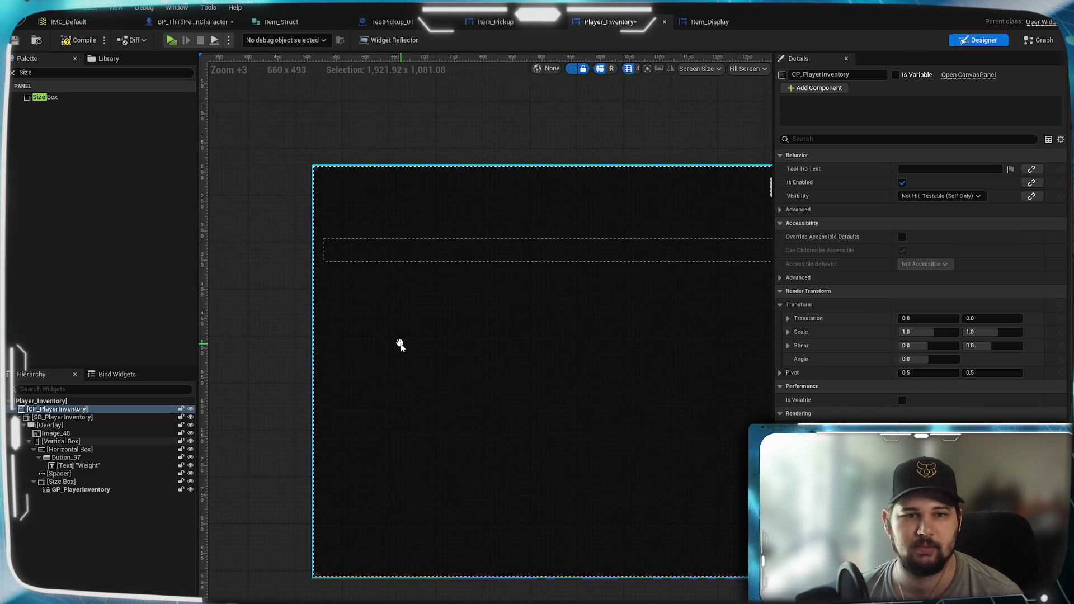
left_click(331, 176)
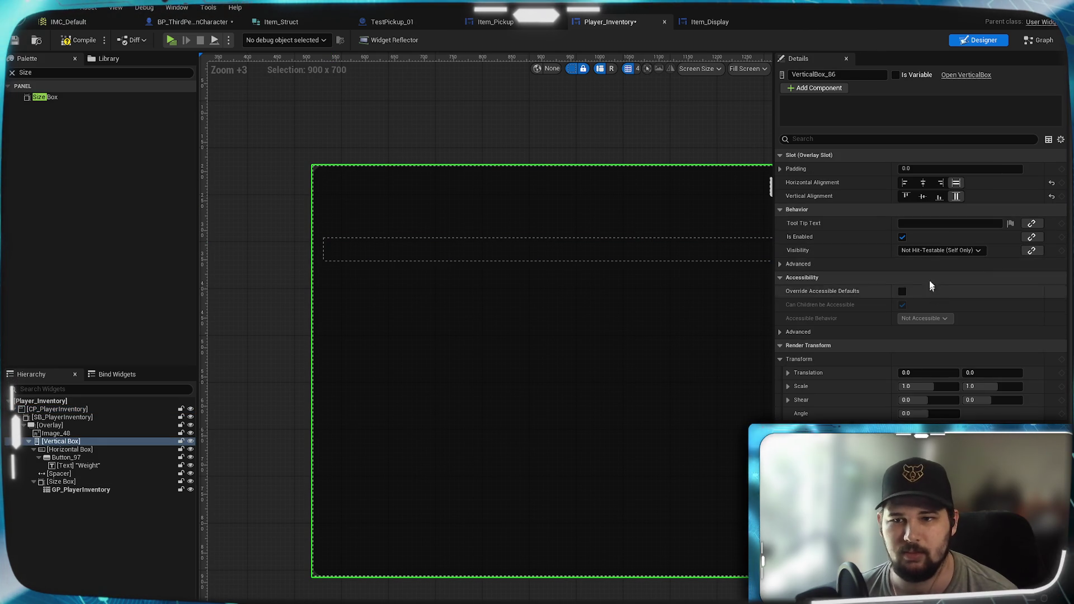
left_click(67, 417)
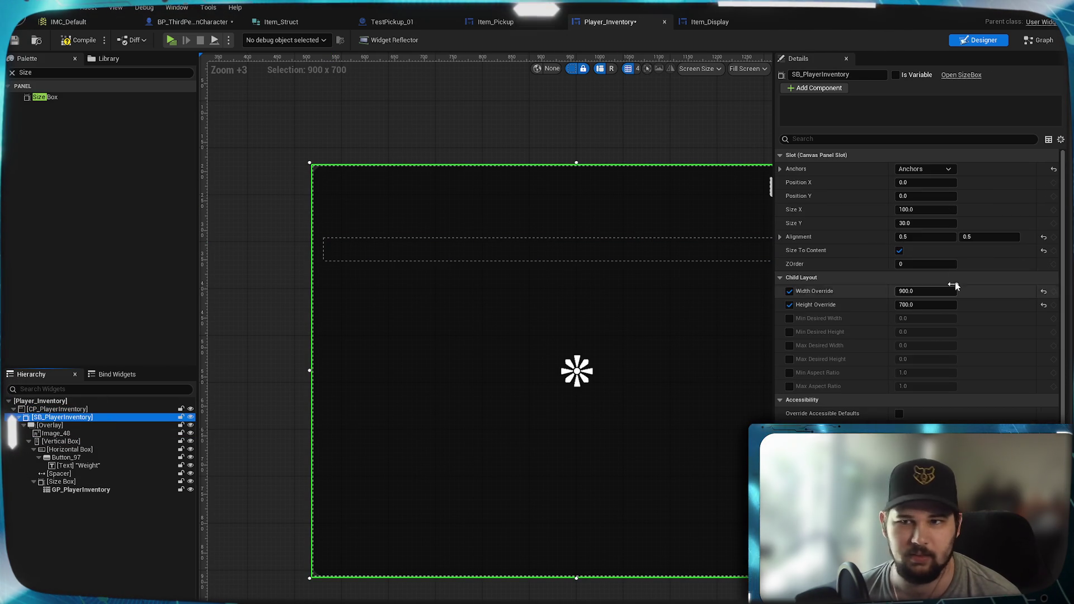
left_click(920, 291)
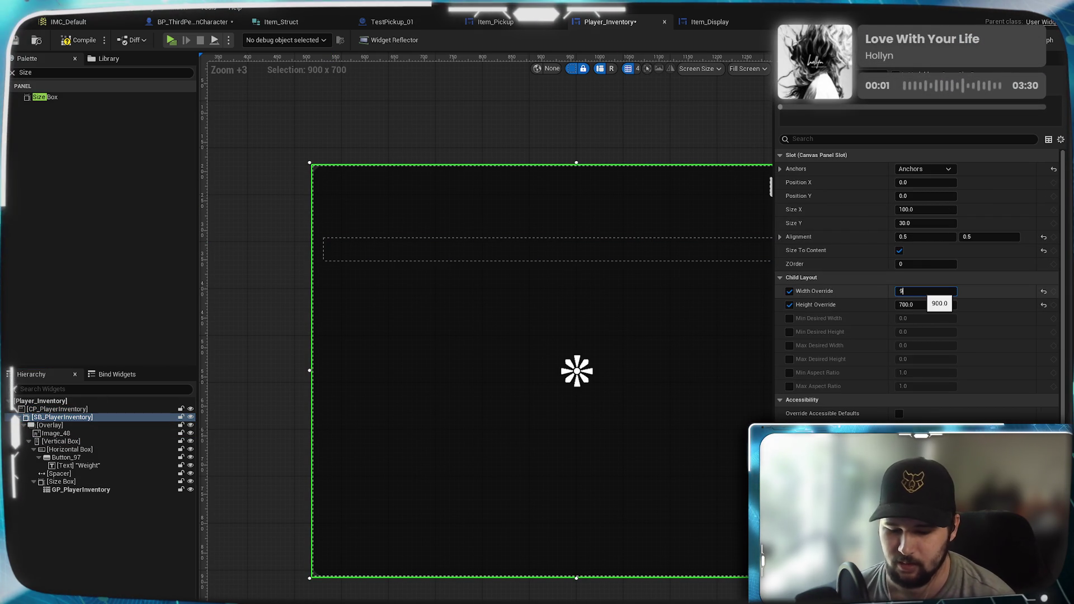
type("920")
key("Return")
scroll(463, 276, "up", 15)
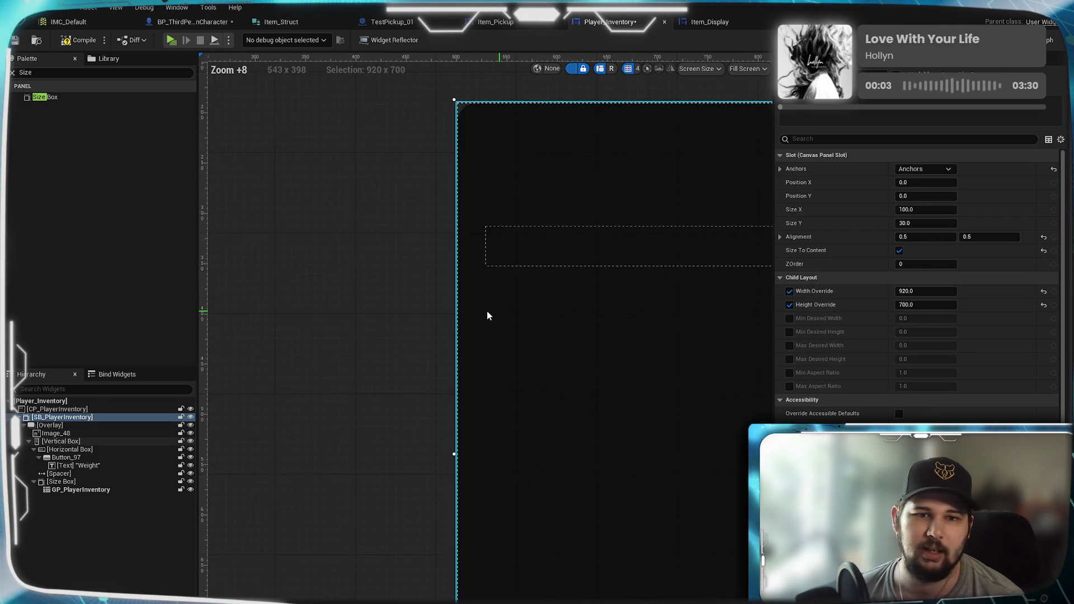
scroll(456, 322, "down", 8)
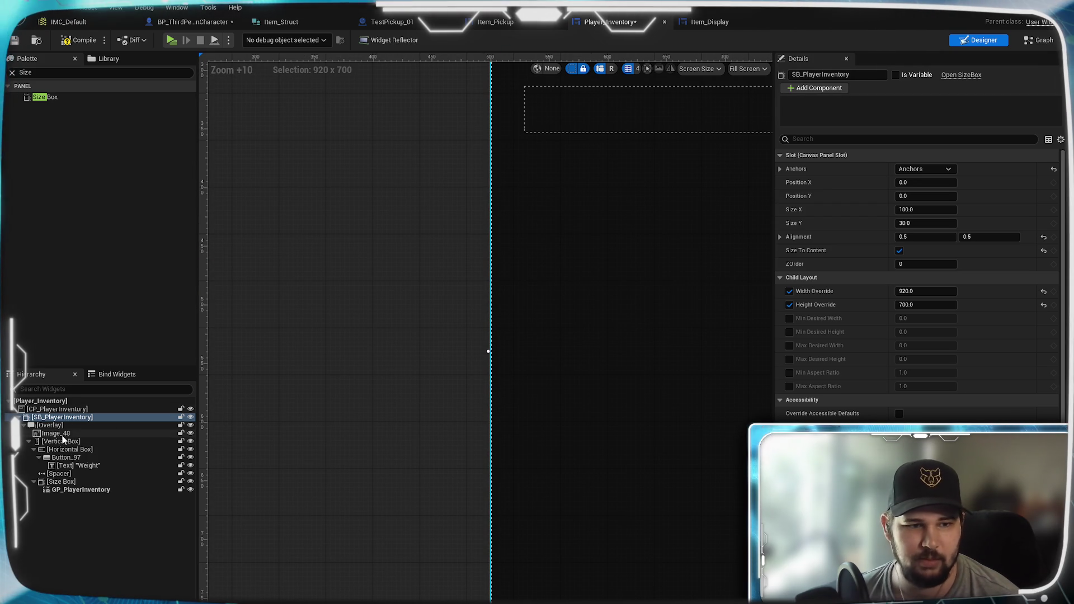
left_click(580, 407)
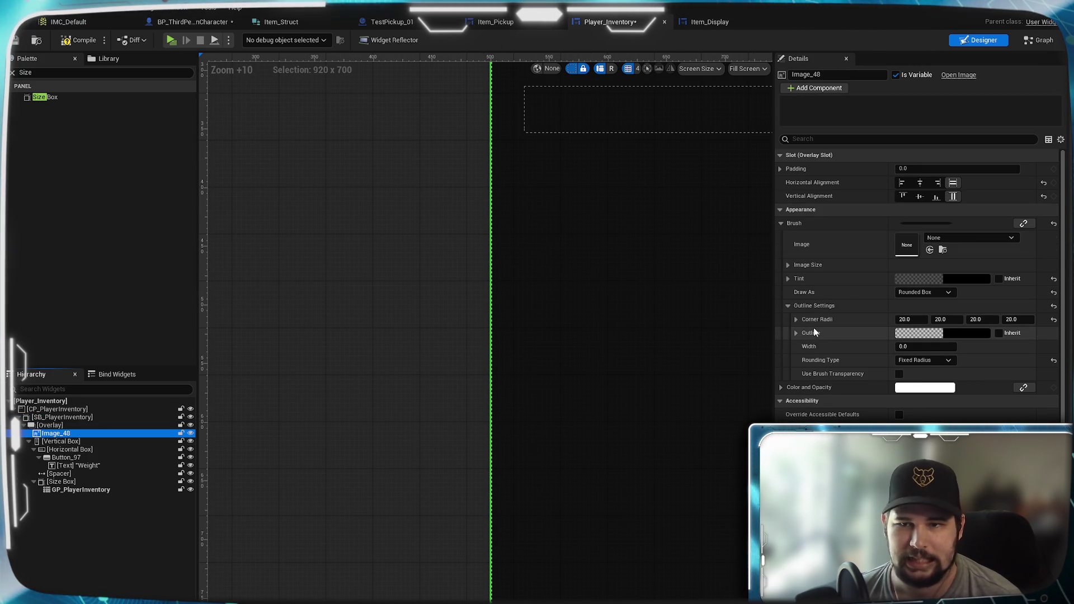
- Set the background image's outline width to 10 and review the outline colour options
left_click(902, 347)
type("10")
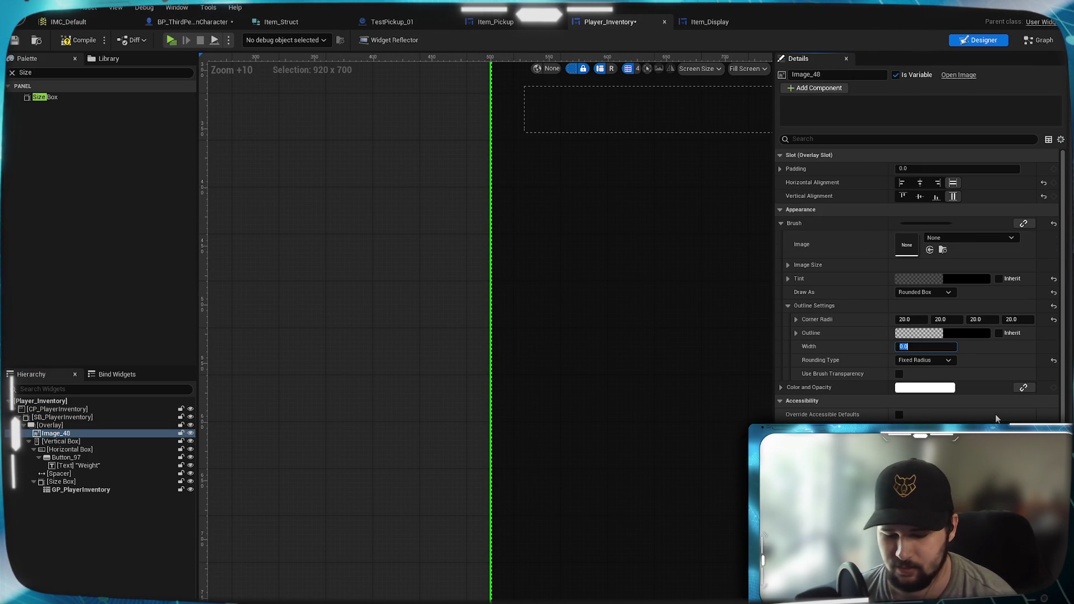
key("Return")
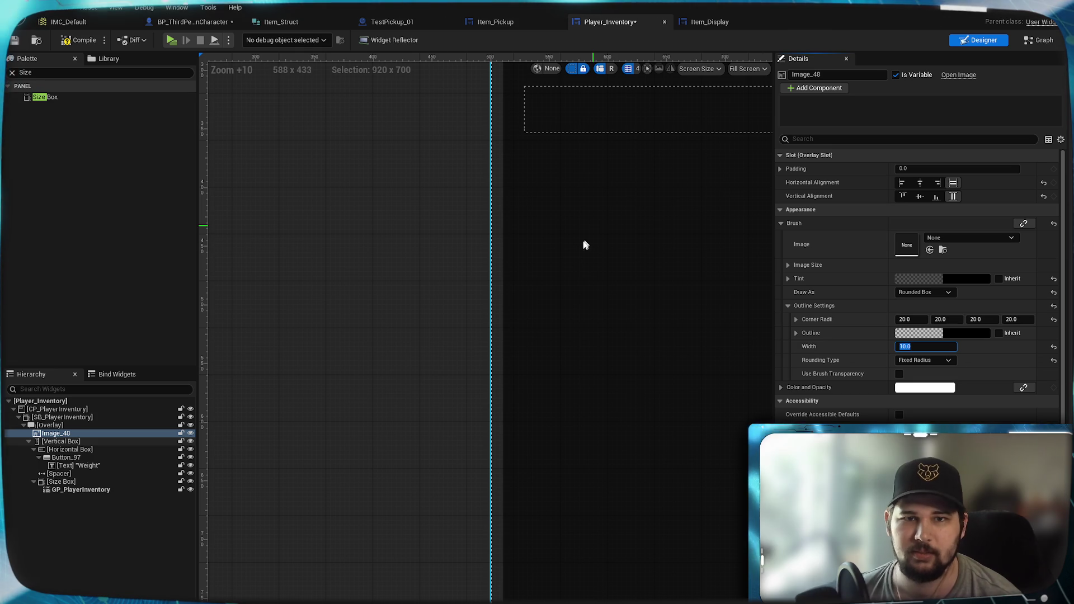
left_click(946, 334)
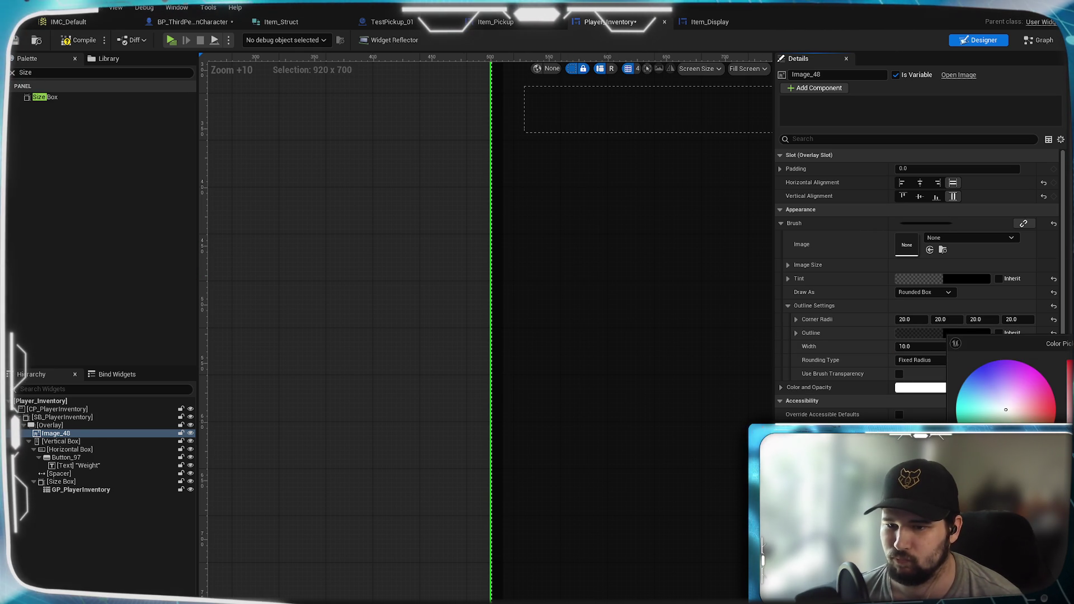
left_click(899, 373)
mouse_move(587, 247)
left_mouse_down()
mouse_move(587, 571)
mouse_move(587, 443)
left_mouse_up()
left_click(899, 373)
- Zoom in on the background image's rounded top-left corner, then frame the whole image
scroll(545, 396, "up", 7)
left_click_drag(545, 396, 482, 539)
scroll(512, 380, "up", 5)
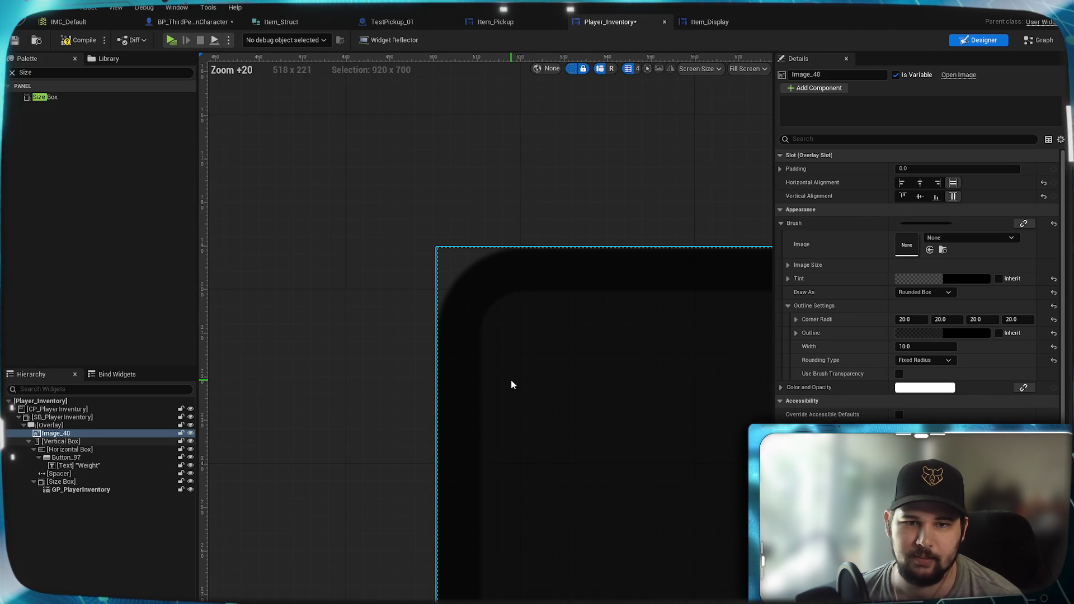
scroll(511, 385, "down", 19)
mouse_move(576, 482)
left_mouse_down()
mouse_move(415, 384)
mouse_move(547, 427)
mouse_move(518, 403)
left_mouse_up()
scroll(546, 427, "up", 1)
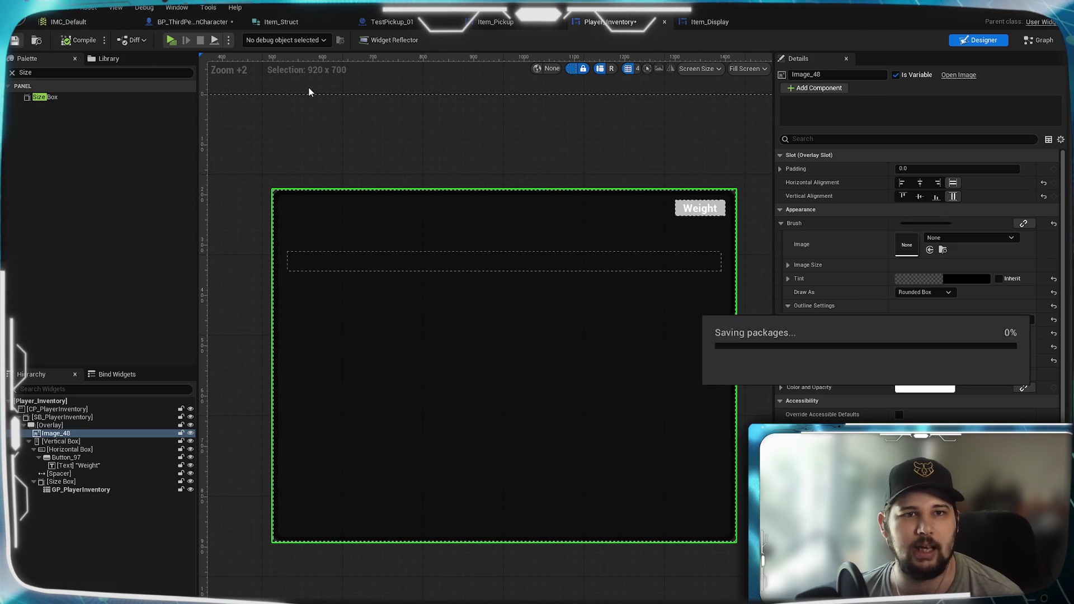
left_click(171, 41)
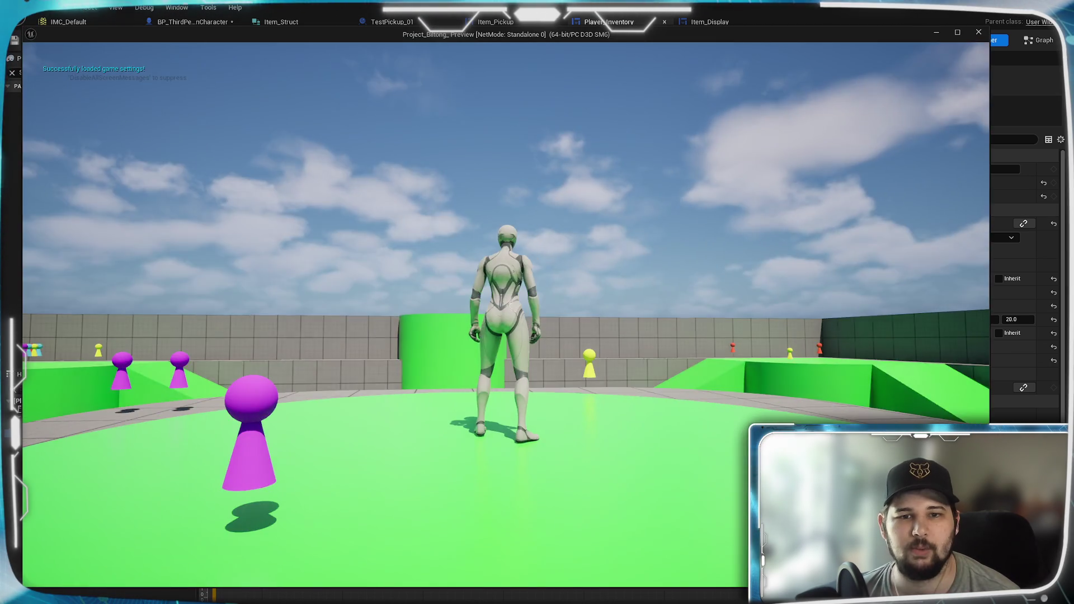
- Run up the green ramp collecting pickups, checking the inventory between runs
key("w")
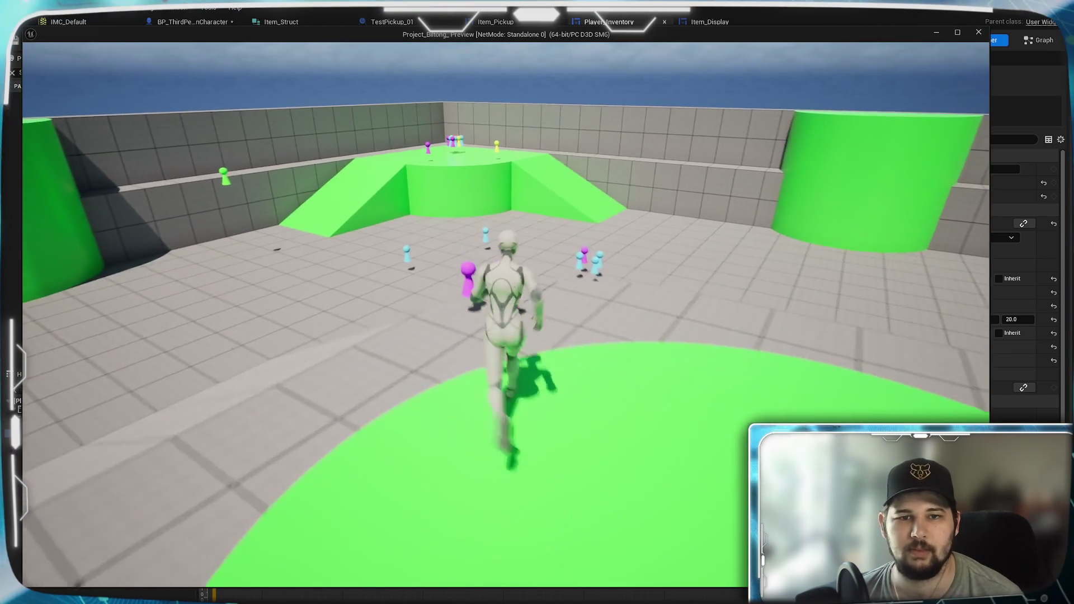
key("i")
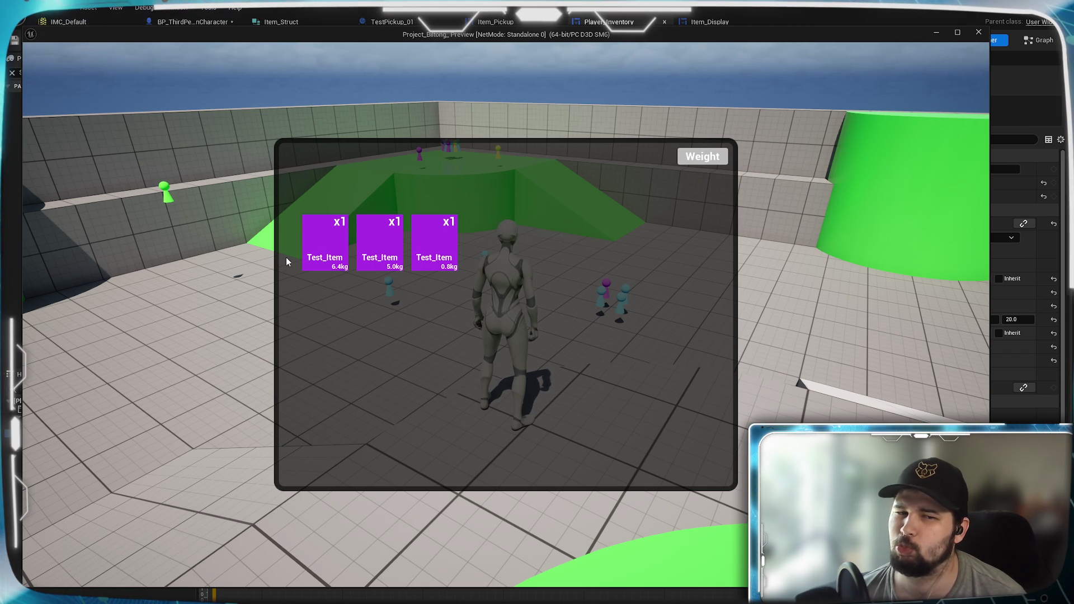
key("Tab")
key("w")
key("w")
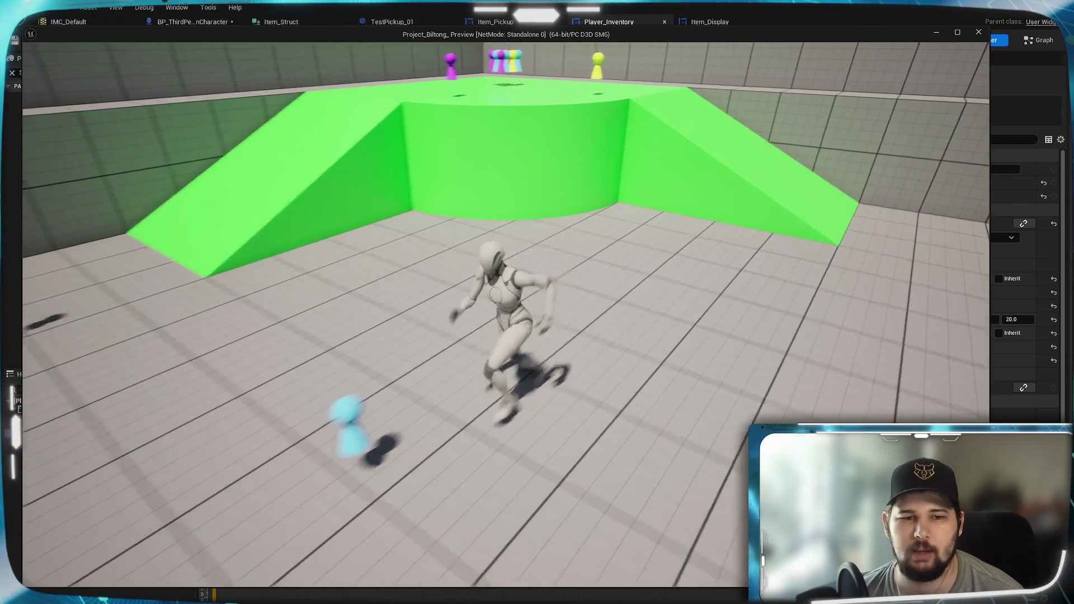
key("w")
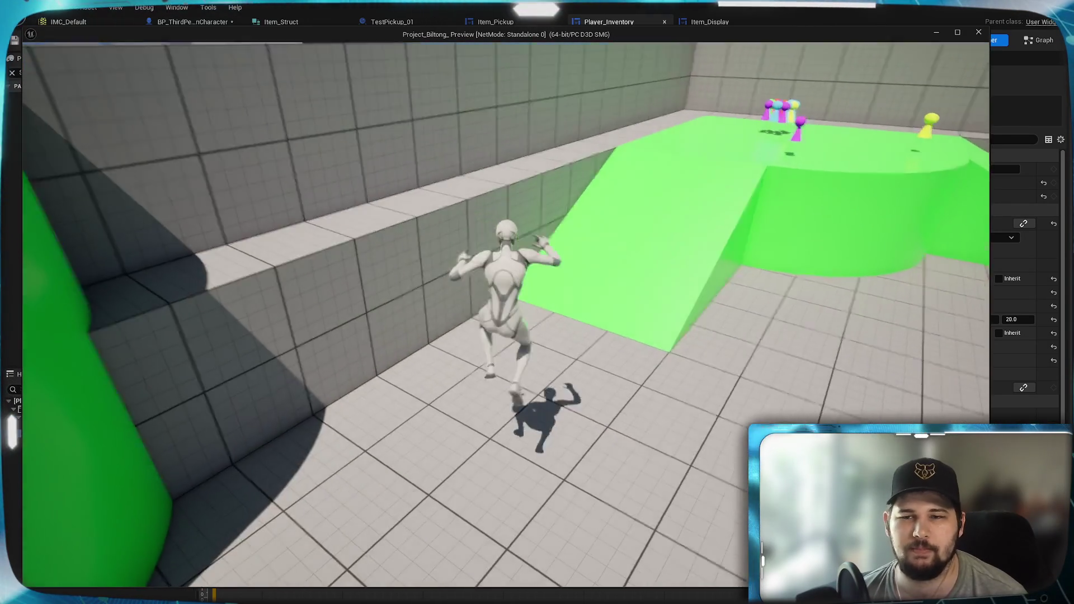
key("w")
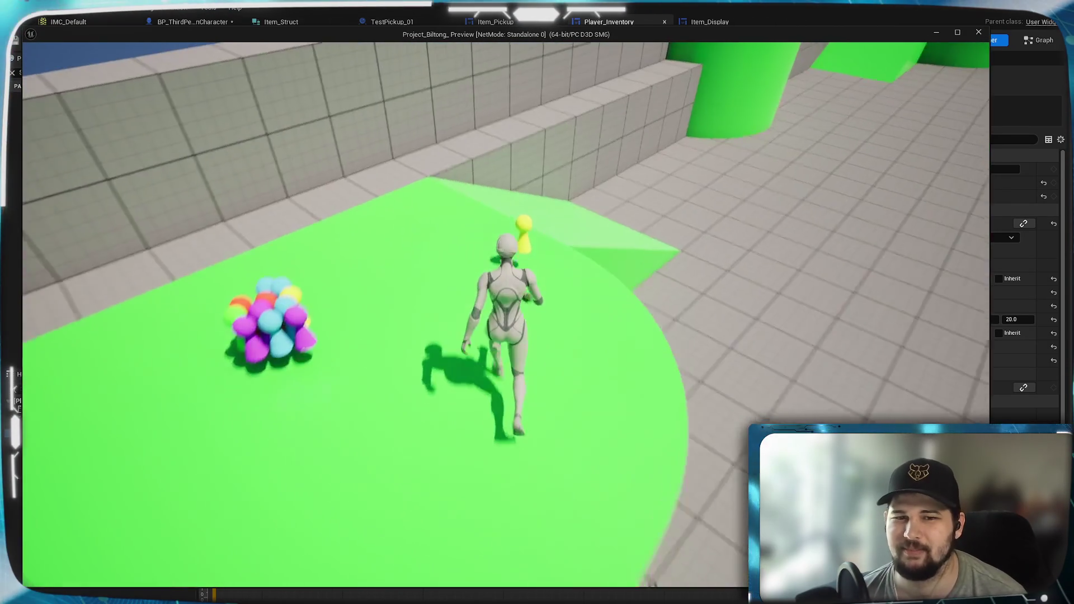
key("w")
key("i")
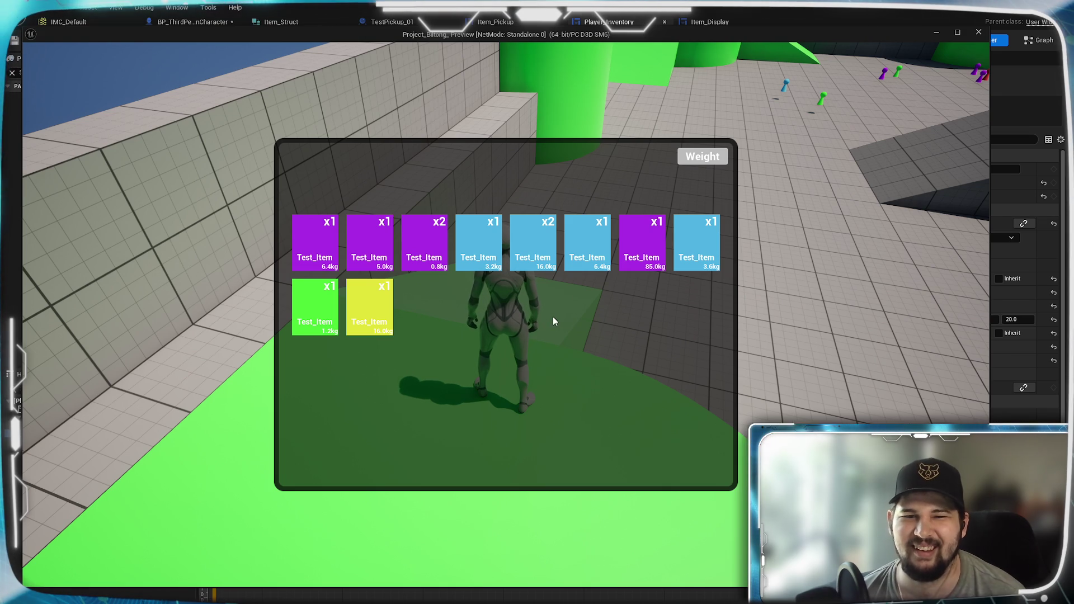
key("Tab")
key("w")
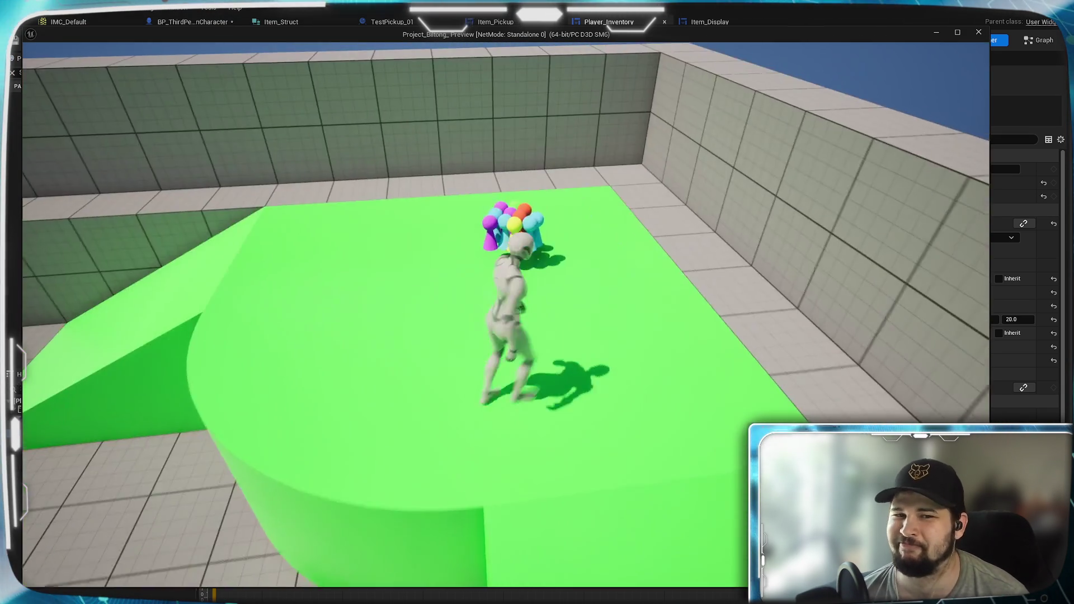
key("e")
key("w")
key("Tab")
key("Tab")
- Collect the far pickups, then sort the inventory grid by Weight, heaviest 85.0kg first
key("w")
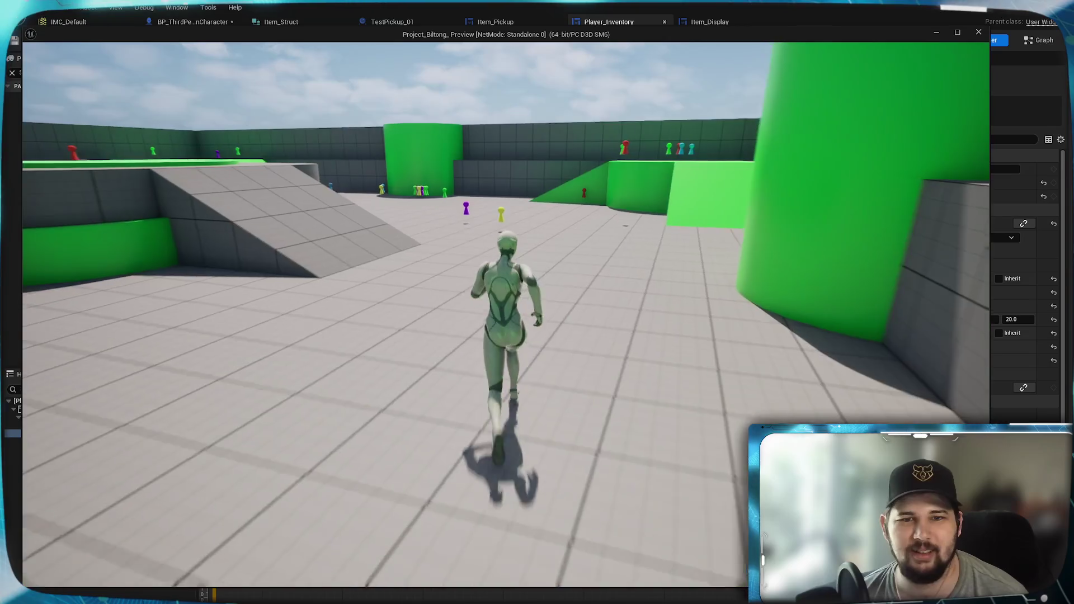
key("w")
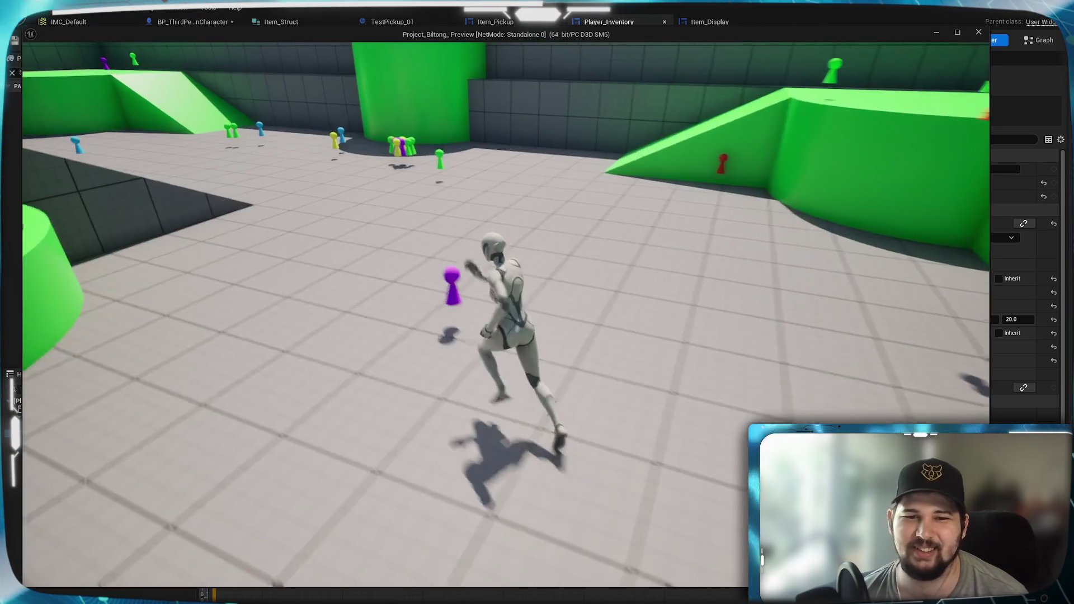
key("w")
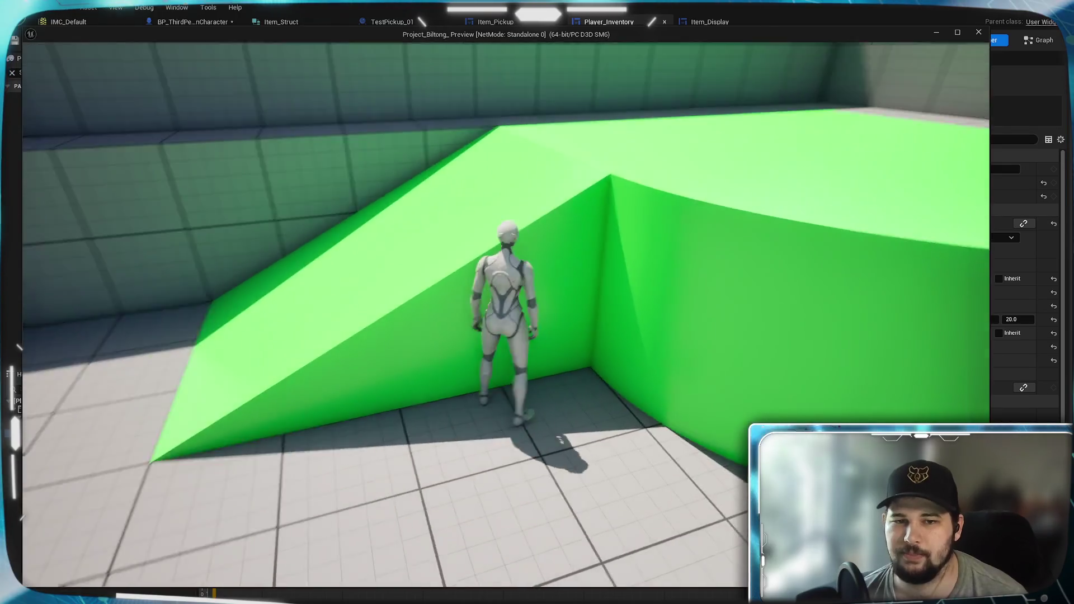
key("w")
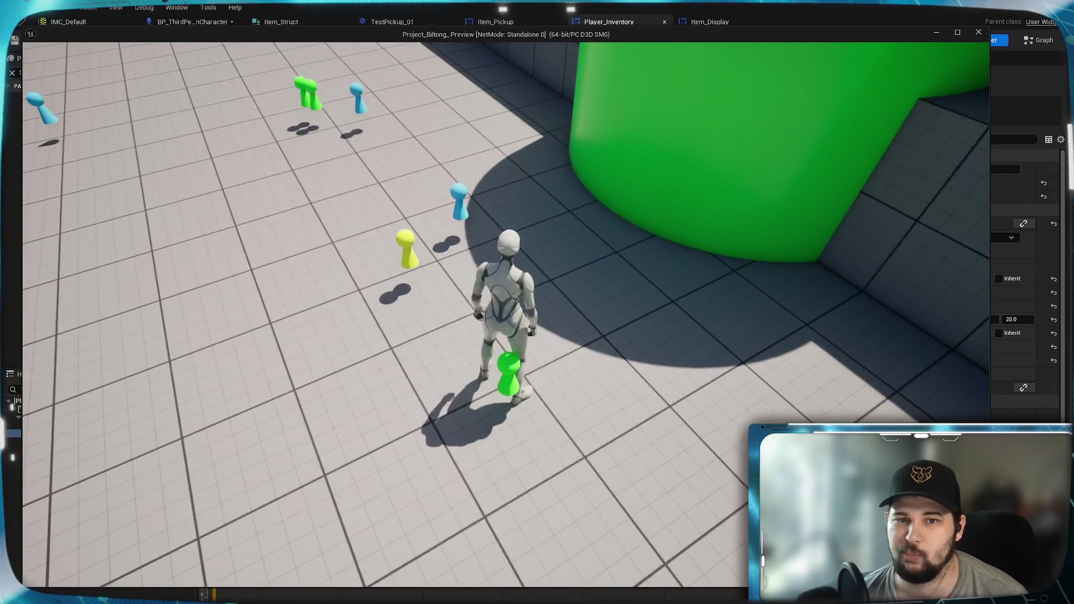
key("Tab")
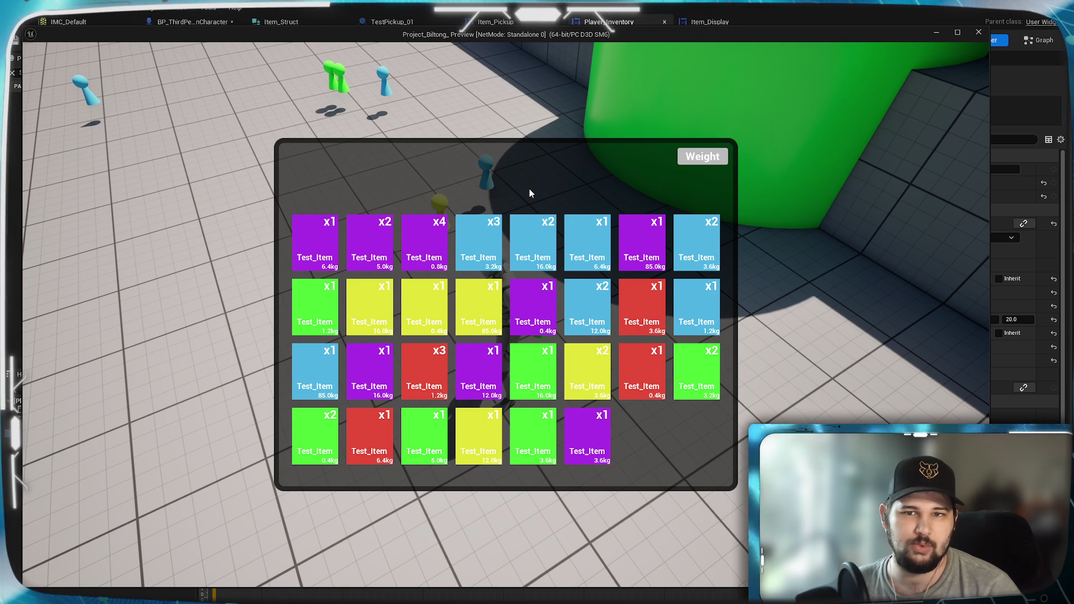
left_click(702, 156)
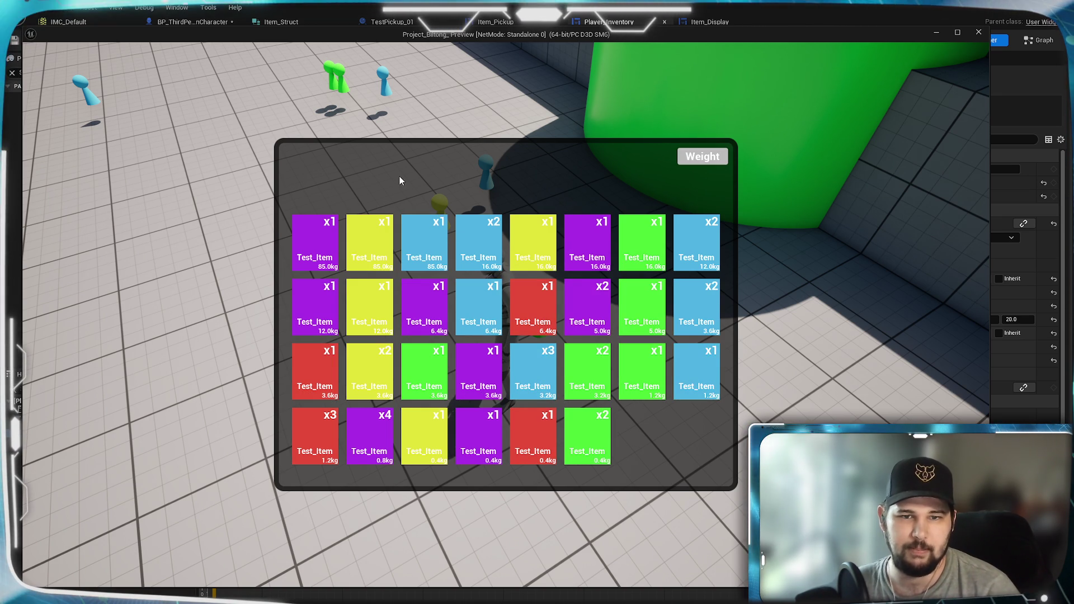
key("Escape")
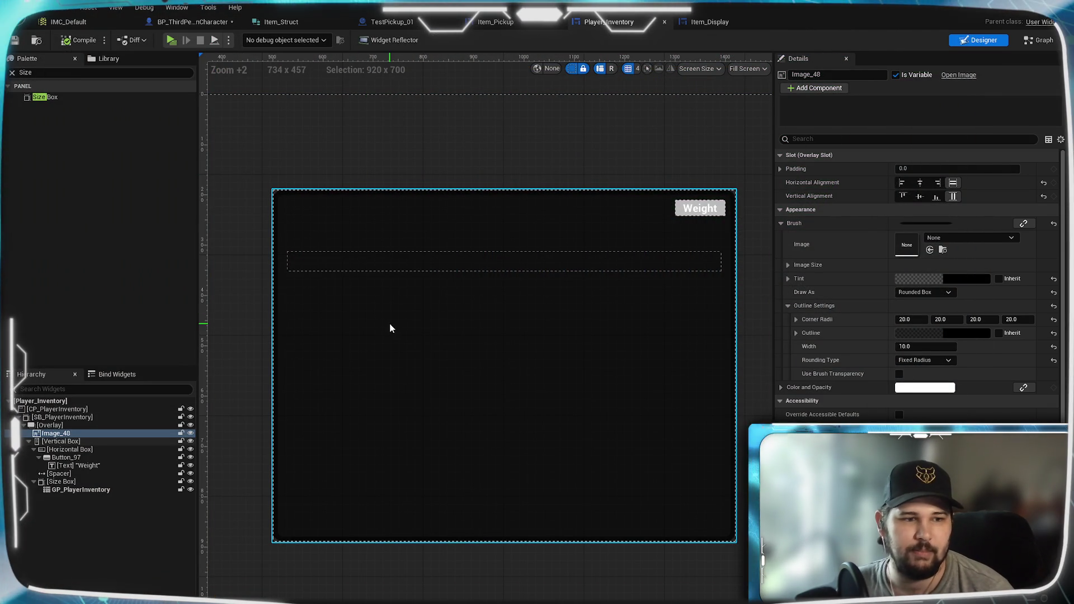
- Reset GP_PlayerInventory's slot padding from 20 to 0 and save Player_Inventory
left_click(412, 268)
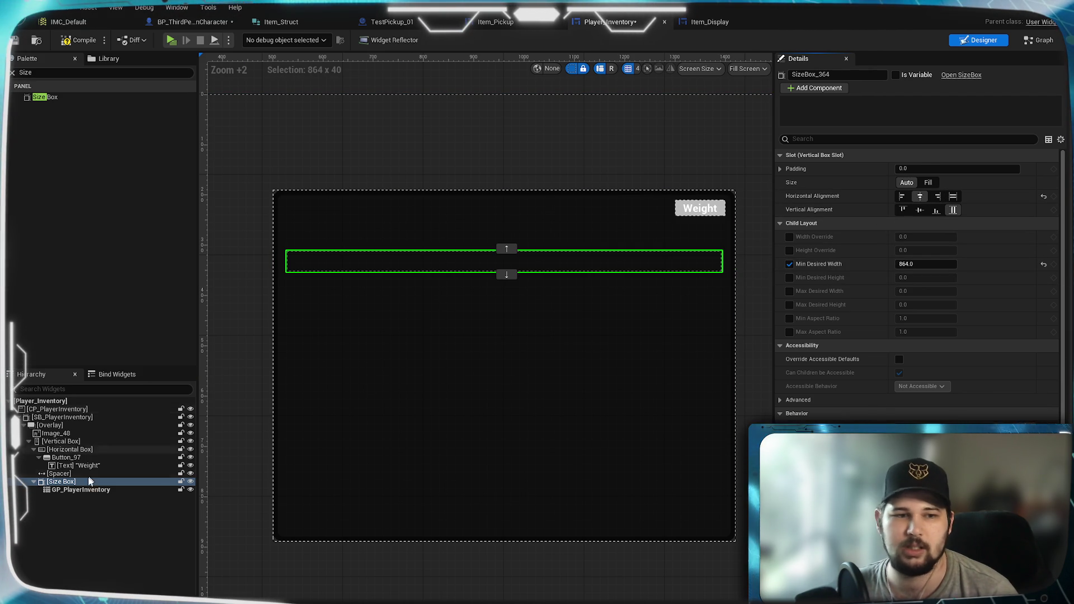
left_click(69, 491)
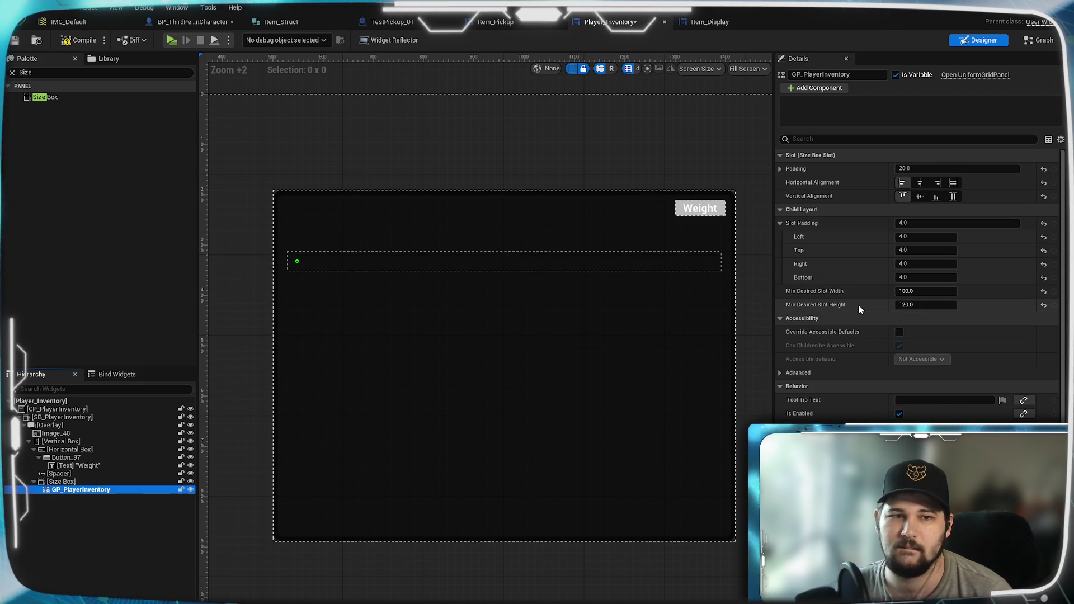
scroll(286, 303, "up", 11)
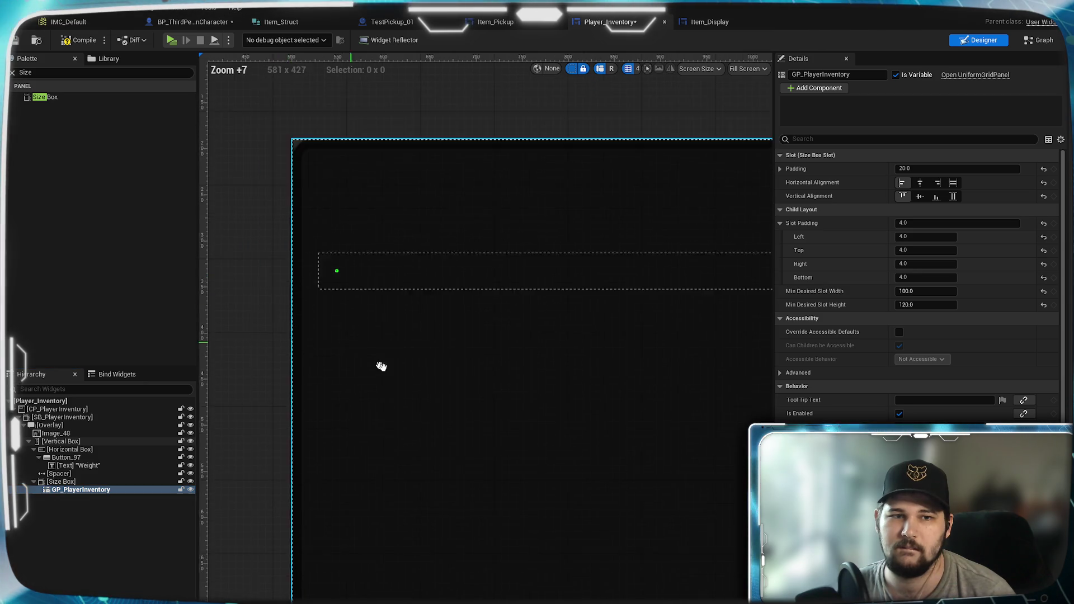
scroll(383, 317, "up", 4)
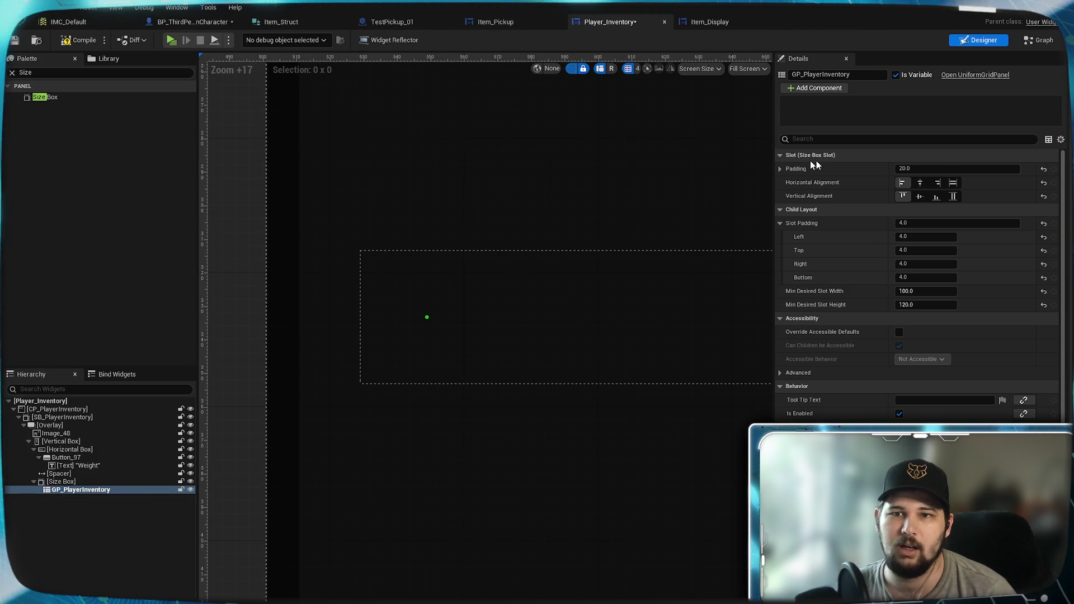
left_click(1044, 171)
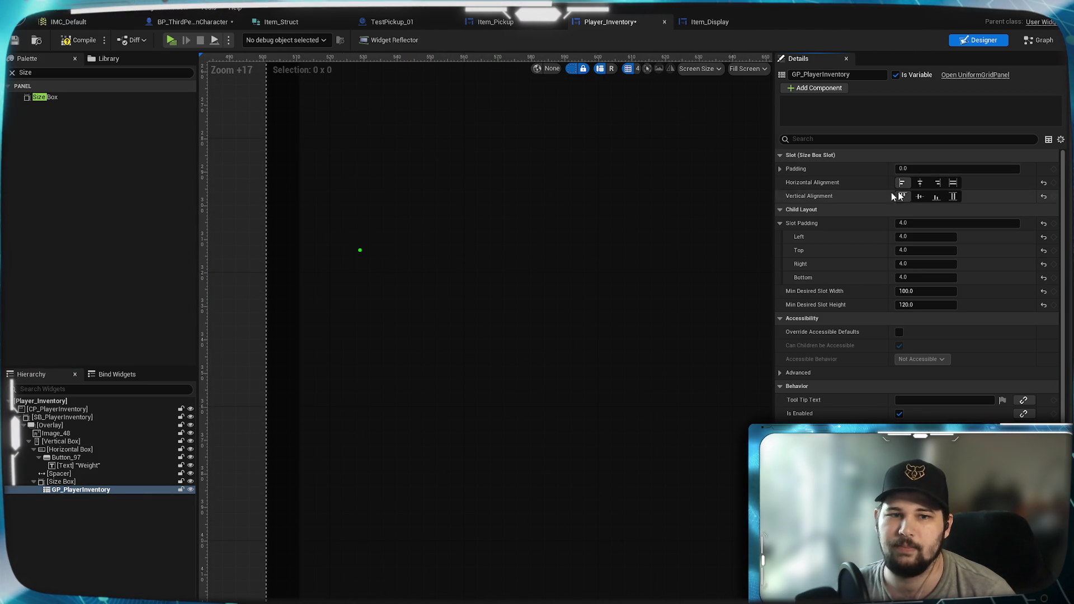
scroll(525, 276, "down", 5)
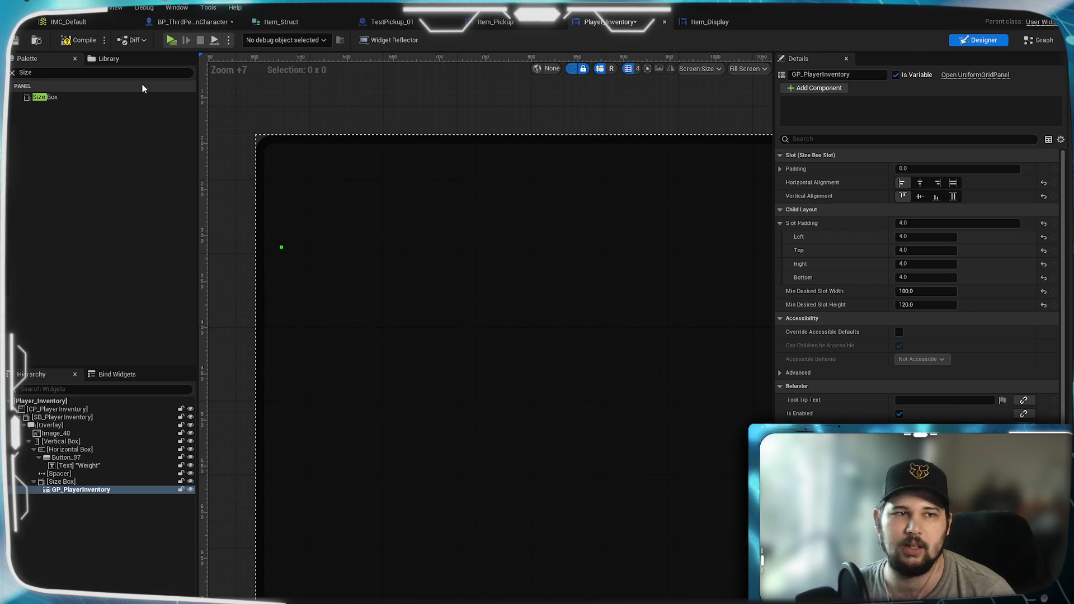
left_click(13, 41)
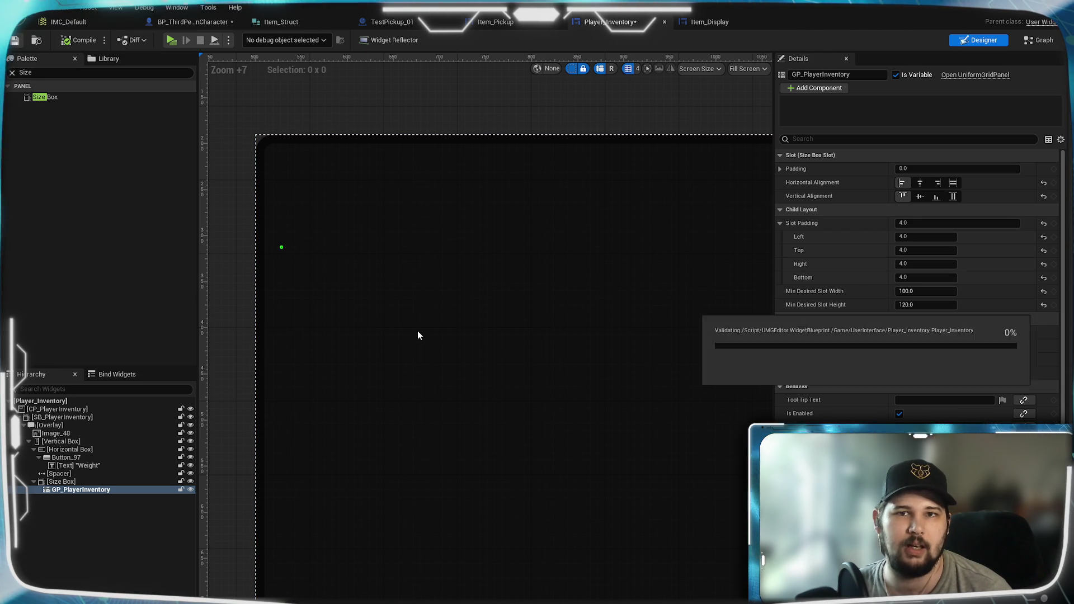
scroll(548, 386, "down", 4)
scroll(539, 372, "up", 2)
scroll(540, 375, "down", 1)
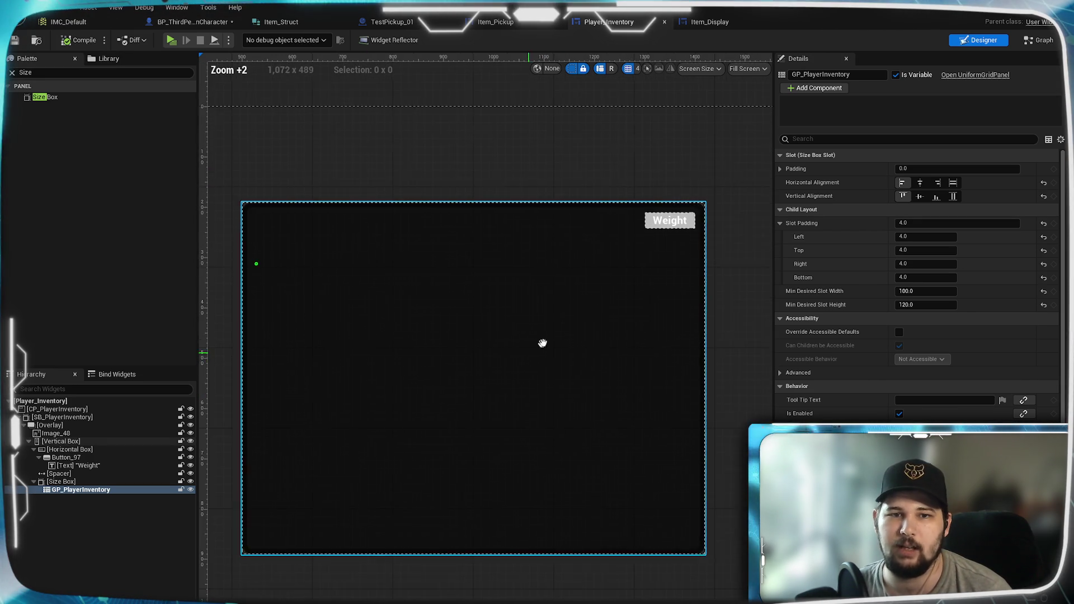
left_click(434, 233)
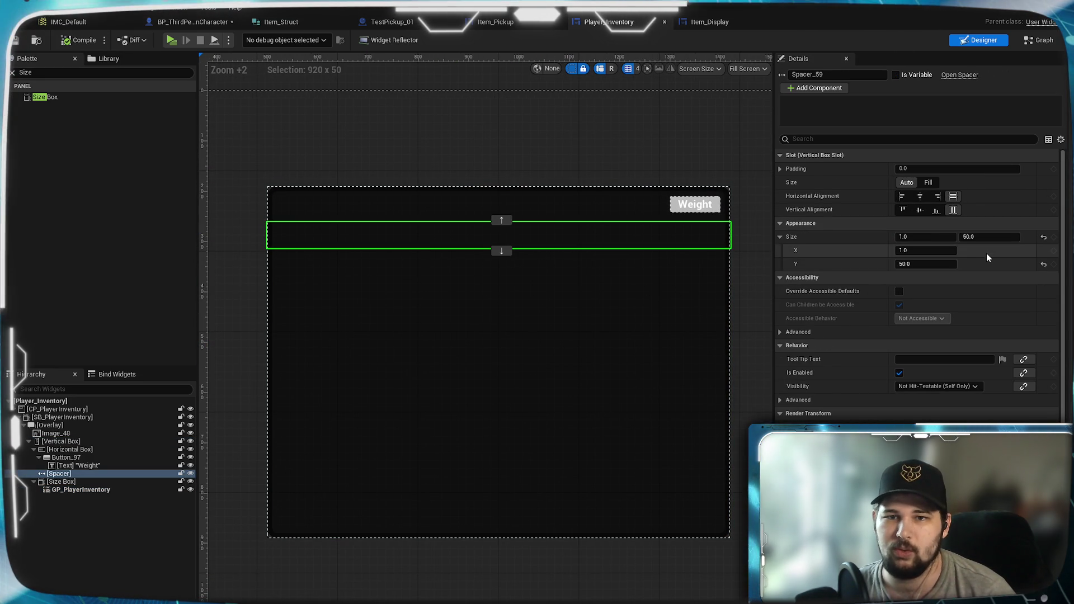
- Set the spacer under the Weight row to a height of 20
left_click(989, 240)
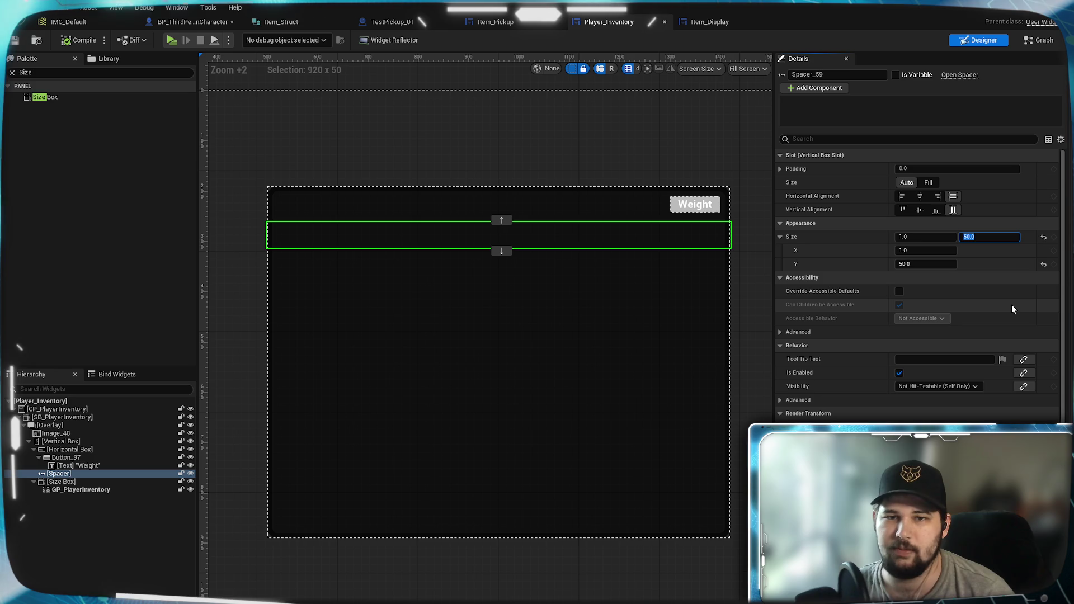
type("20")
key("Return")
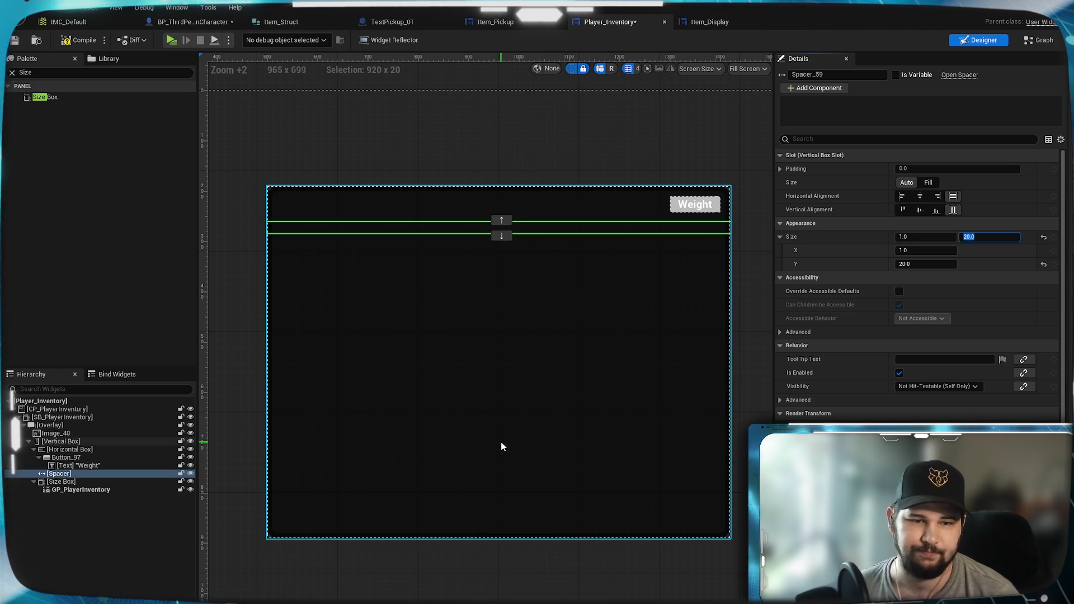
- Set SB_PlayerInventory's height override to 640 and compile the widget
left_click(66, 418)
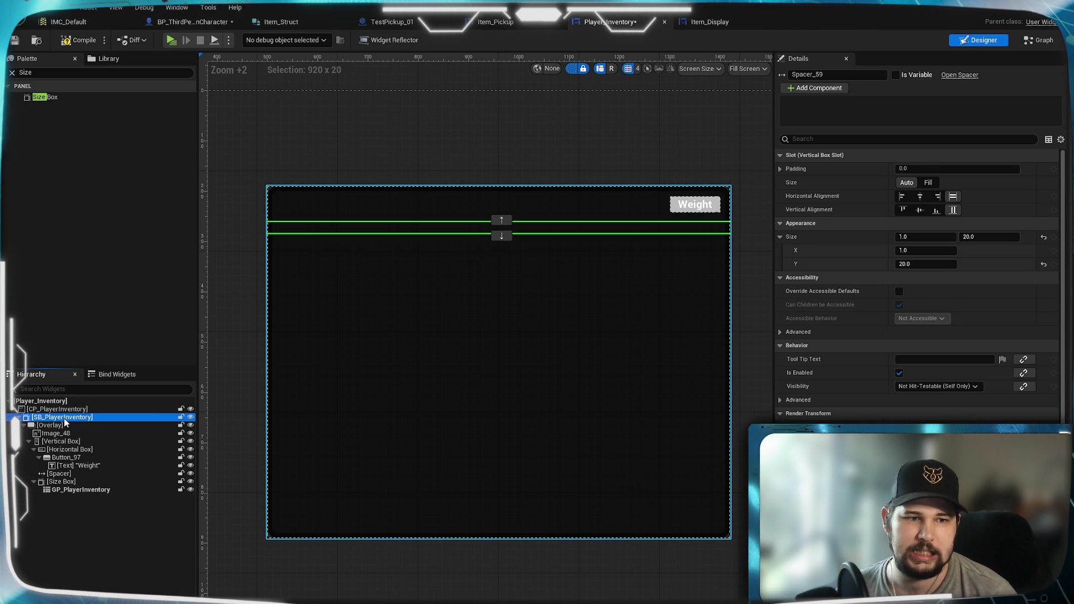
left_click(928, 305)
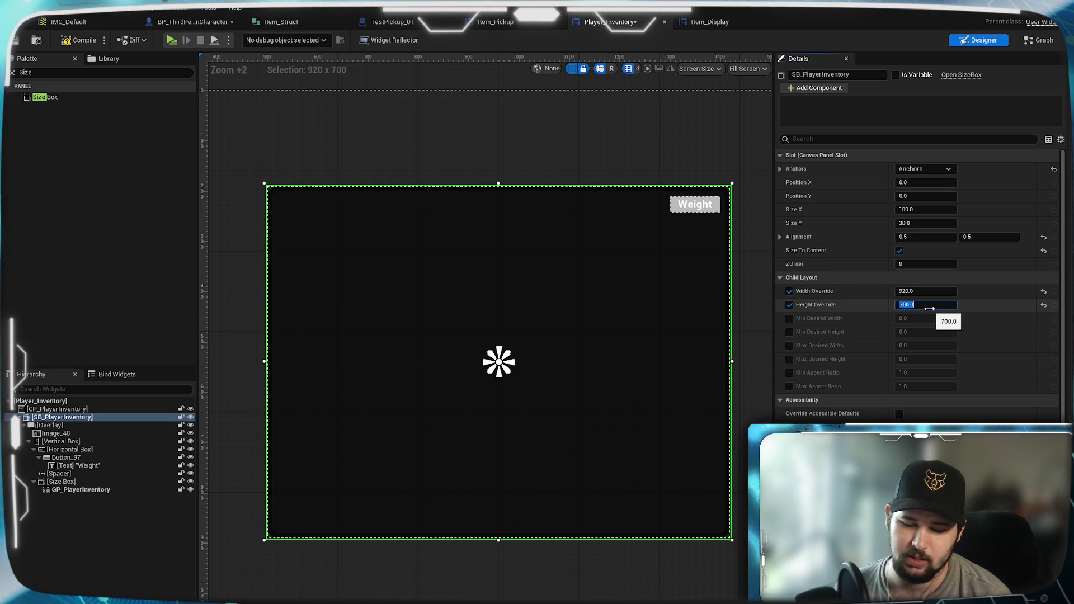
type("650")
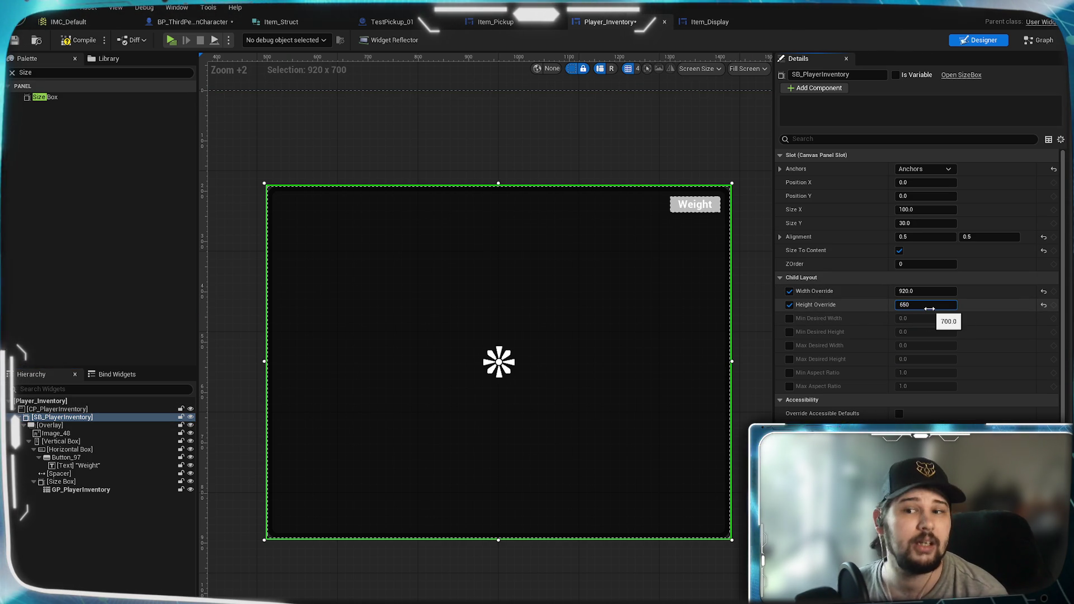
key("Return")
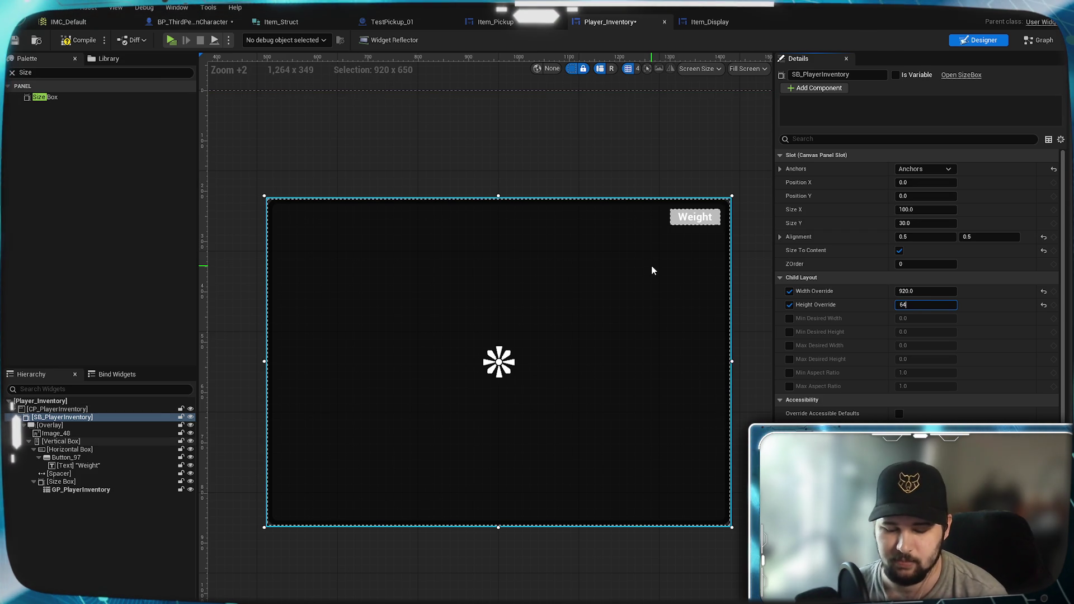
type("640")
key("Return")
left_click(78, 41)
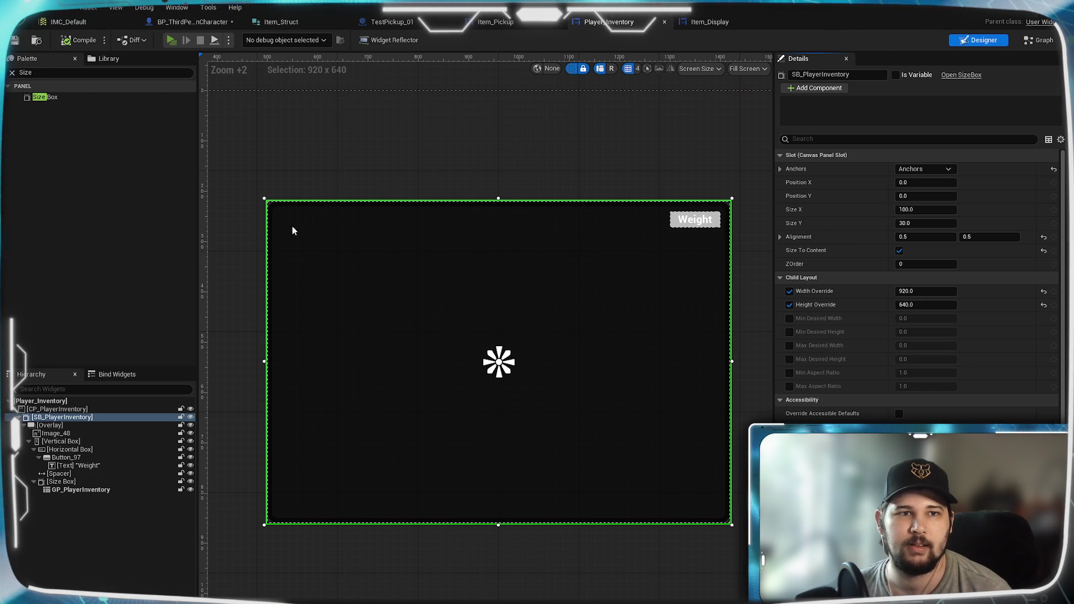
left_click(171, 40)
- Run and jump across the level and pick up the red Test_Item by the green pillar
key("w")
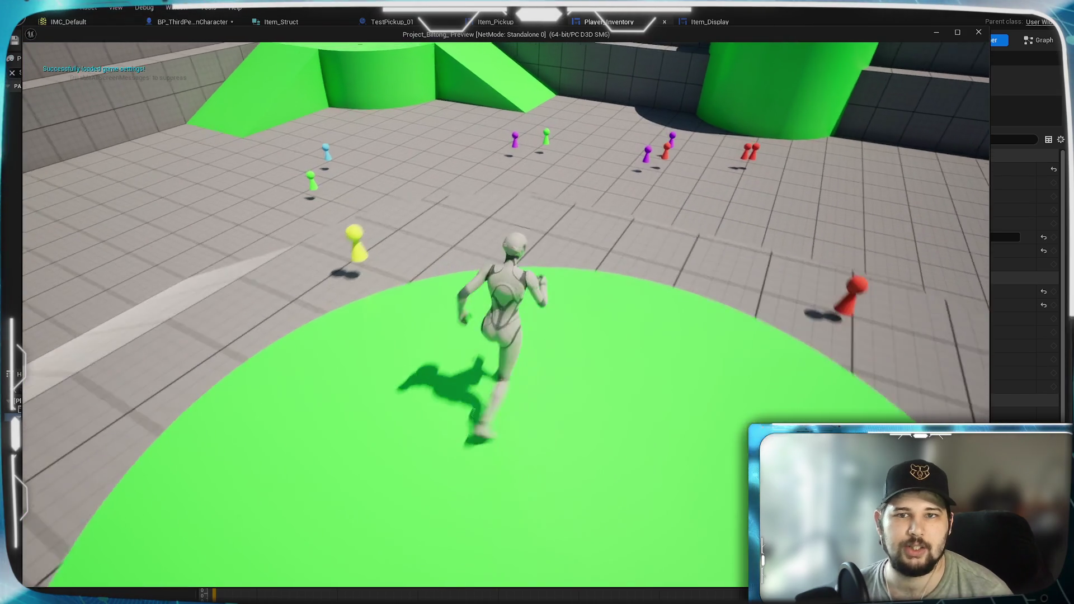
key("space")
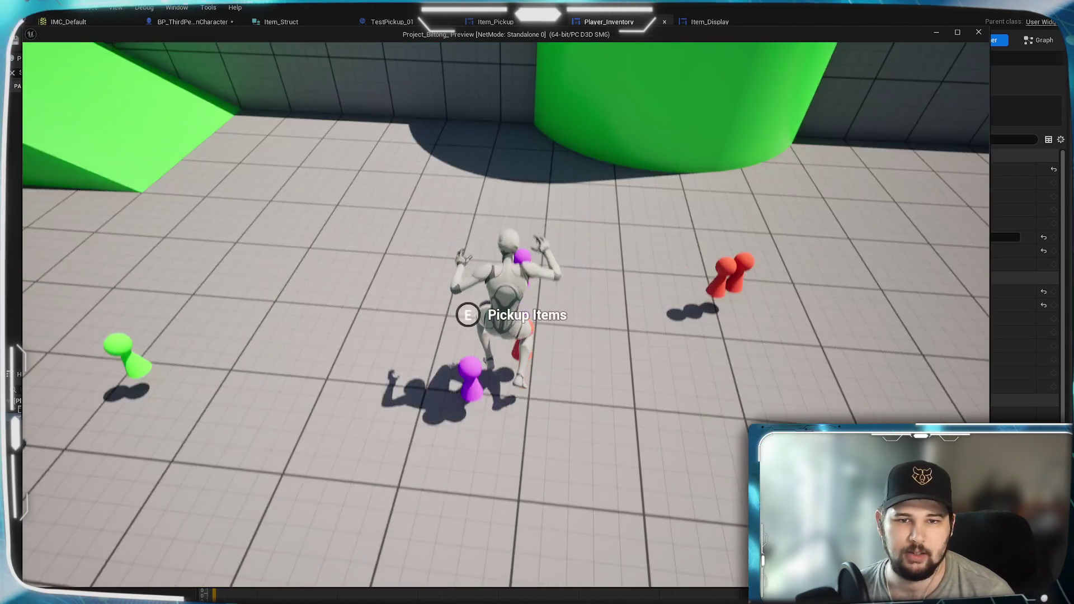
key("w")
key("w")
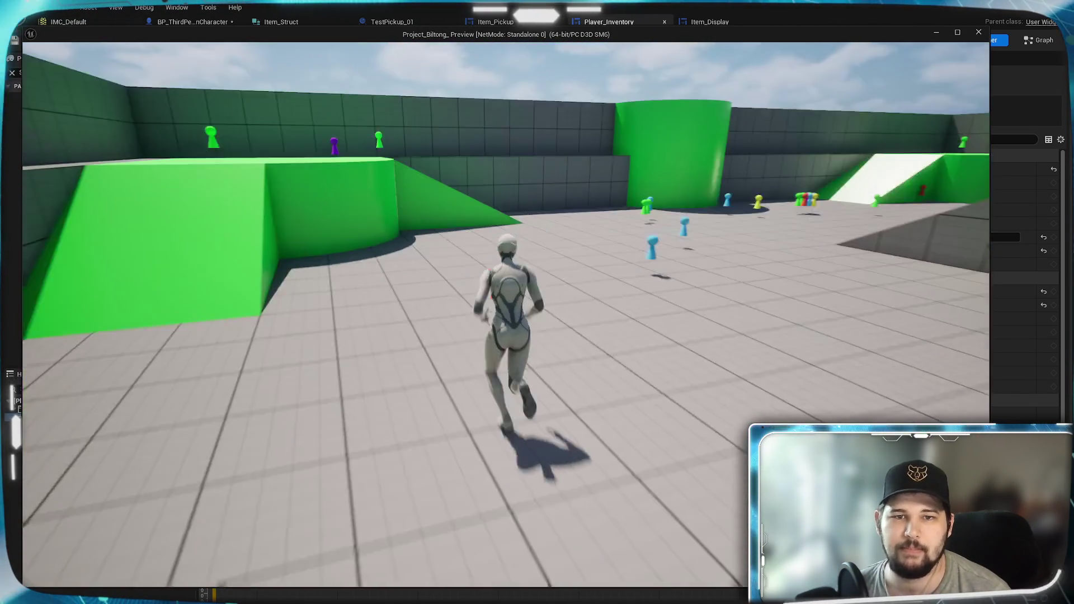
key("w")
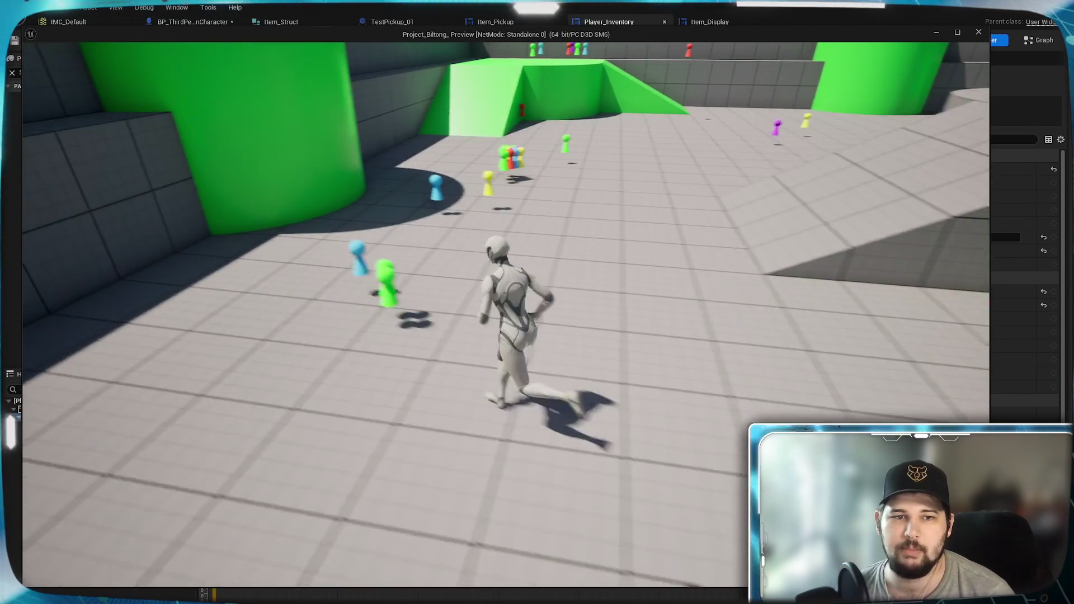
key("w")
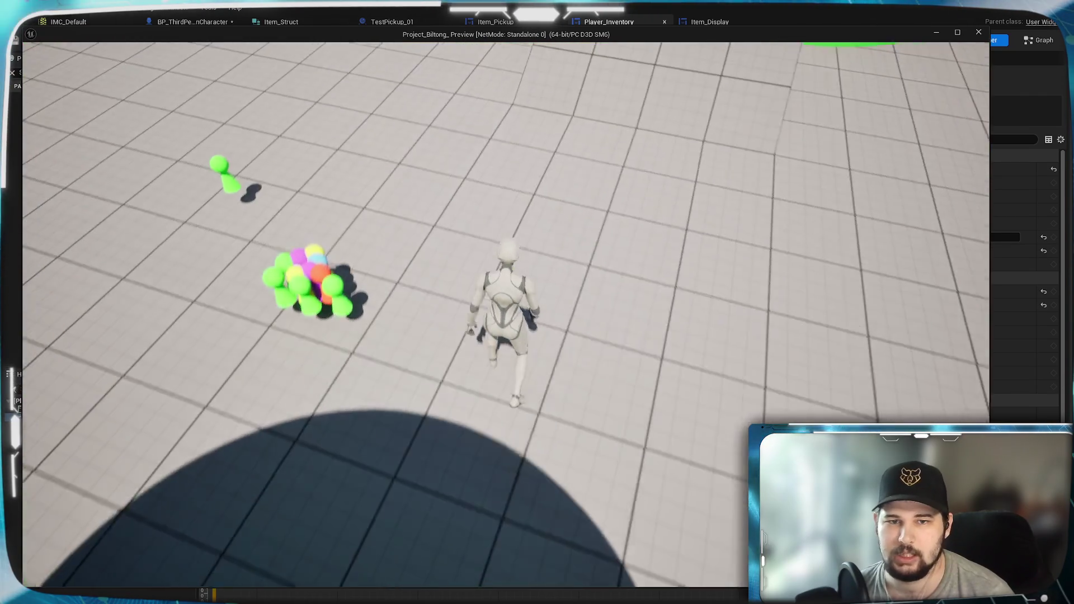
key("w")
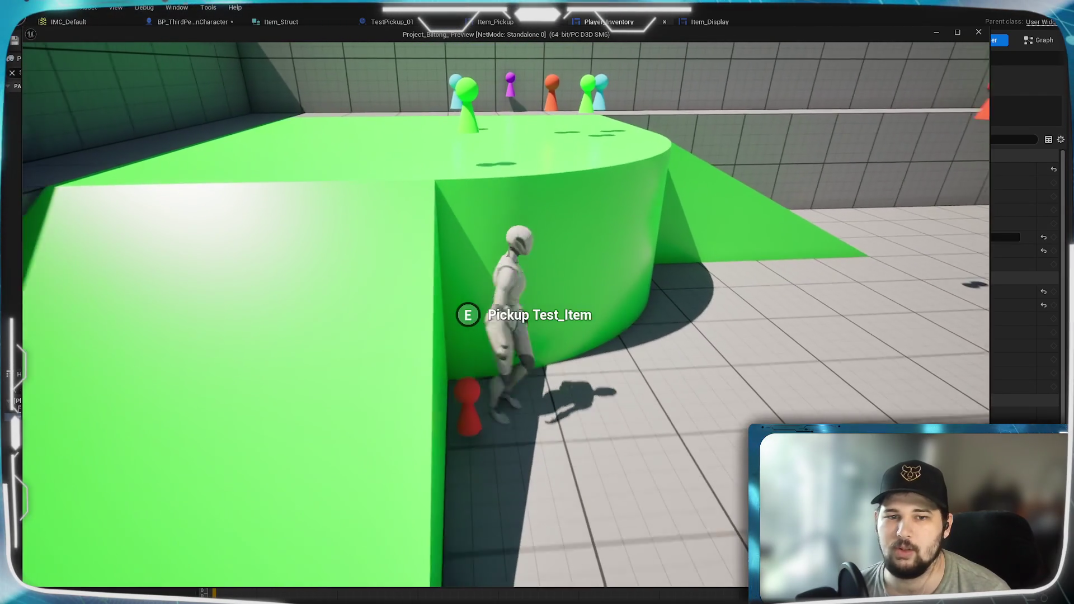
key("e")
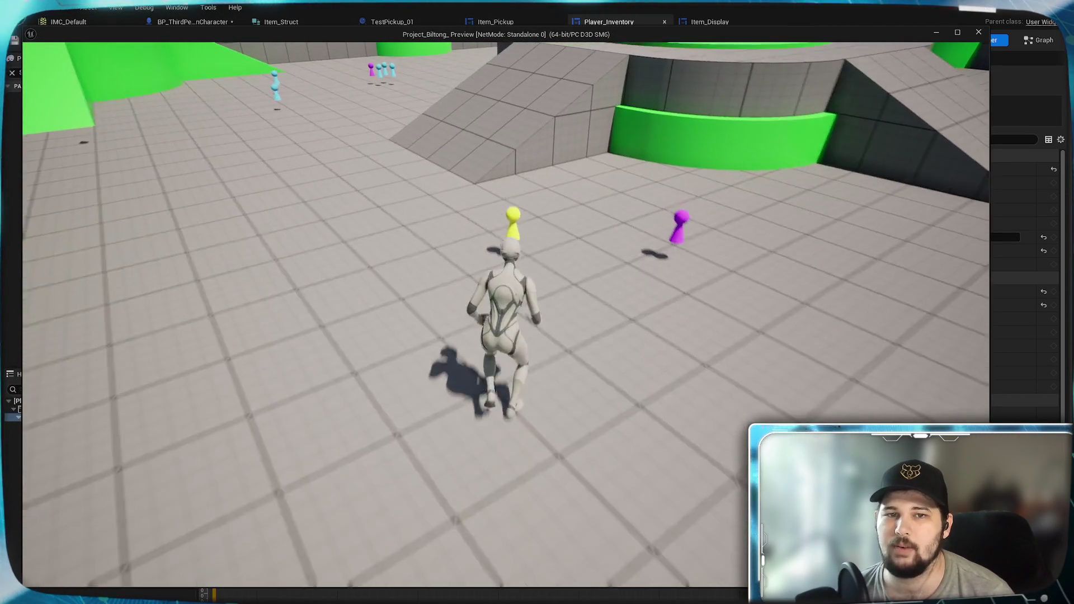
- Run past the pink pickups and toggle the inventory to view the collected item cards
key("a")
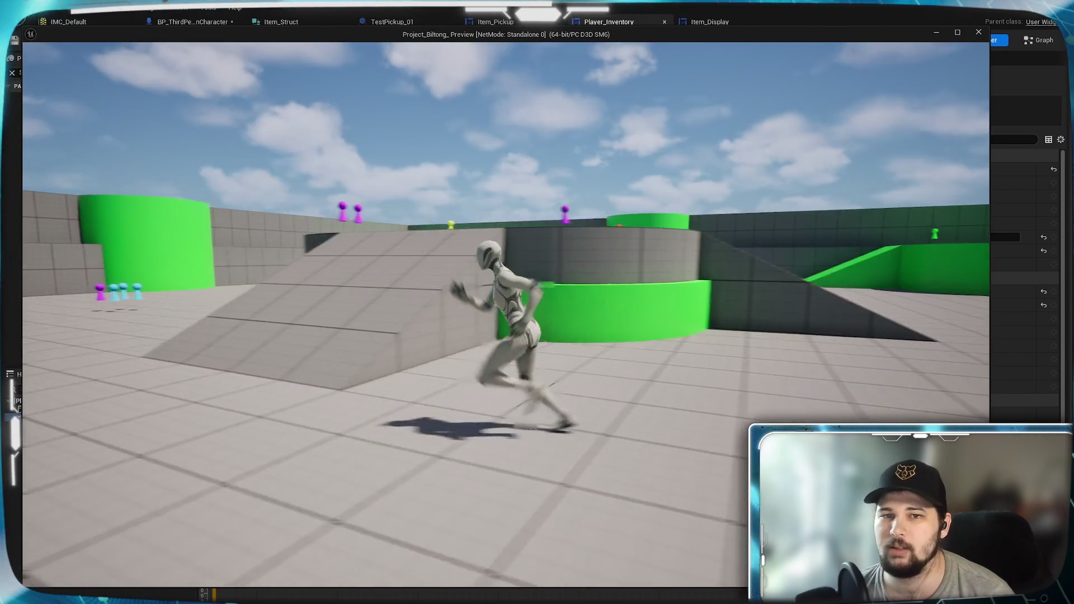
key("w")
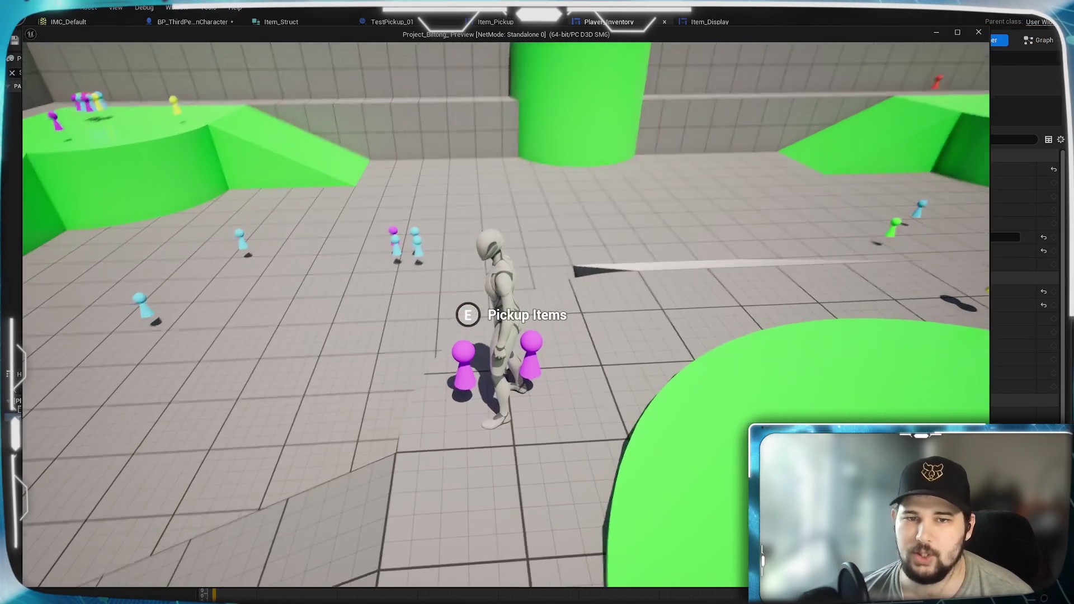
mouse_move(538, 302)
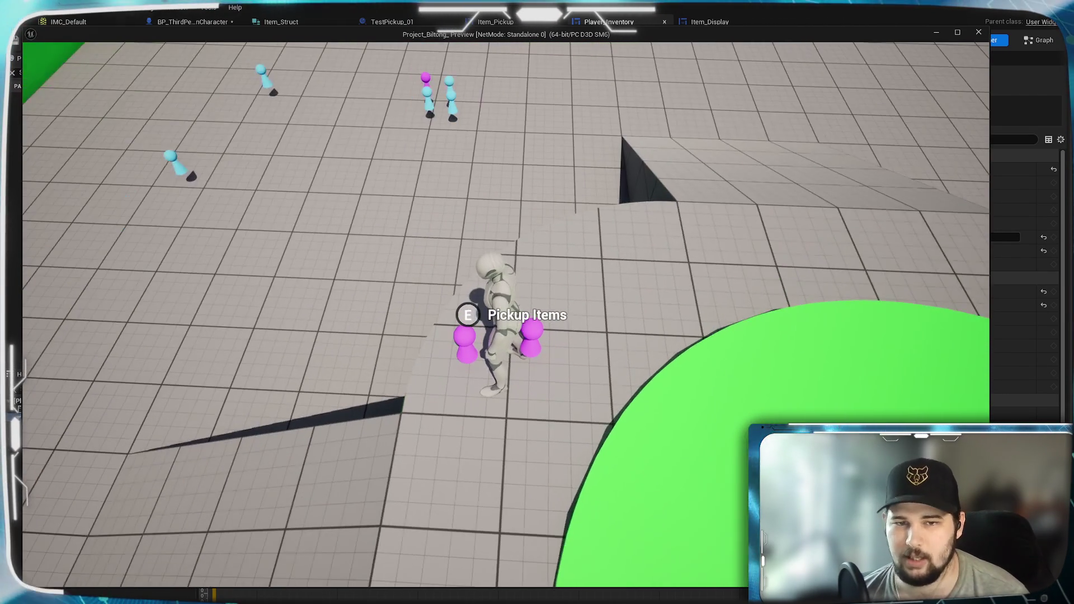
key("d")
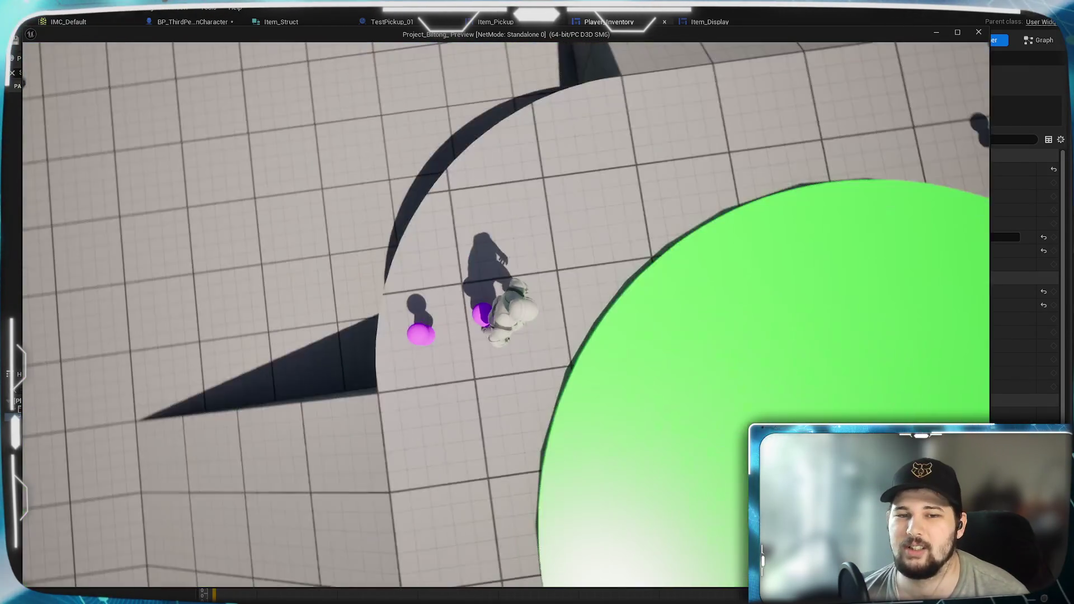
key("w")
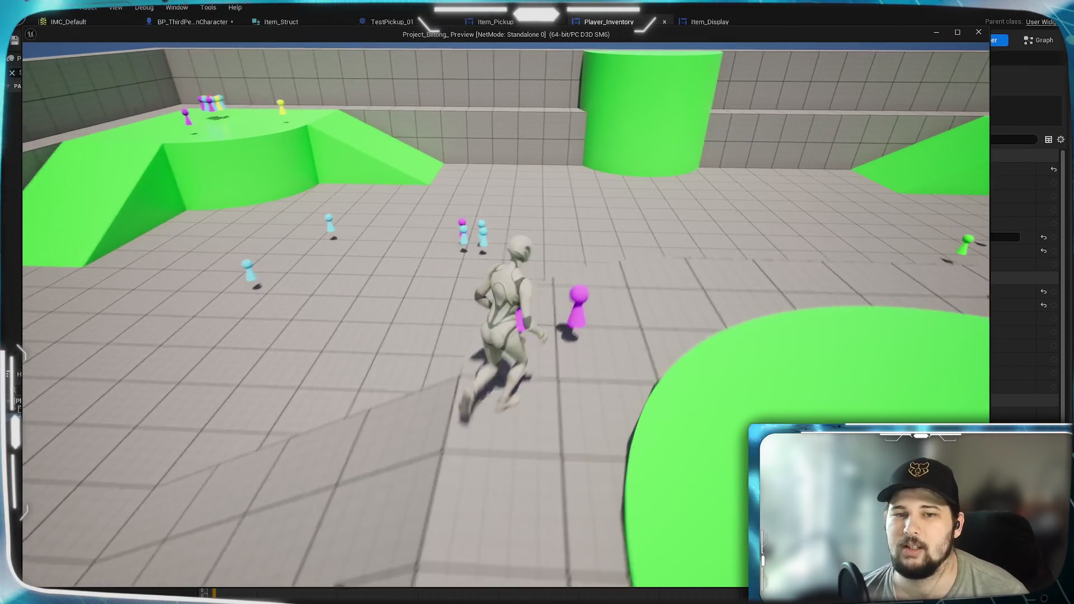
key("Tab")
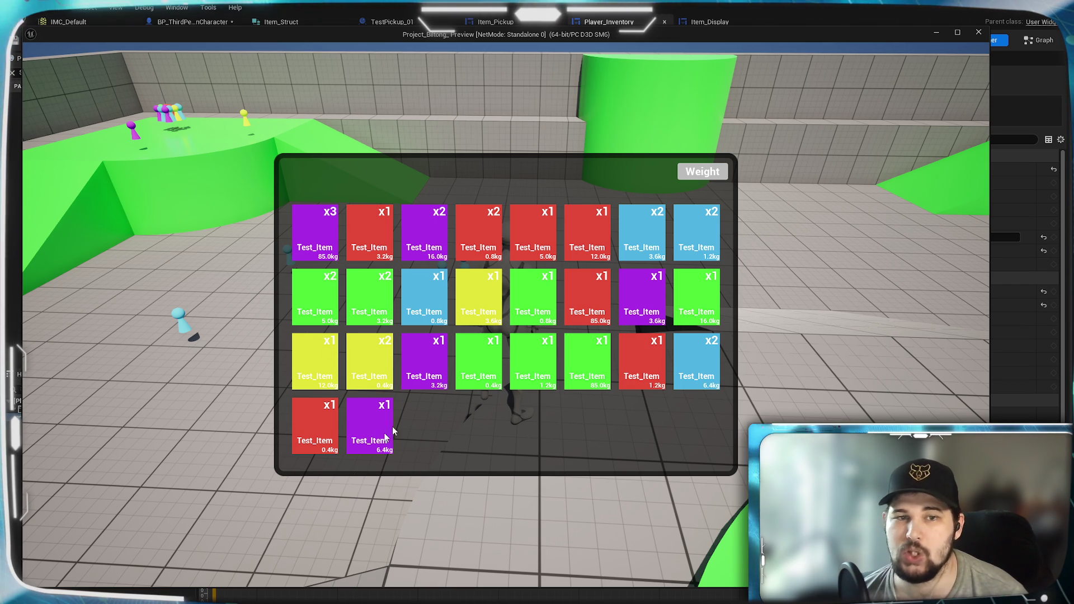
key("Tab")
key("w")
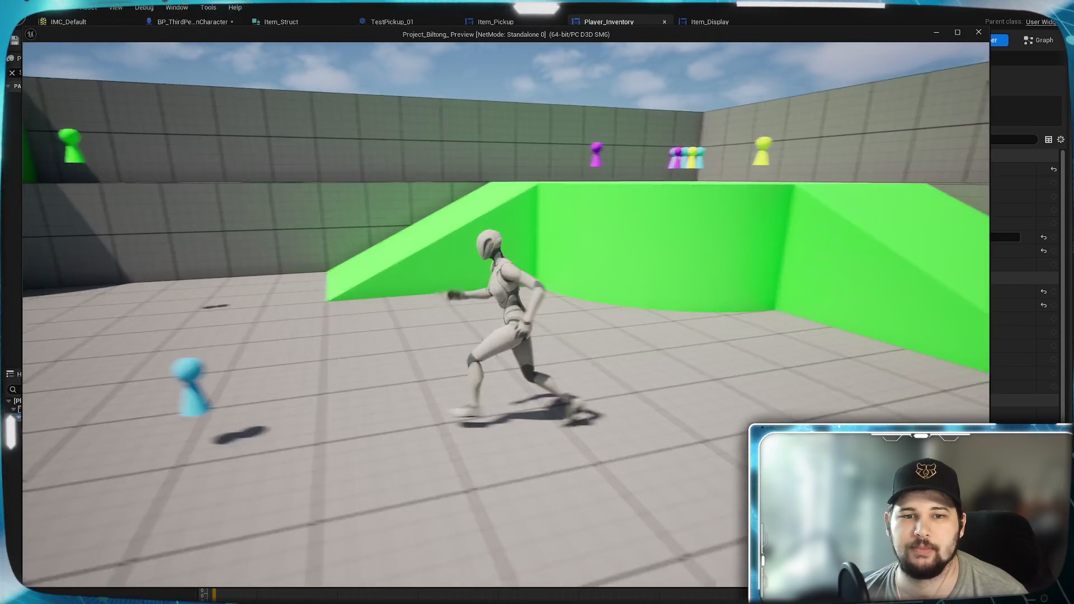
key("Tab")
- Stop the play-in-editor preview and set the height override to 630
key("Escape")
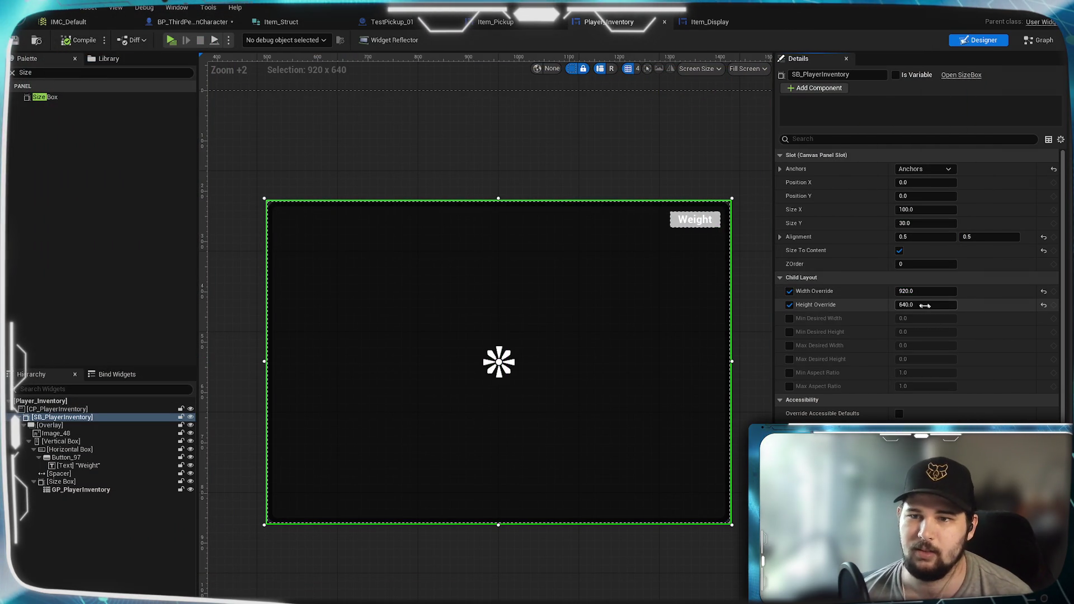
type("630")
key("Return")
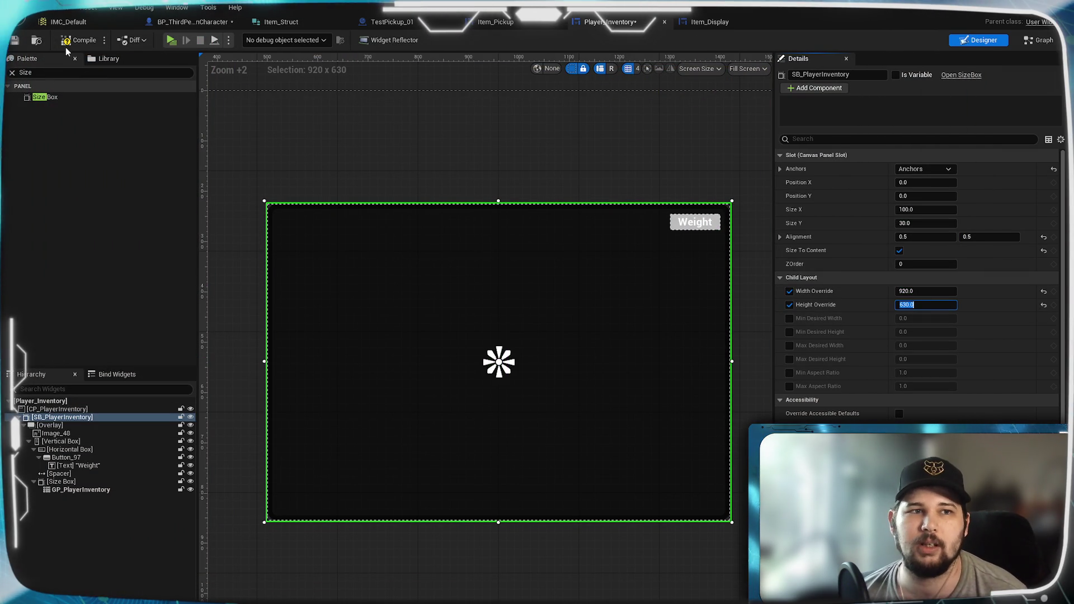
- Draw the Item_Display card background as a Rounded Box with Fixed Radius rounding
left_click(707, 22)
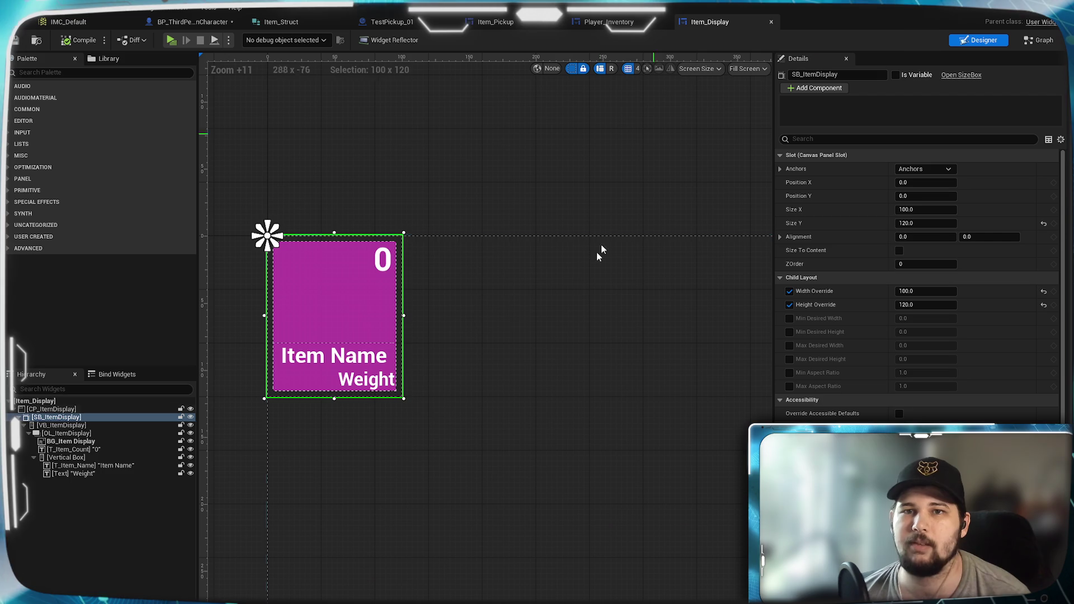
left_click(309, 287)
scroll(379, 336, "up", 5)
left_click_drag(380, 336, 558, 392)
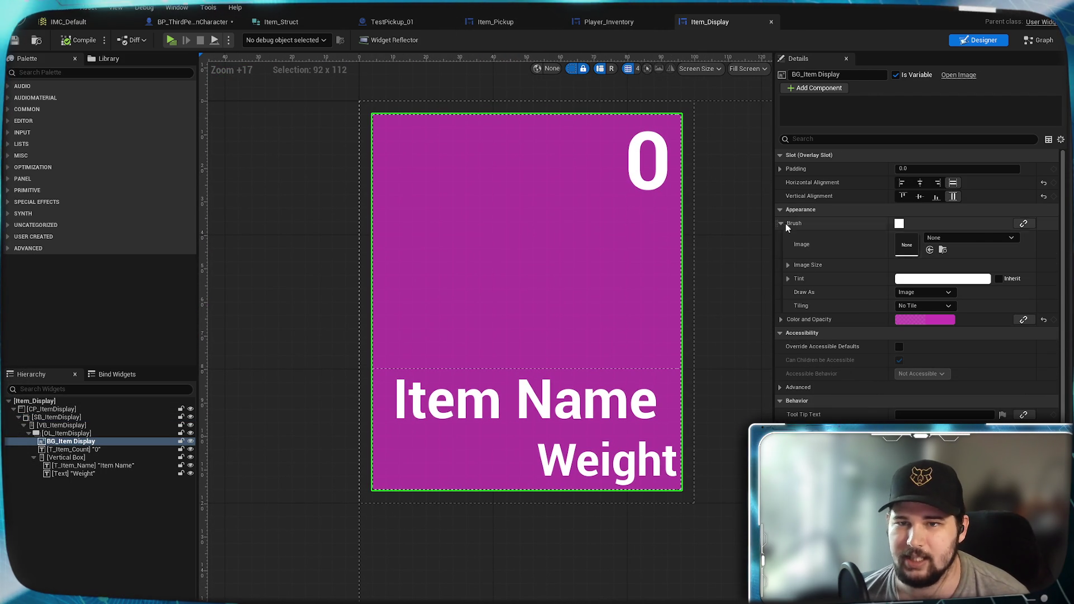
left_click(939, 292)
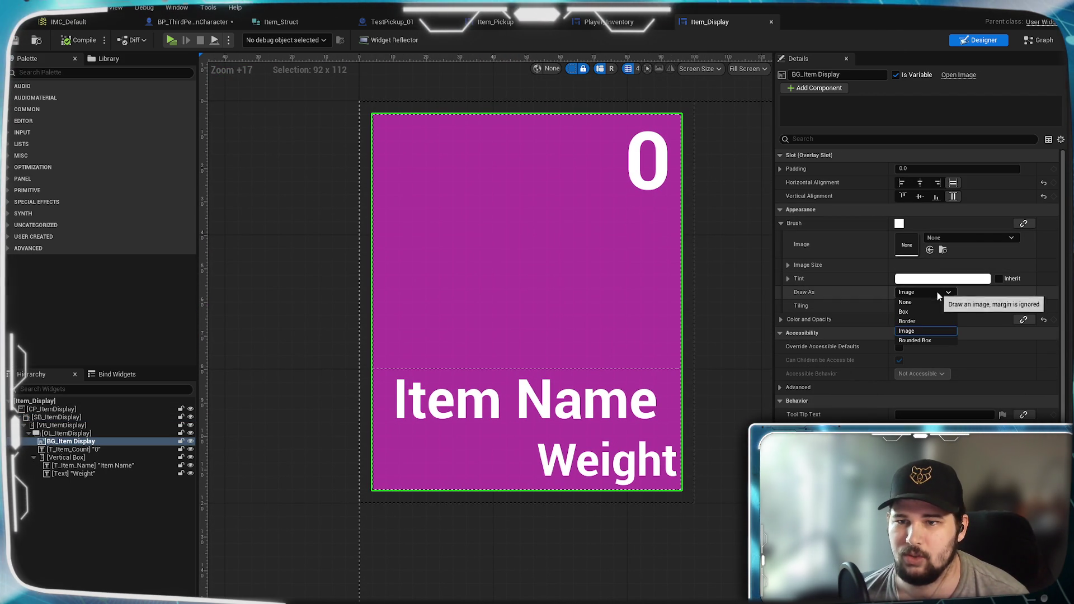
left_click(909, 337)
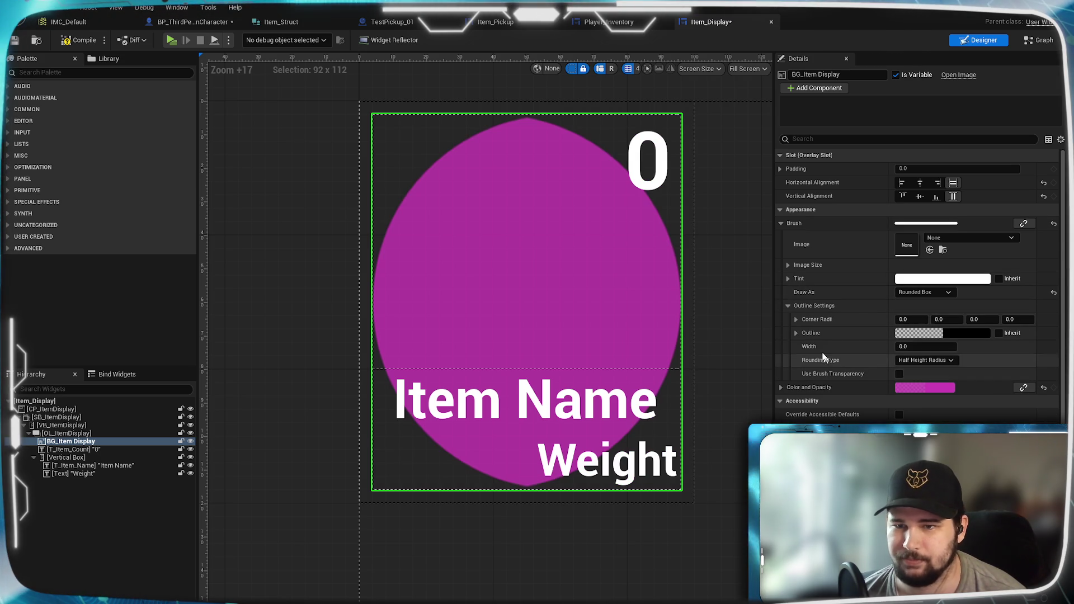
left_click(924, 360)
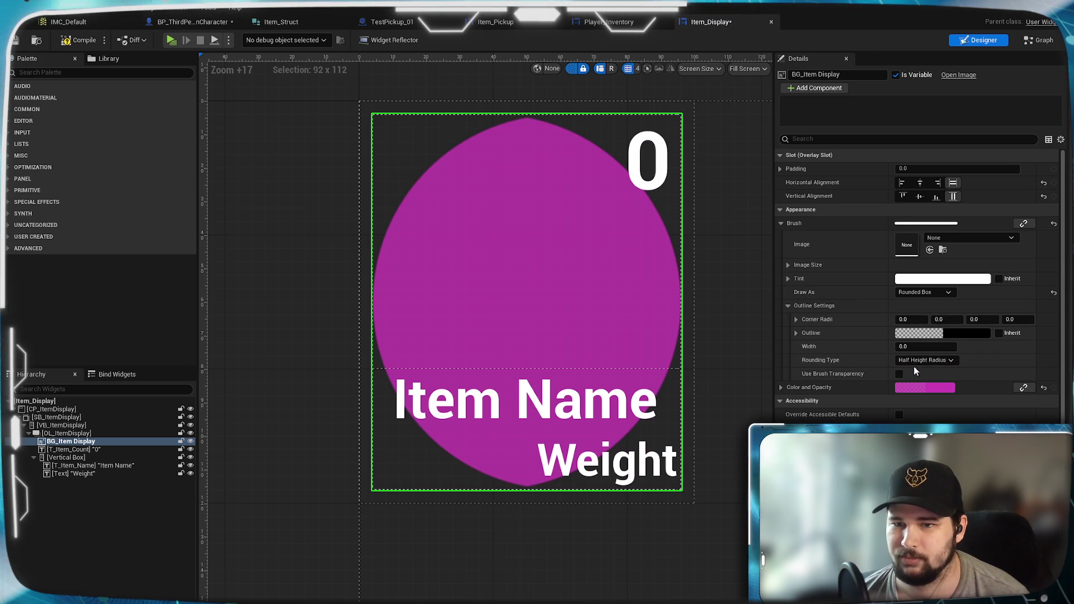
left_click(915, 369)
- Set the background's corner radii to 4 and its outline width to 2
left_click(907, 319)
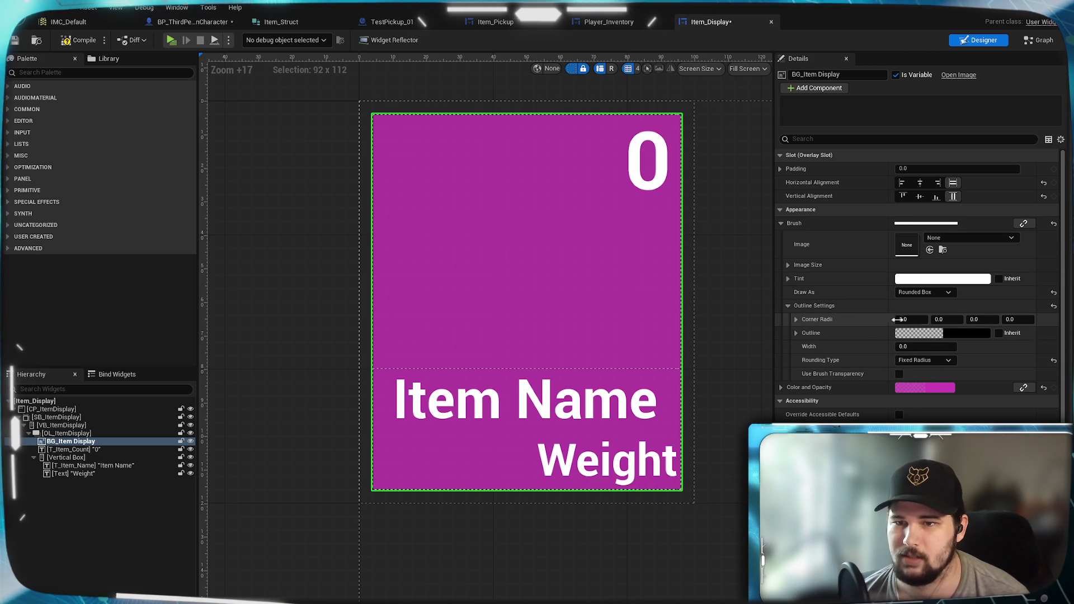
type("4")
left_click(954, 319)
type("4")
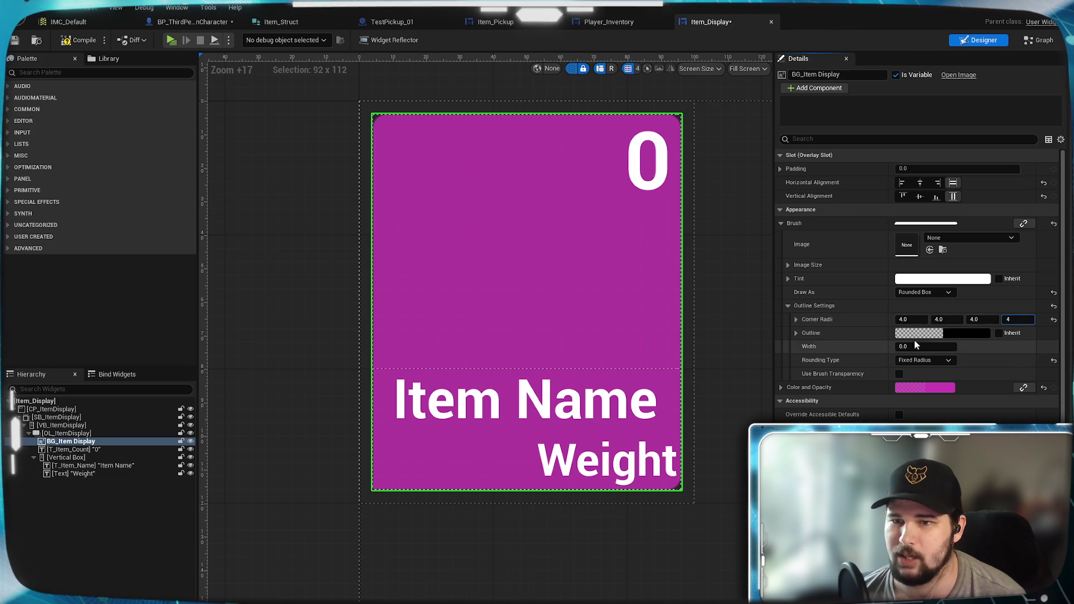
left_click(923, 346)
type("2")
key("Return")
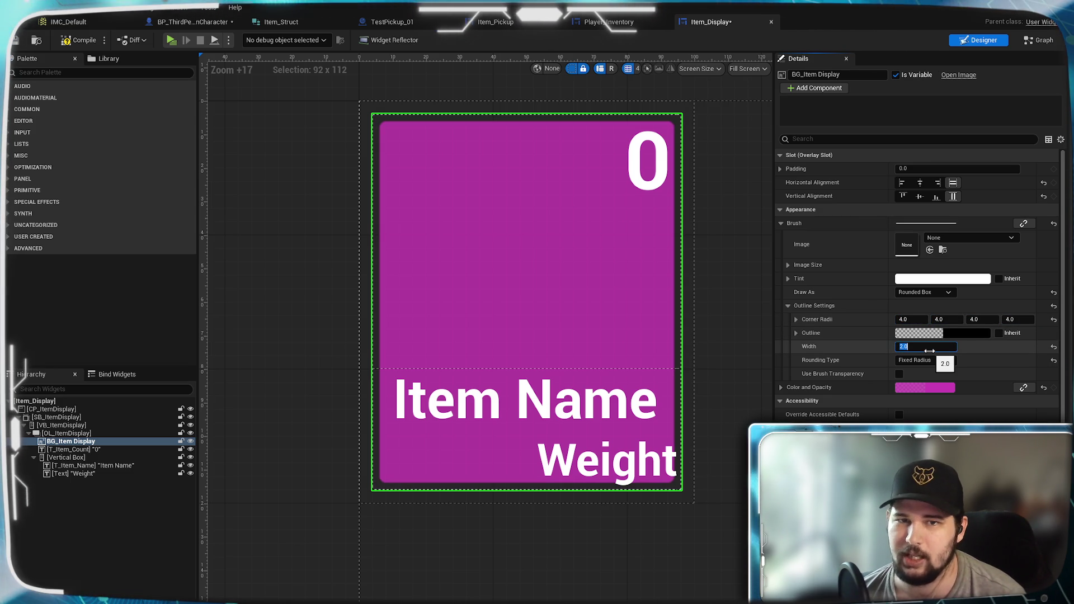
- Open the outline colour picker, then select Item Name, the name-and-weight box, and the item count
left_click(952, 333)
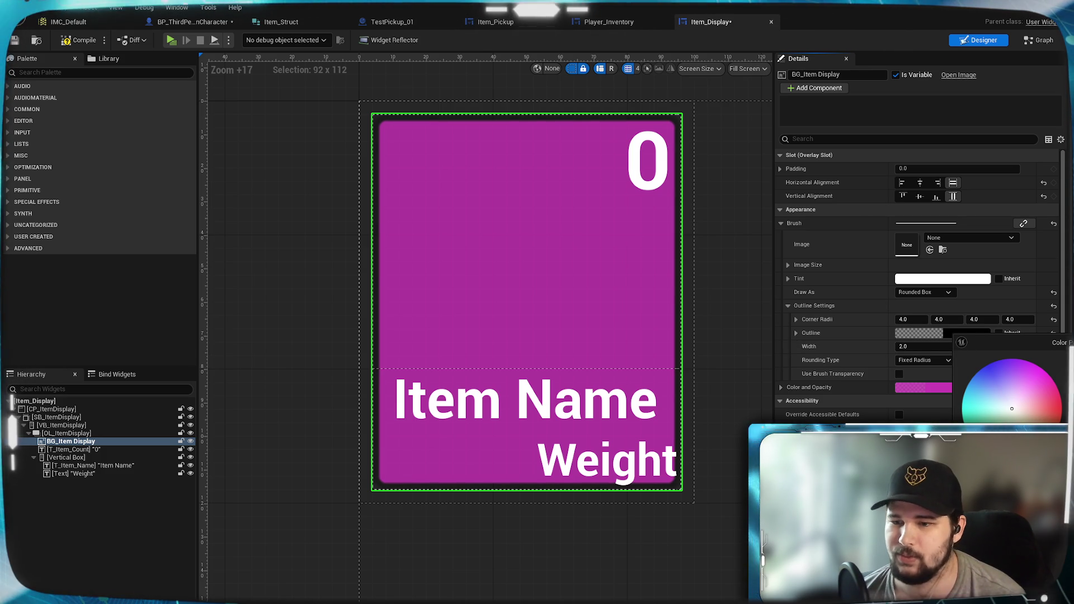
left_click(561, 409)
left_click(386, 375)
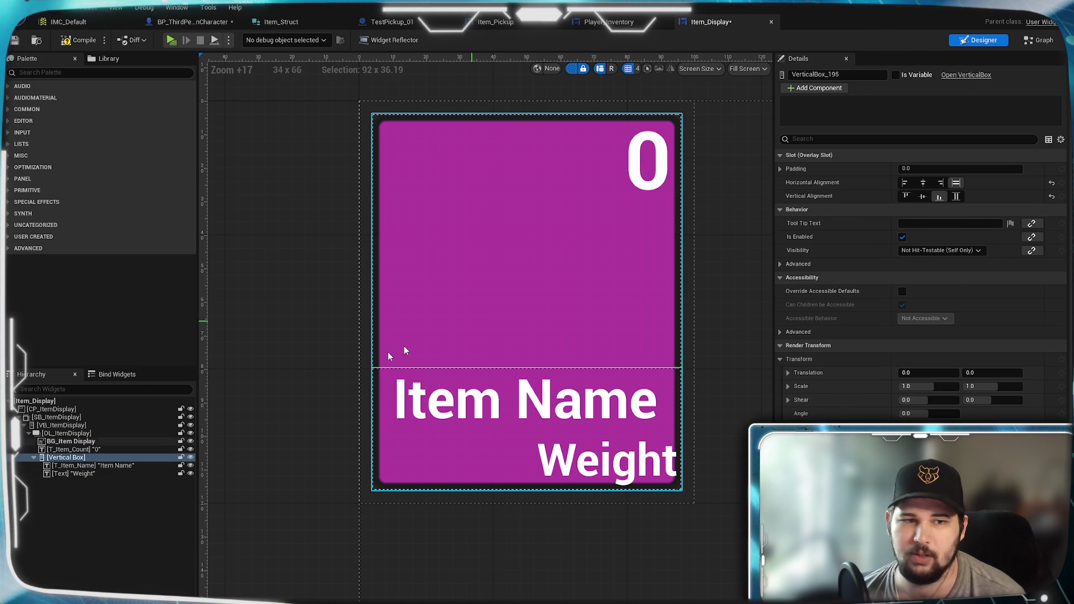
left_click(110, 450)
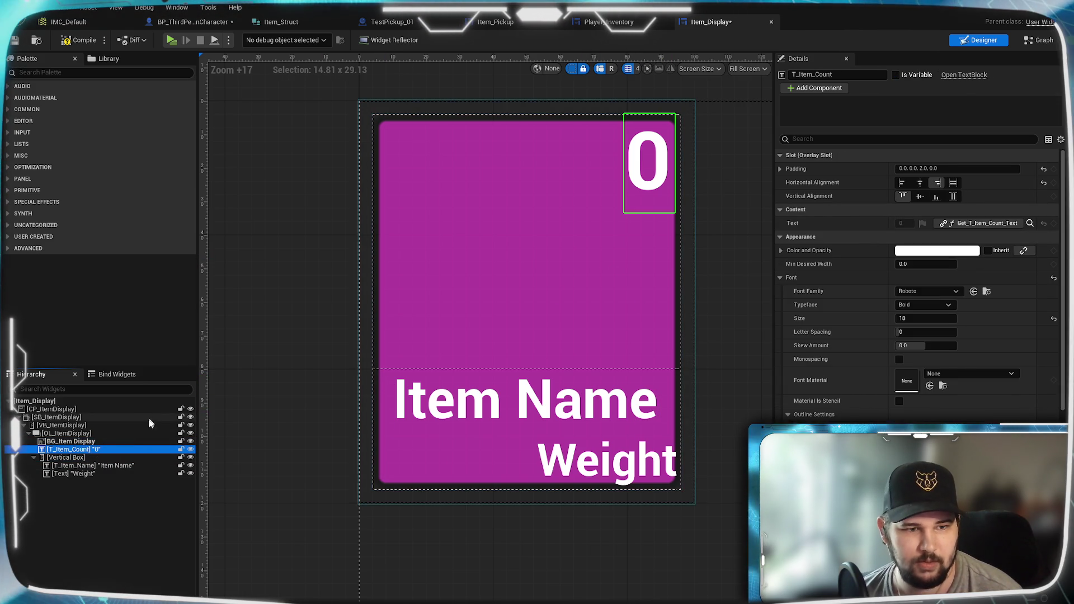
- Give the Vertical Box holding Item Name and Weight a padding of 4
left_click(102, 457)
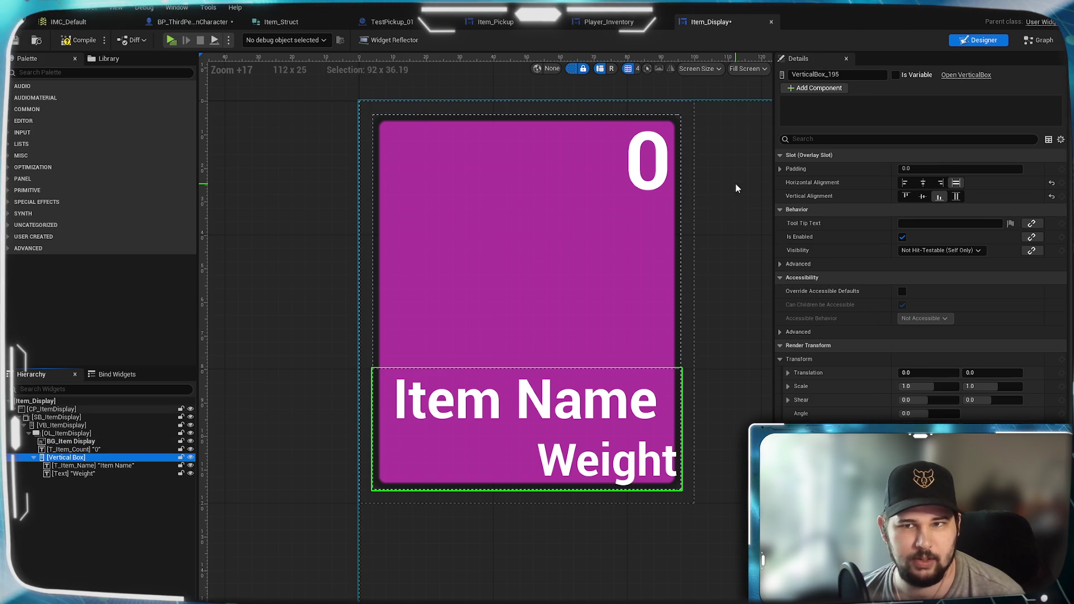
left_click(907, 168)
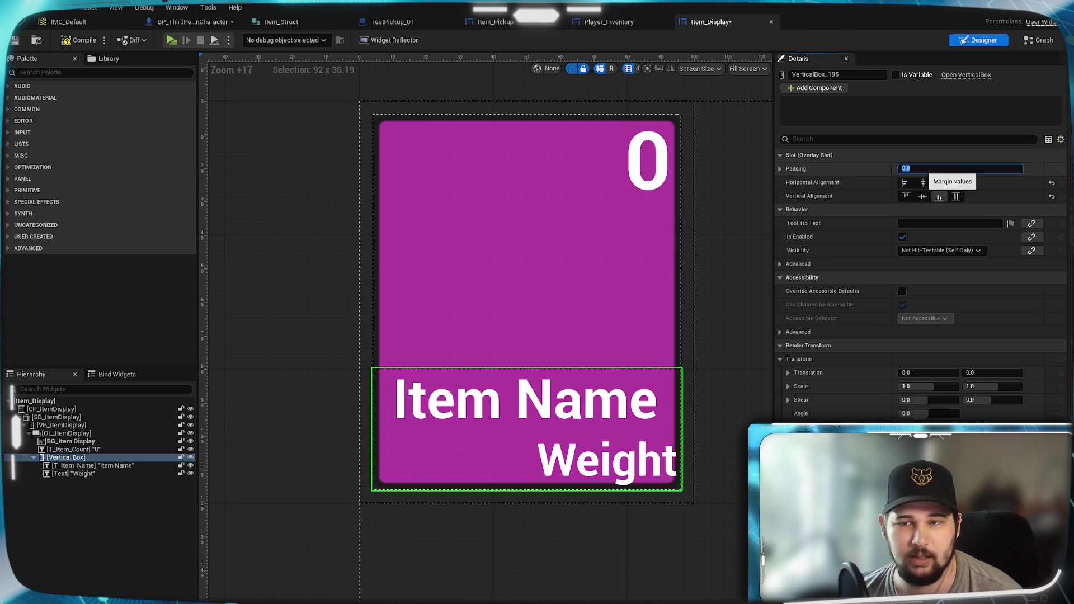
type("4")
key("Return")
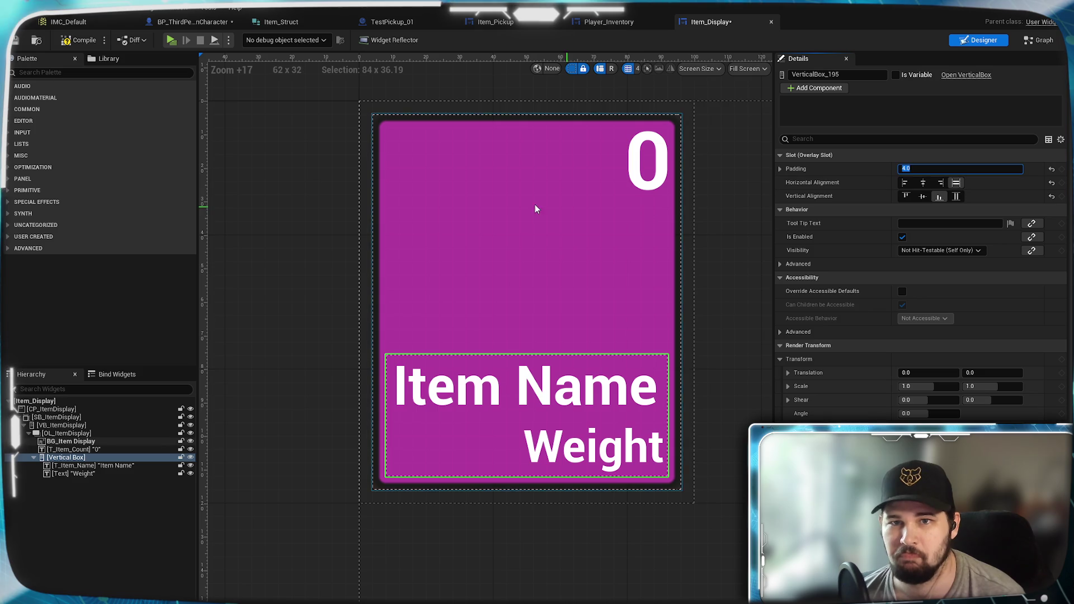
- Set the item count's right padding to 4 and save Item_Display with Ctrl+S
left_click(642, 160)
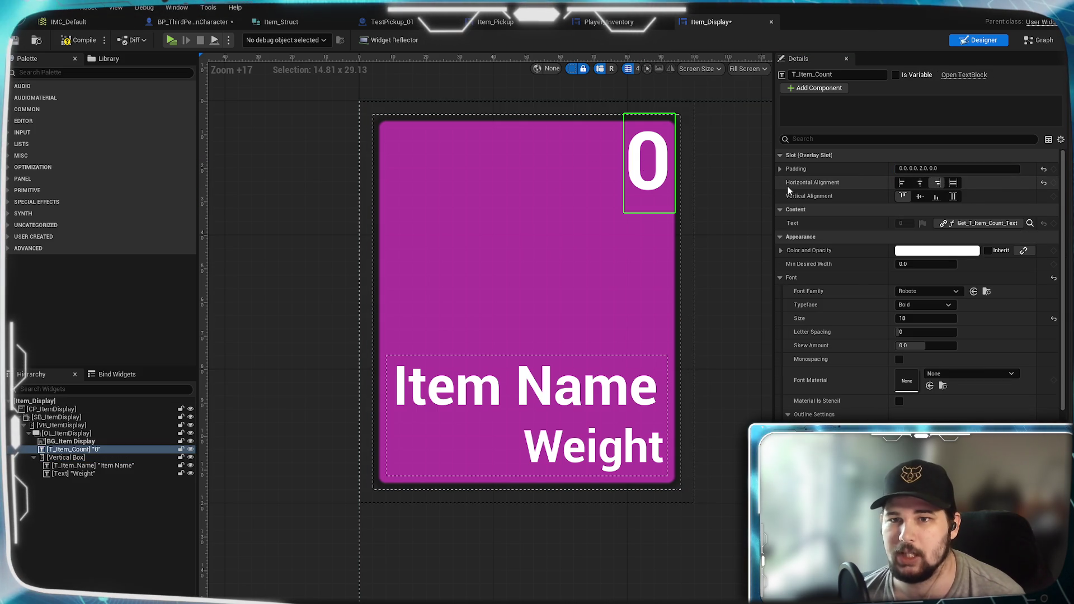
left_click(806, 169)
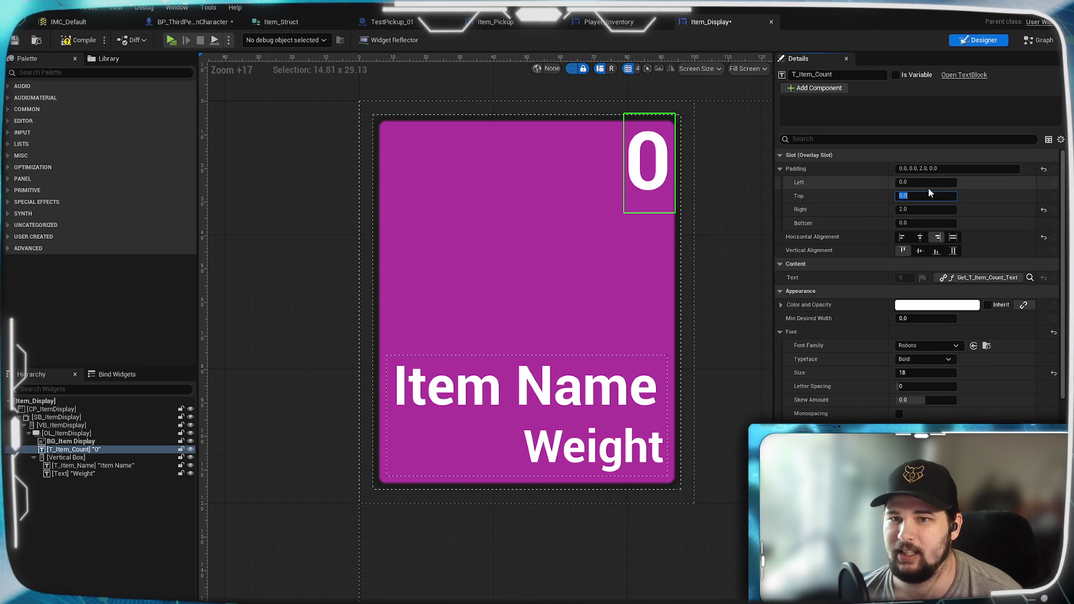
left_click(926, 209)
type("4")
key("Return")
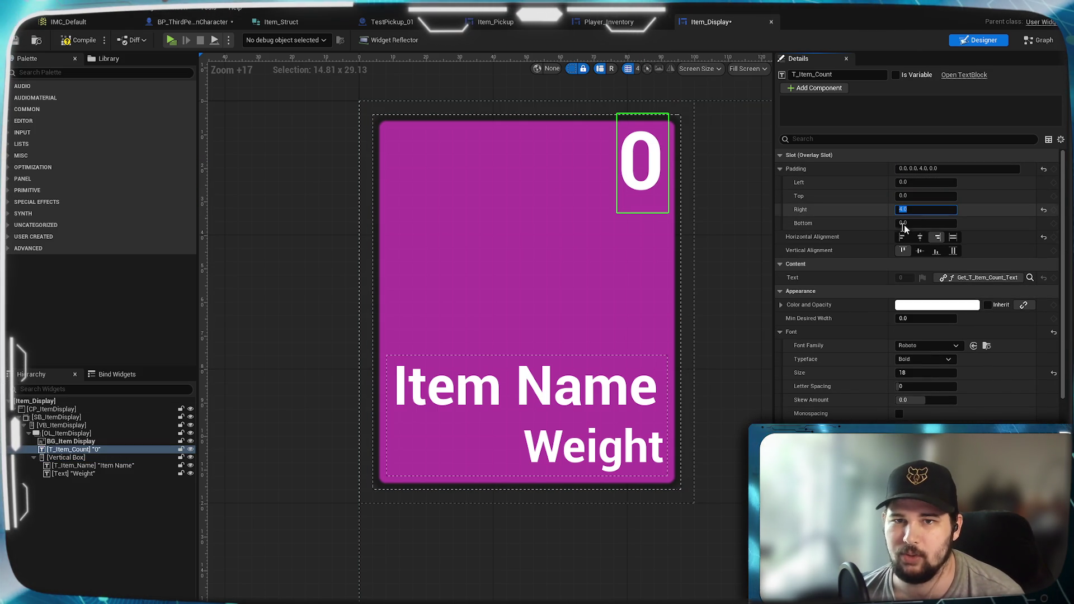
left_click(737, 277)
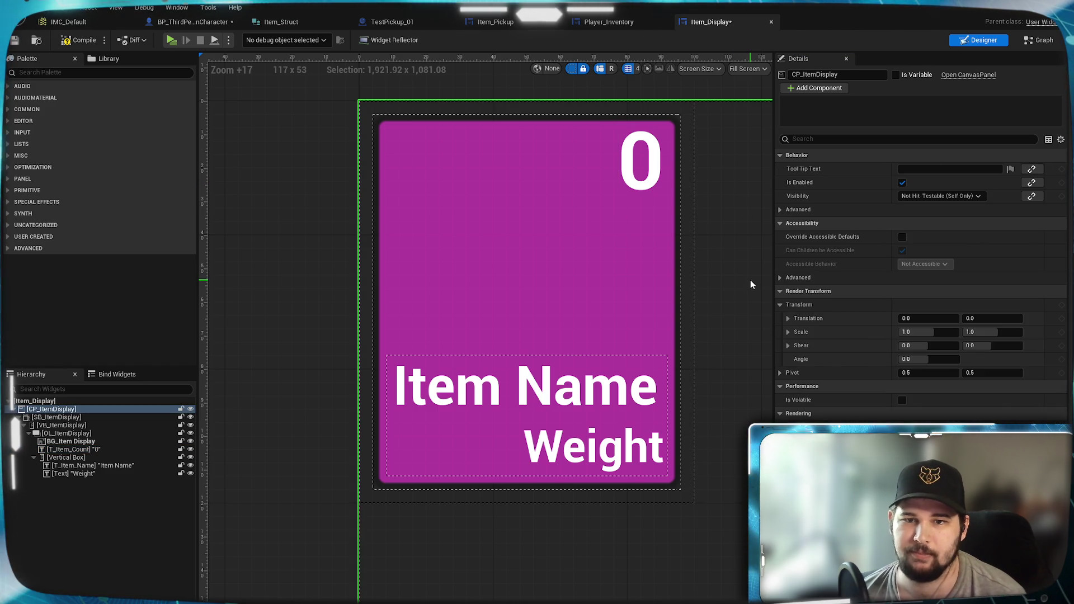
left_click(643, 168)
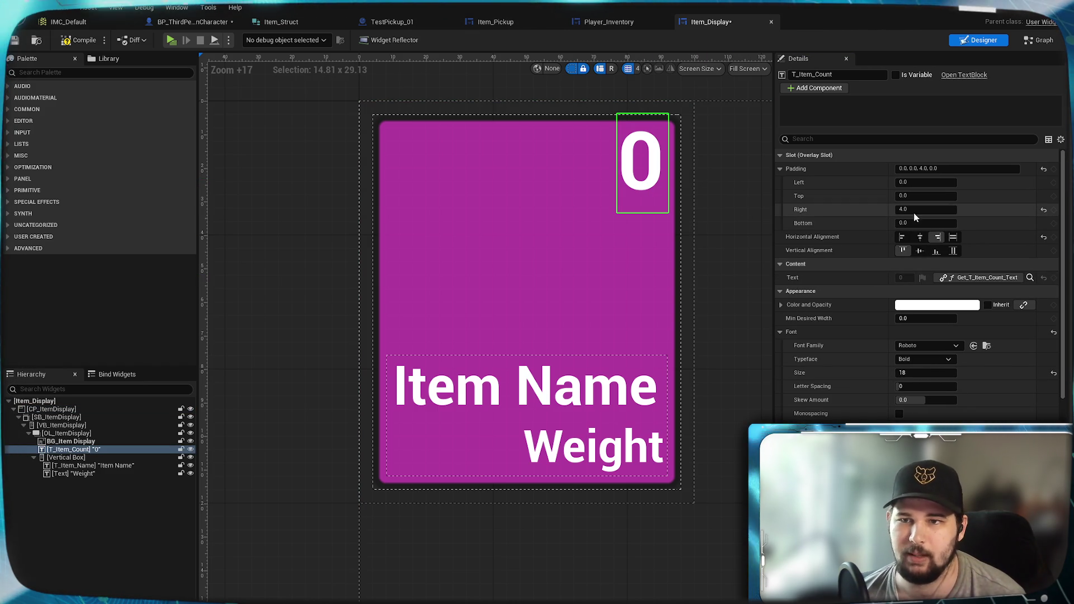
left_click(728, 288)
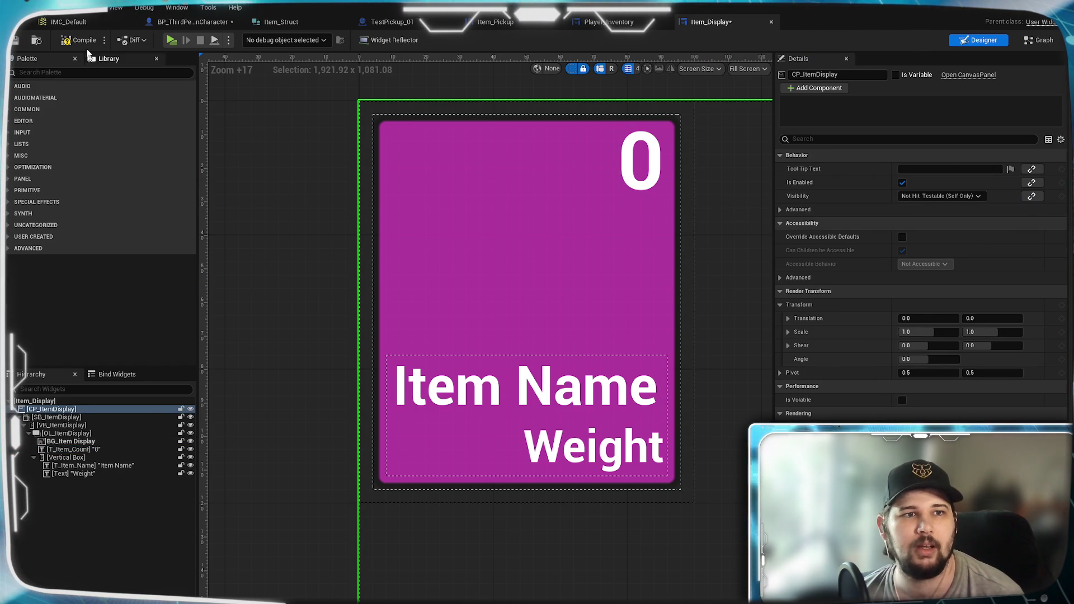
key("ctrl+s")
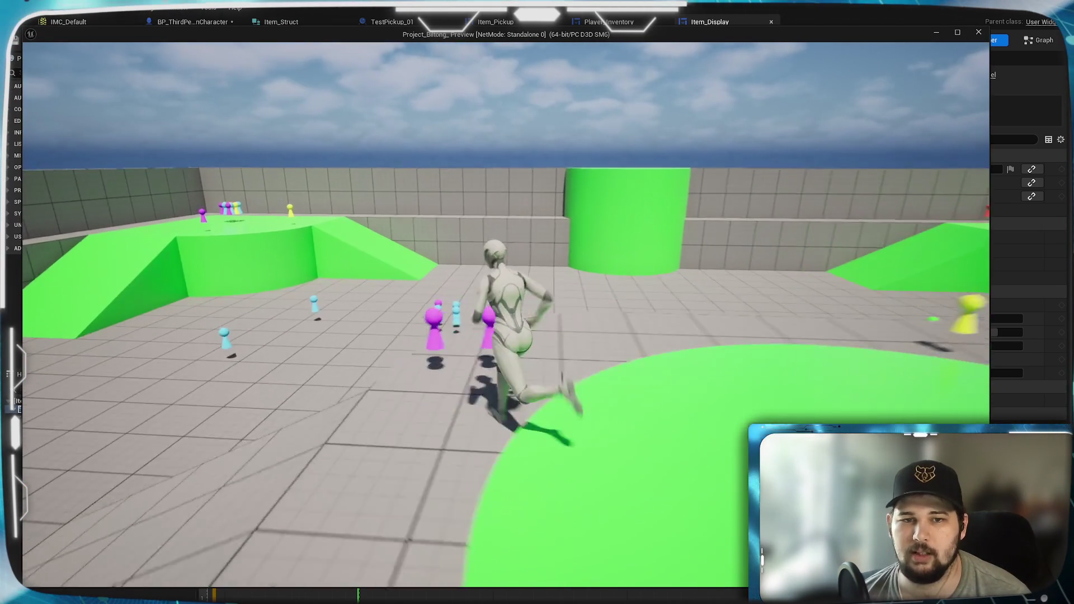
key("Tab")
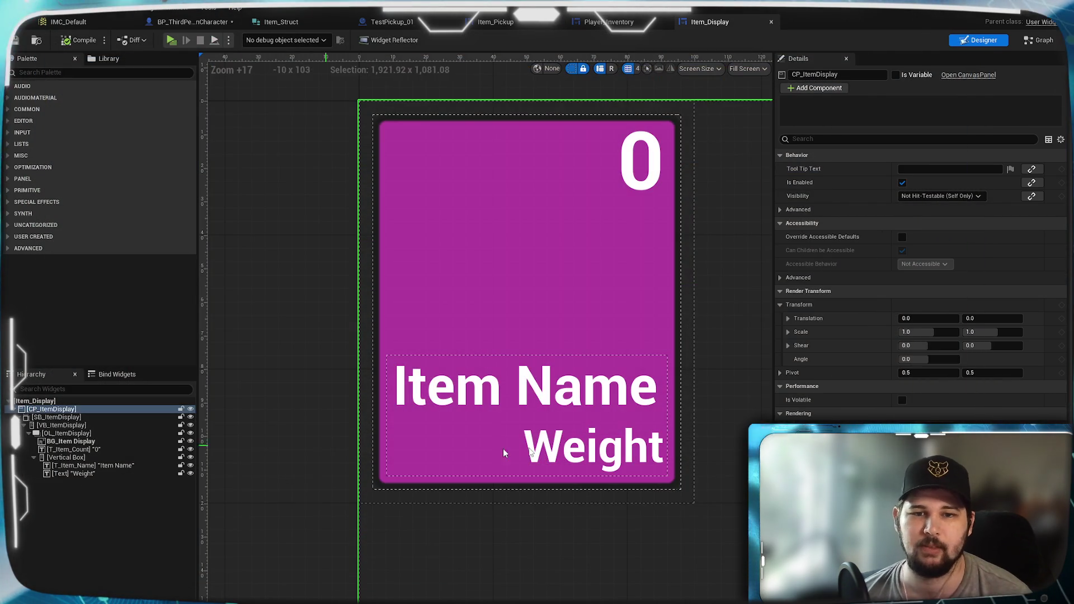
scroll(552, 345, "down", 1)
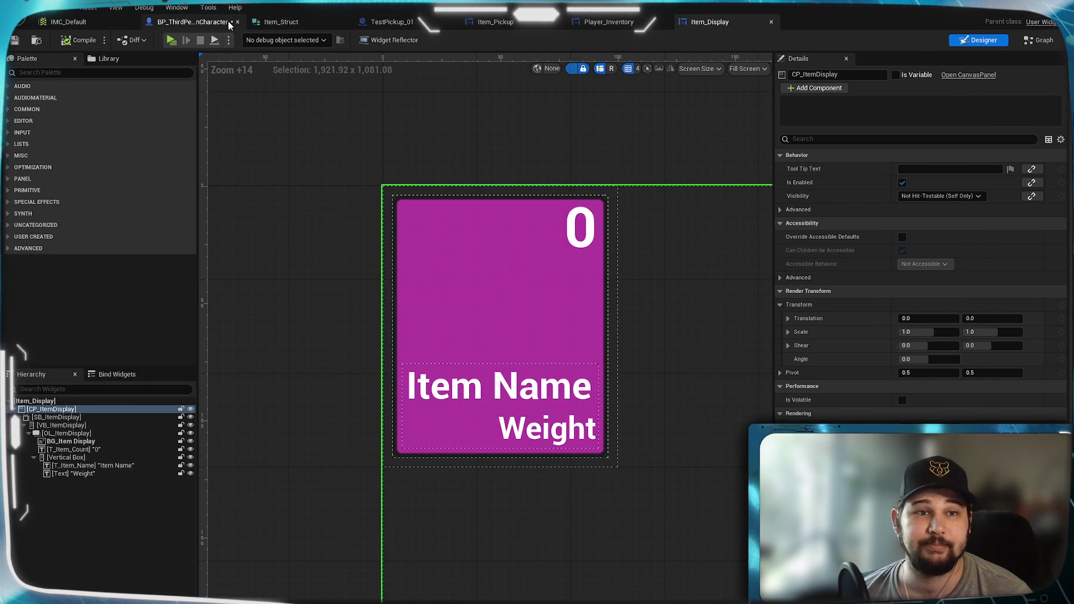
left_click(193, 22)
key("ctrl+s")
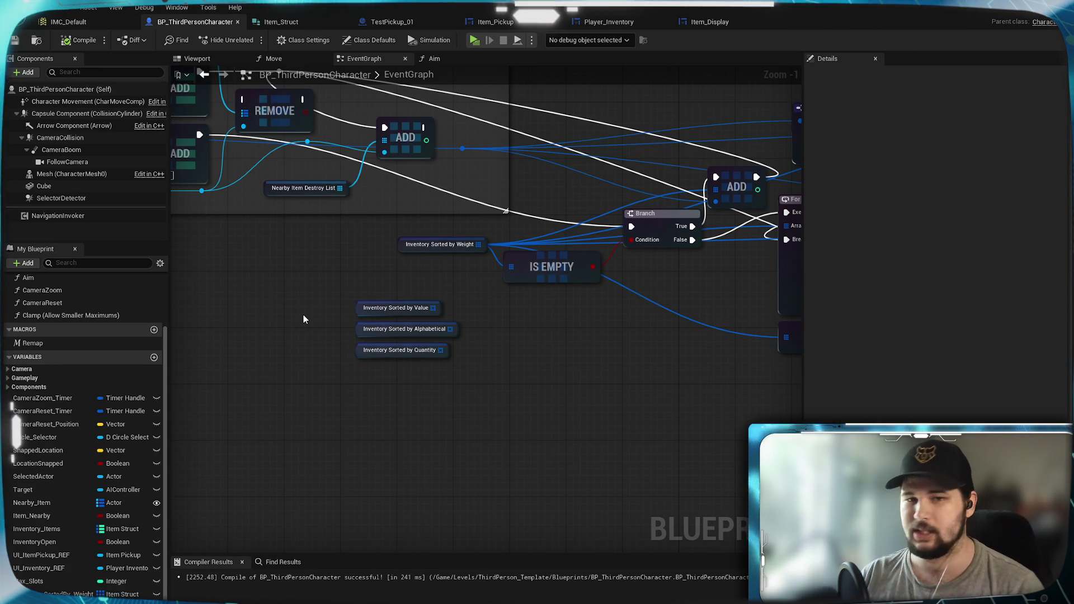
scroll(547, 366, "down", 4)
mouse_move(675, 390)
left_mouse_down()
mouse_move(623, 323)
mouse_move(772, 364)
mouse_move(593, 245)
mouse_move(537, 252)
mouse_move(532, 348)
mouse_move(547, 371)
left_mouse_up()
scroll(605, 368, "up", 1)
scroll(626, 367, "down", 2)
mouse_move(626, 366)
left_mouse_down()
mouse_move(568, 330)
mouse_move(523, 336)
mouse_move(469, 367)
mouse_move(449, 395)
mouse_move(254, 384)
mouse_move(521, 335)
mouse_move(611, 174)
left_mouse_up()
scroll(449, 395, "up", 3)
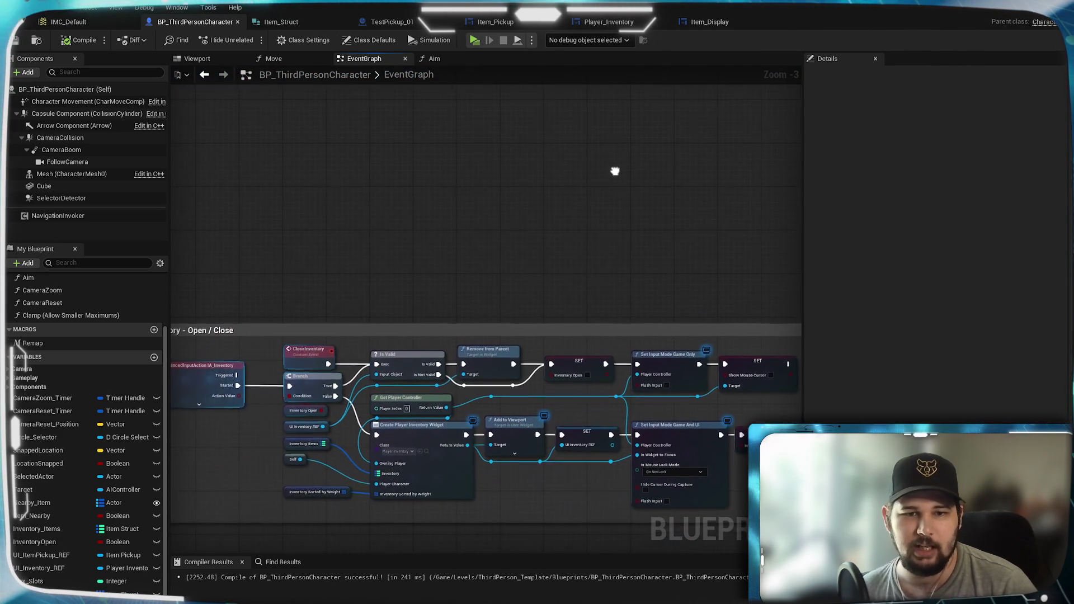
scroll(582, 207, "down", 2)
left_click_drag(578, 213, 368, 382)
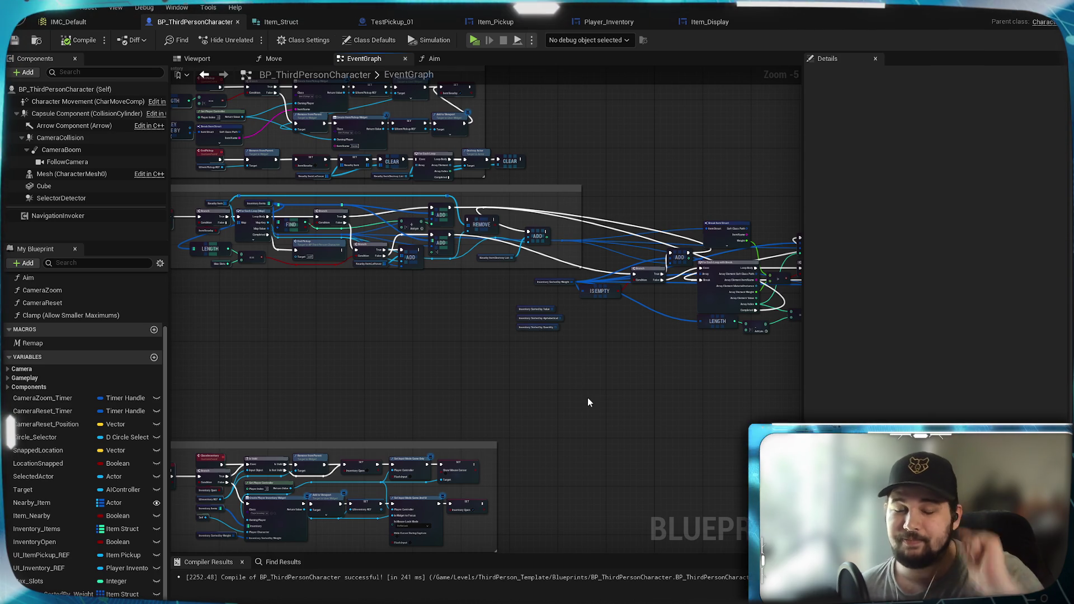
left_click(280, 22)
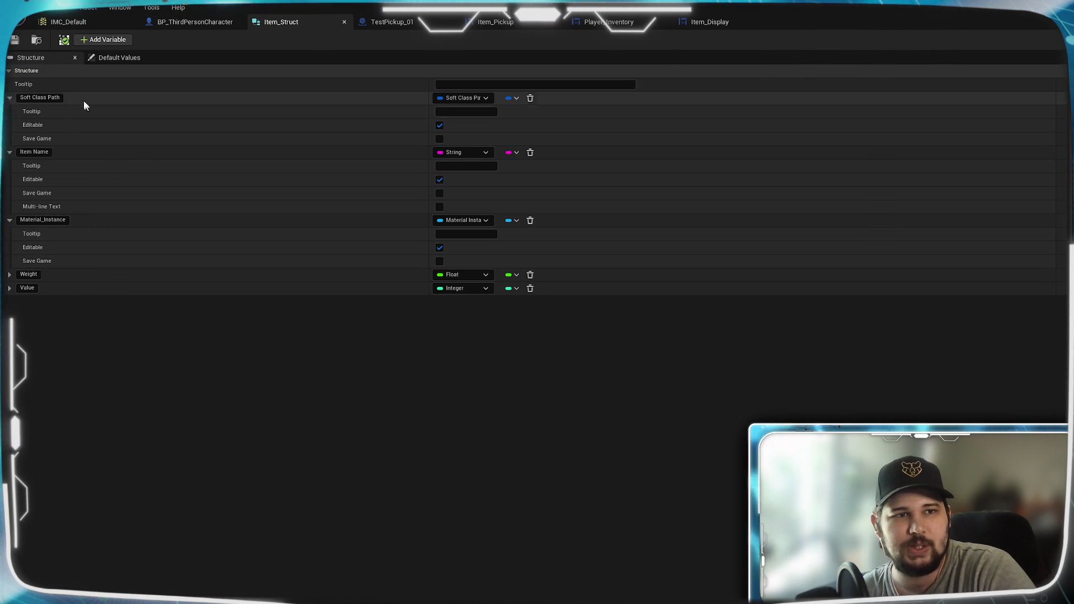
left_click(222, 28)
scroll(616, 414, "up", 3)
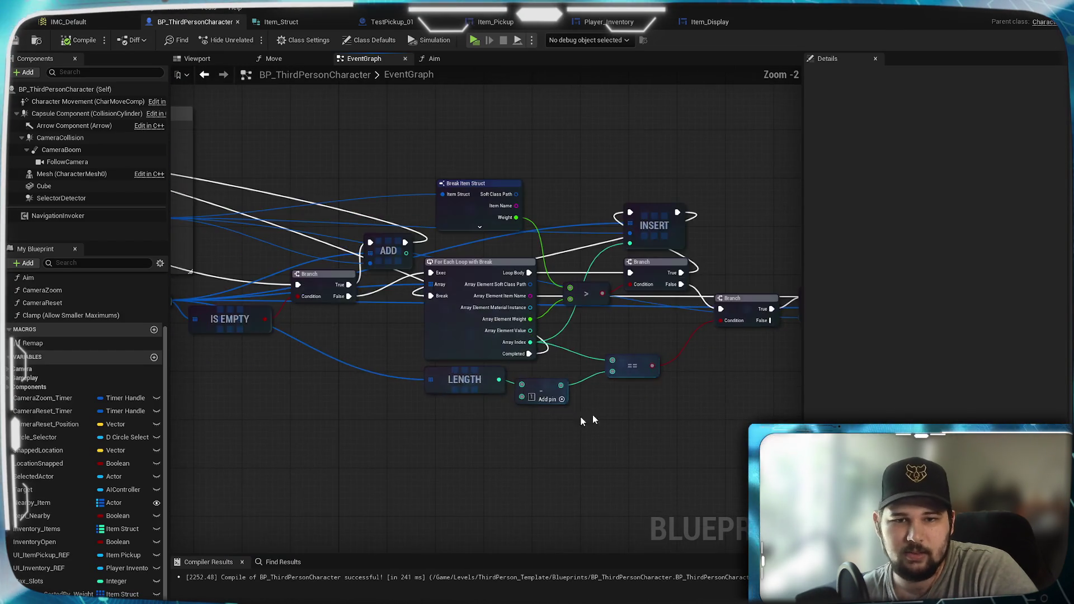
scroll(559, 392, "down", 2)
scroll(531, 386, "up", 2)
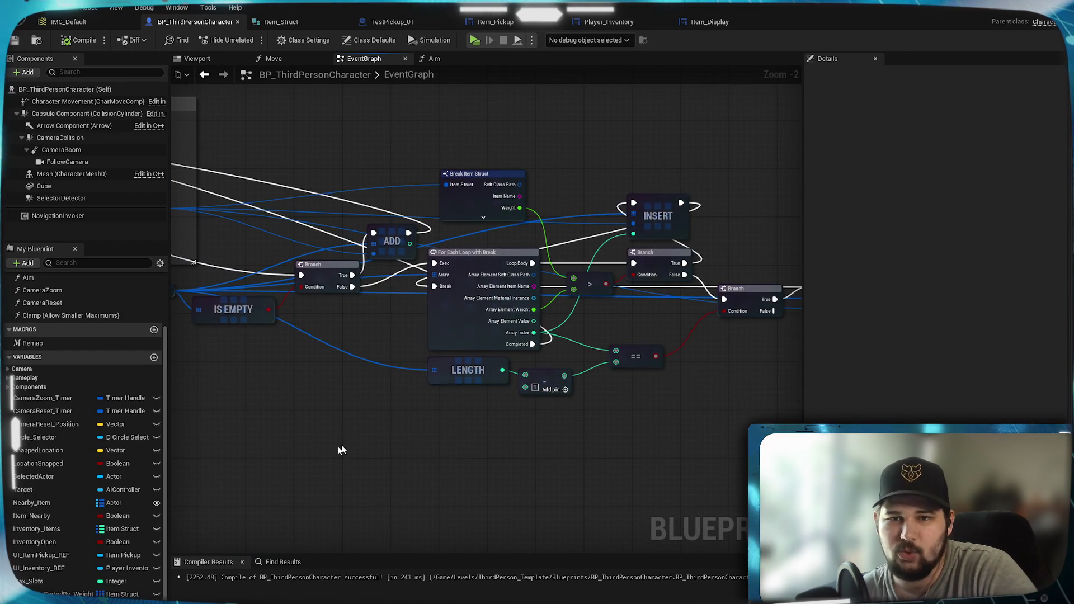
scroll(576, 436, "down", 2)
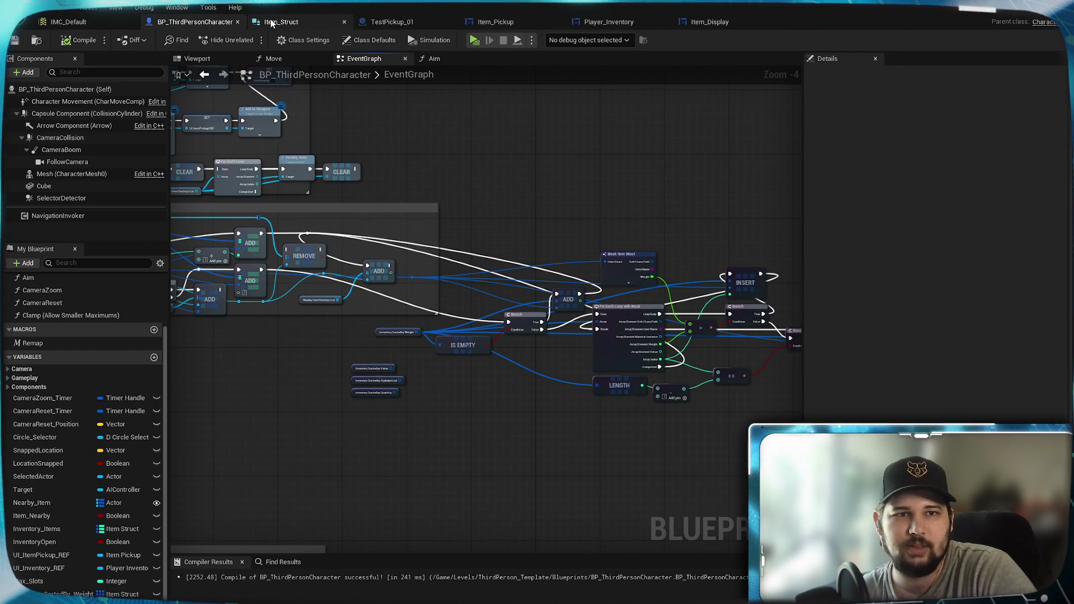
mouse_move(428, 334)
left_mouse_down()
mouse_move(544, 340)
mouse_move(678, 326)
left_mouse_up()
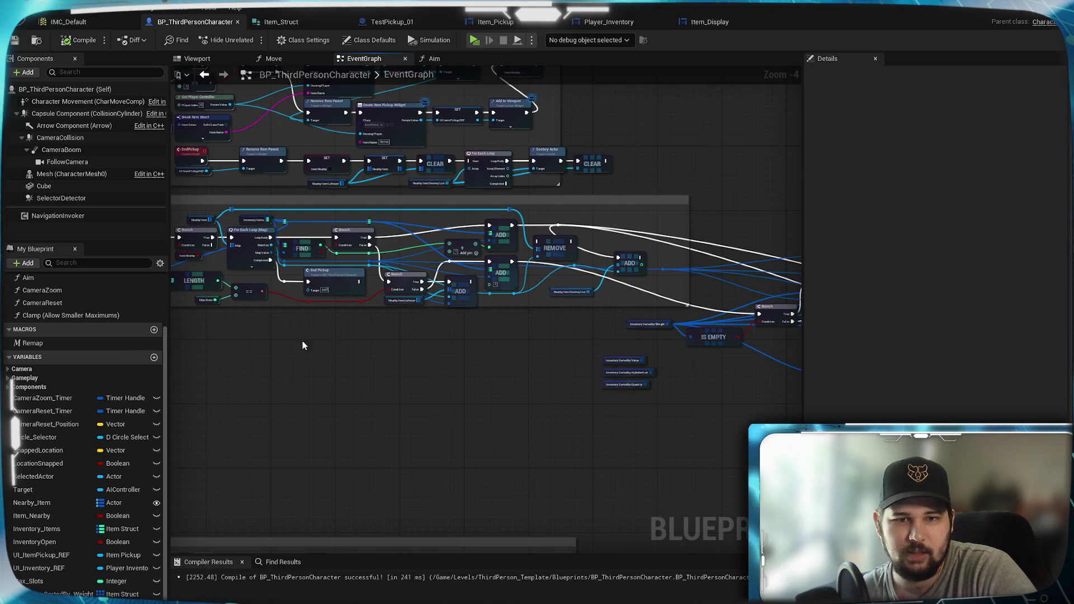
left_click_drag(322, 341, 497, 355)
scroll(642, 426, "up", 1)
left_click_drag(643, 426, 92, 455)
left_click_drag(312, 384, 662, 412)
mouse_move(233, 389)
left_mouse_down()
mouse_move(433, 388)
mouse_move(609, 421)
left_mouse_up()
scroll(664, 420, "down", 1)
scroll(347, 366, "up", 1)
scroll(451, 395, "up", 1)
mouse_move(485, 378)
left_mouse_down()
mouse_move(523, 396)
mouse_move(551, 461)
left_mouse_up()
scroll(444, 470, "down", 3)
left_click_drag(444, 469, 758, 269)
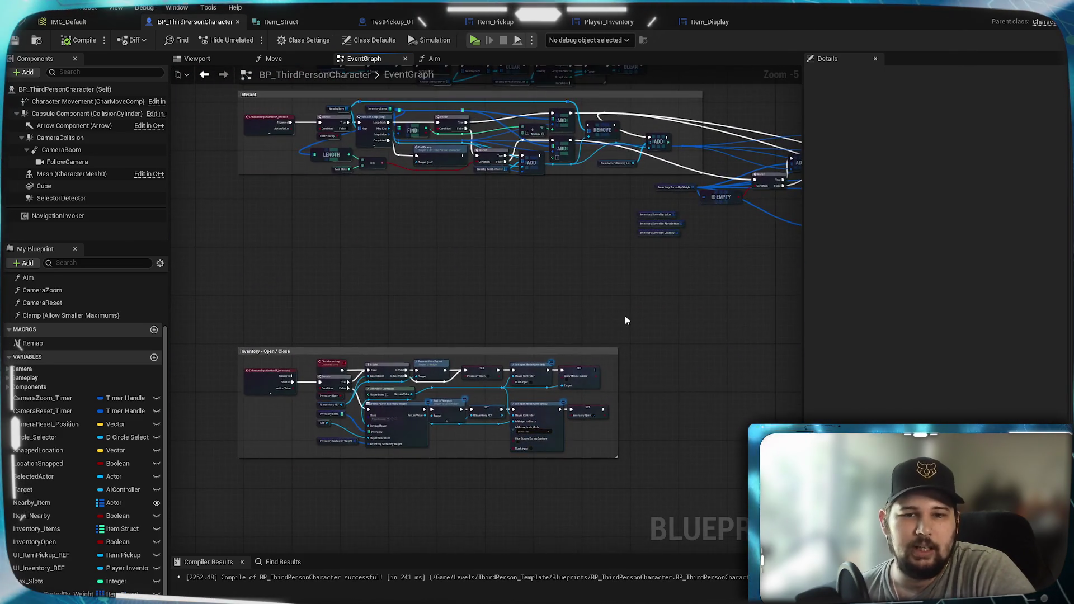
scroll(626, 320, "up", 6)
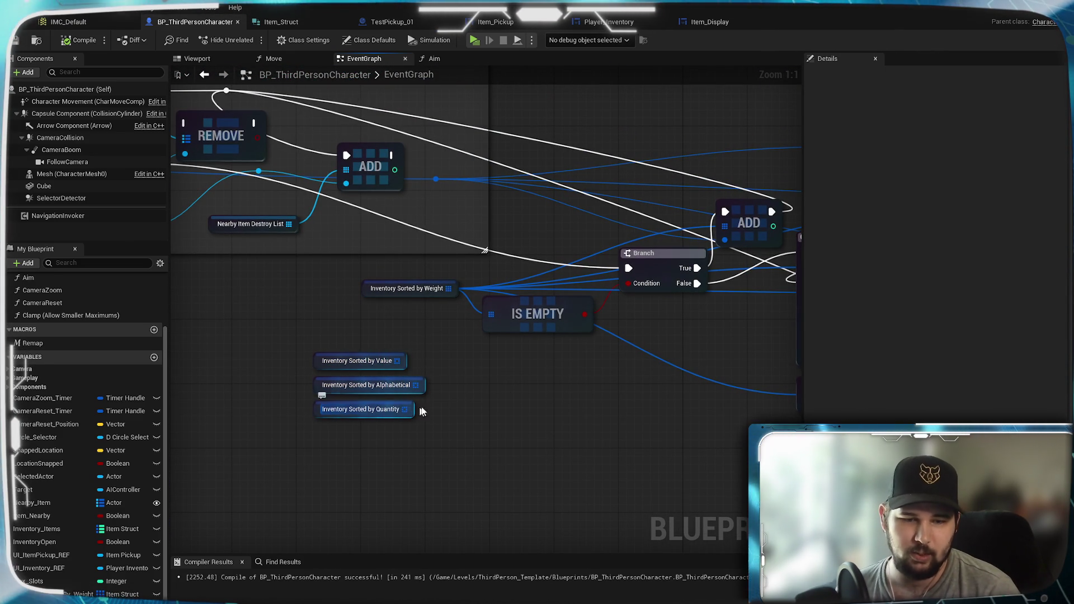
- Move the Subtract node beside LENGTH under the For Each Loop slightly upward, then deselect it
mouse_move(468, 378)
left_mouse_down()
mouse_move(417, 456)
mouse_move(427, 502)
mouse_move(425, 488)
left_mouse_up()
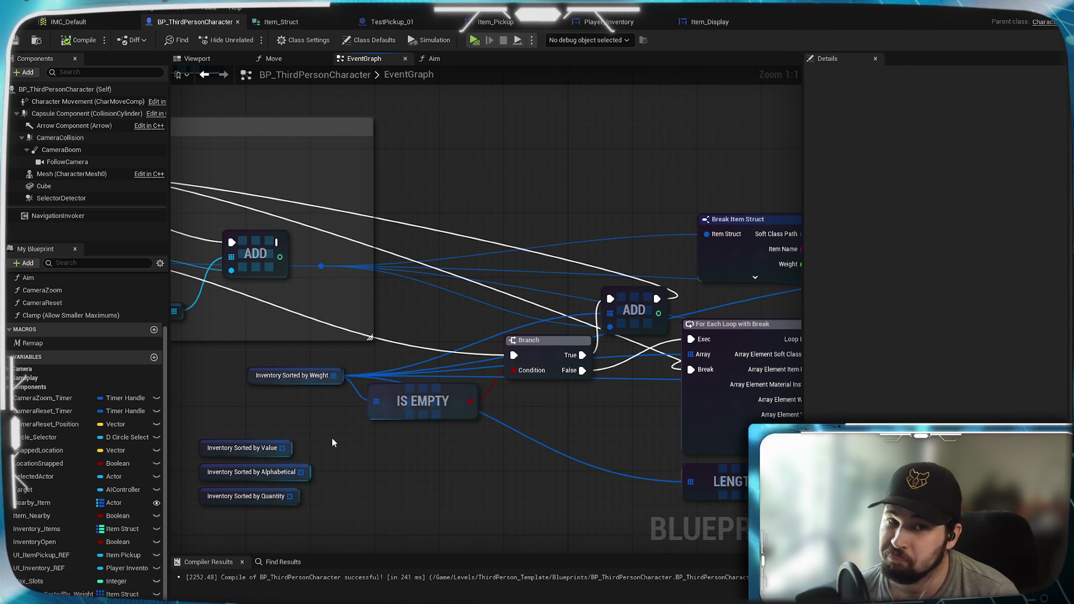
scroll(333, 445, "down", 3)
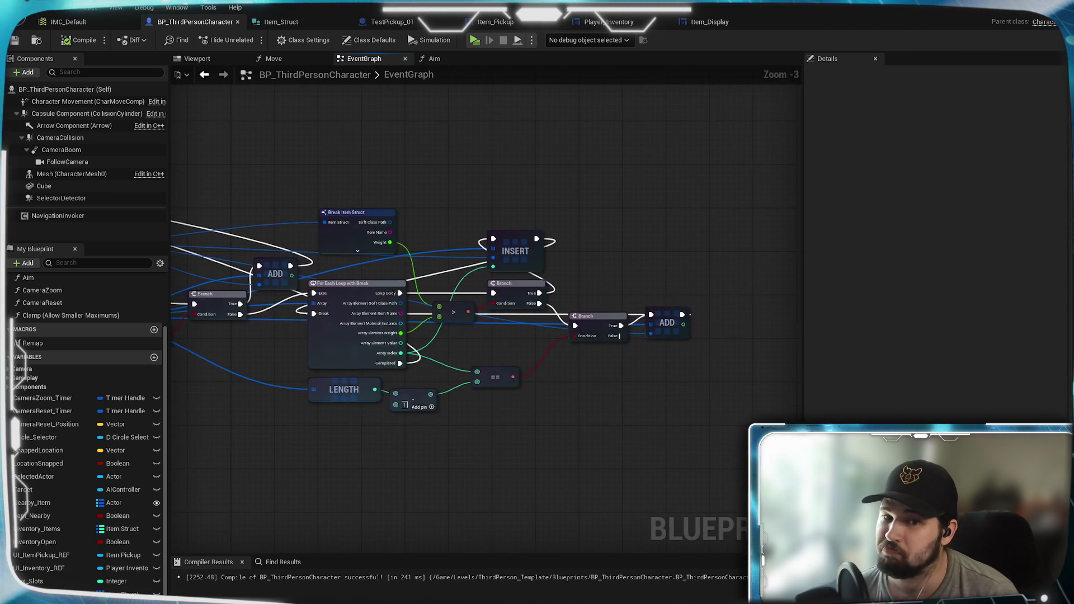
left_click_drag(554, 412, 523, 407)
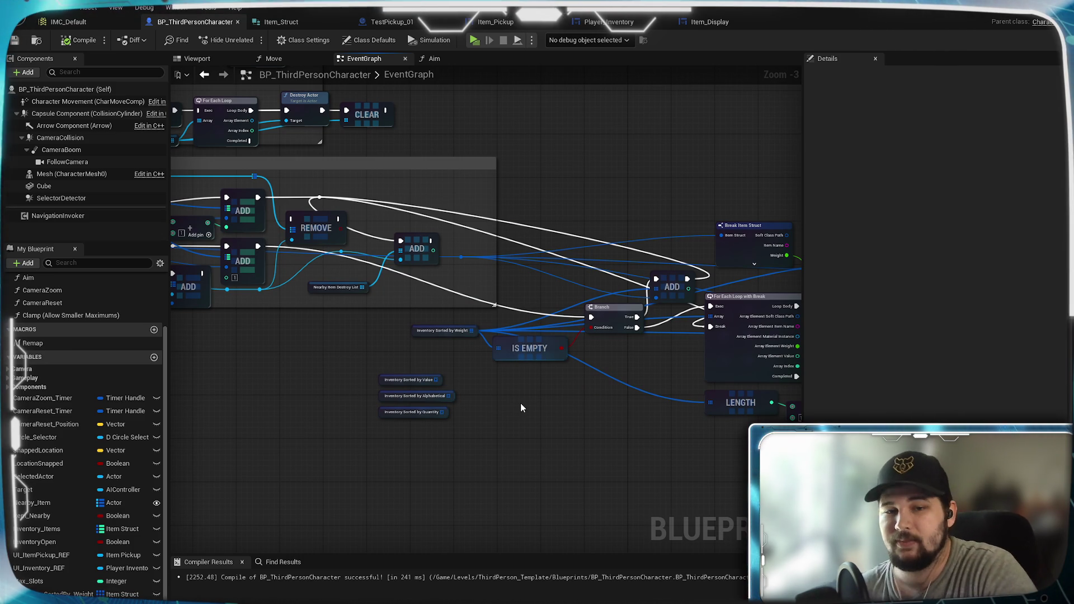
scroll(524, 380, "up", 3)
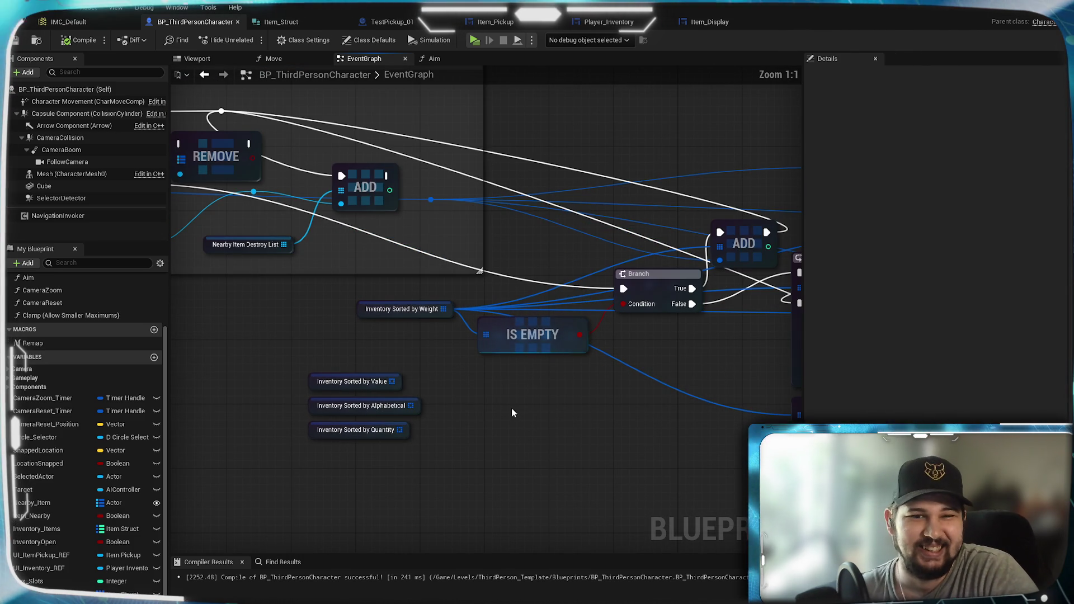
mouse_move(606, 415)
left_mouse_down()
mouse_move(386, 408)
mouse_move(119, 103)
left_mouse_up()
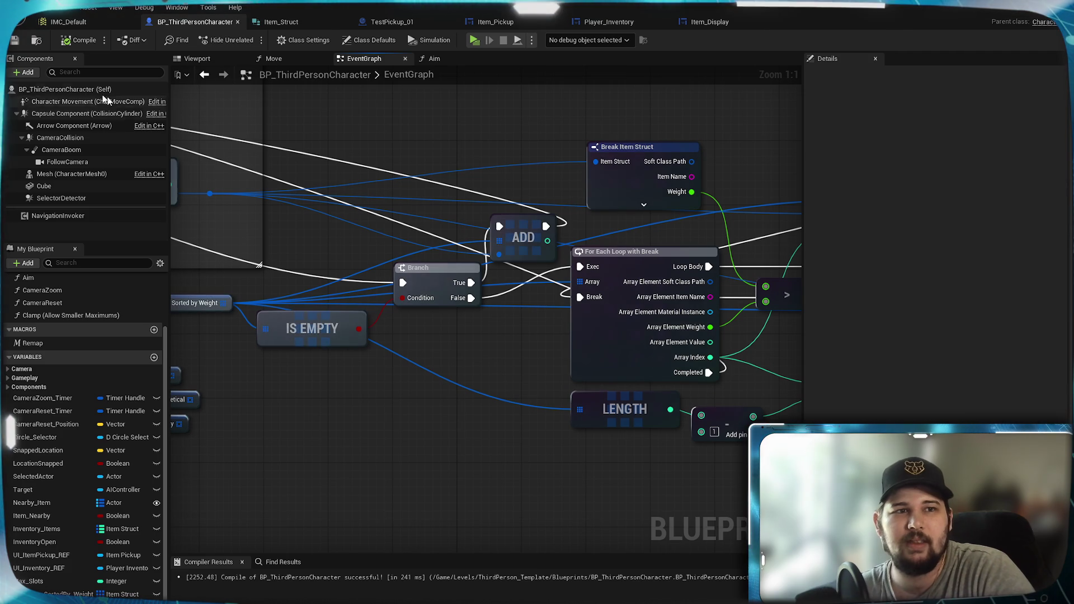
mouse_move(422, 418)
left_mouse_down()
mouse_move(519, 382)
mouse_move(250, 368)
mouse_move(432, 384)
mouse_move(443, 400)
mouse_move(393, 394)
mouse_move(593, 445)
mouse_move(325, 452)
left_mouse_up()
scroll(282, 399, "down", 2)
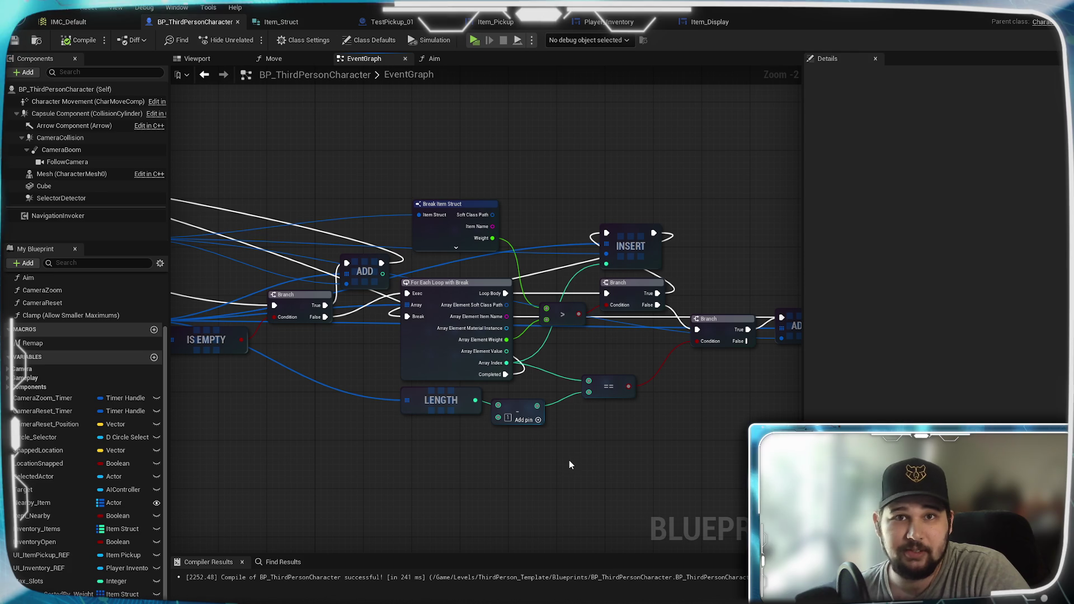
left_click_drag(506, 458, 417, 457)
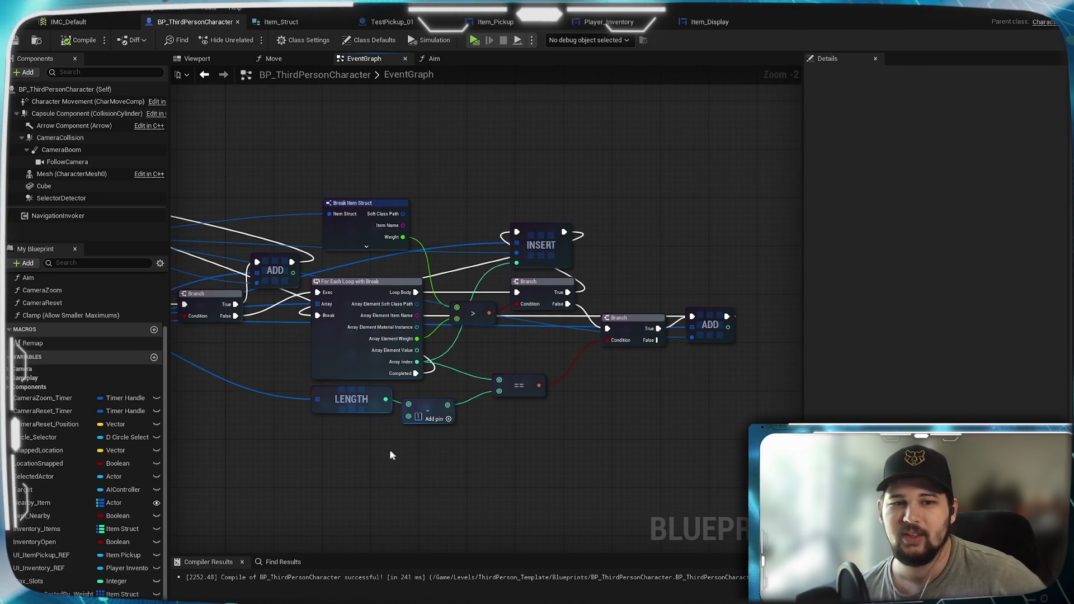
scroll(472, 428, "up", 1)
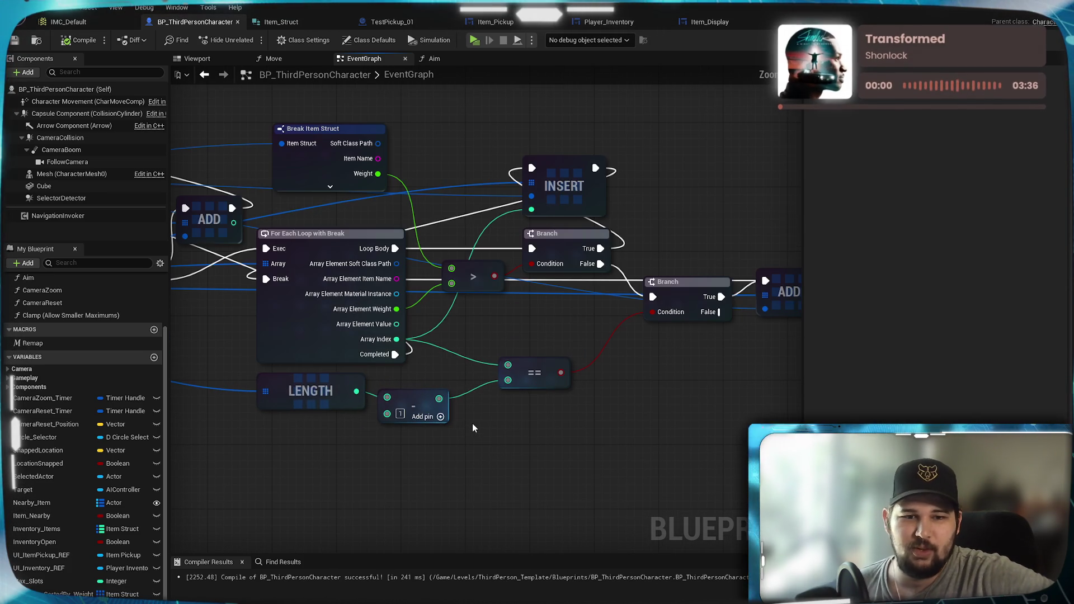
left_click_drag(414, 404, 408, 391)
left_click(444, 457)
left_click(423, 434)
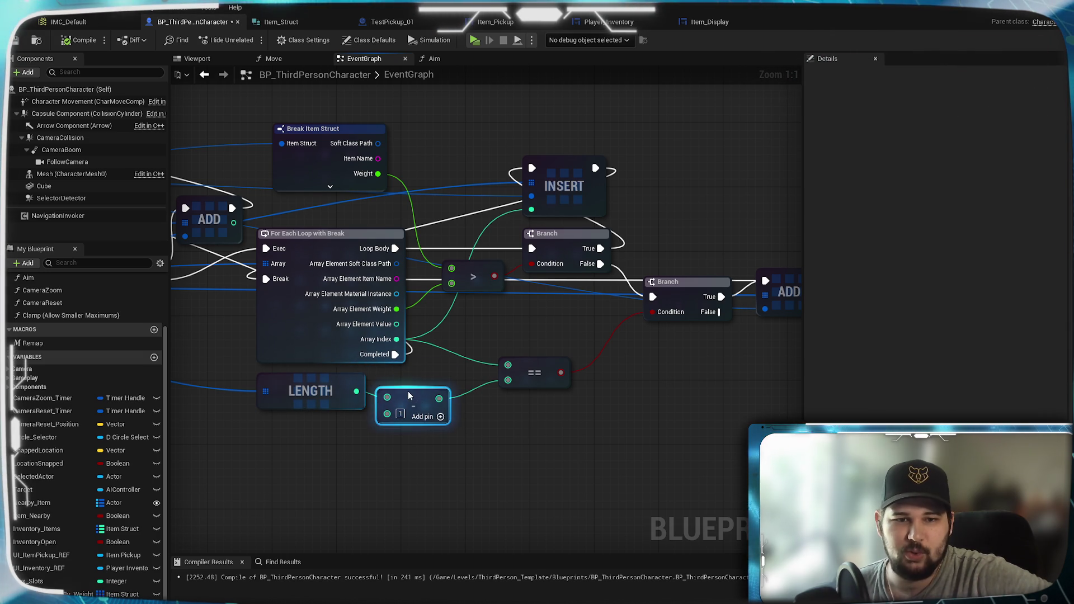
left_click(457, 453)
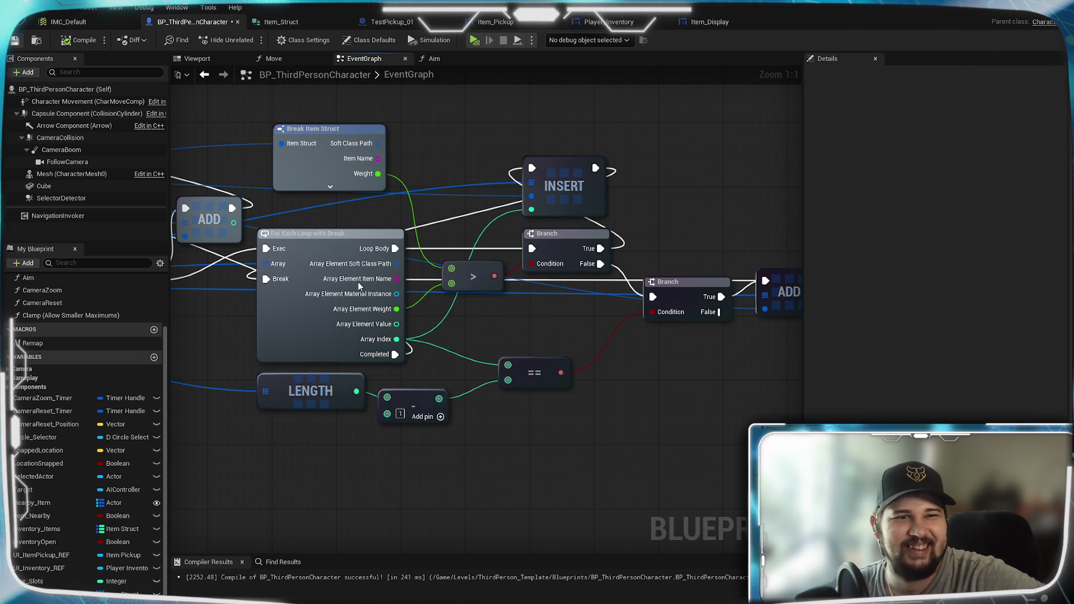
- Pan and zoom back to the Inventory Sorted variables and center the Interact comment group
mouse_move(369, 468)
left_mouse_down()
mouse_move(395, 471)
mouse_move(282, 488)
mouse_move(409, 512)
left_mouse_up()
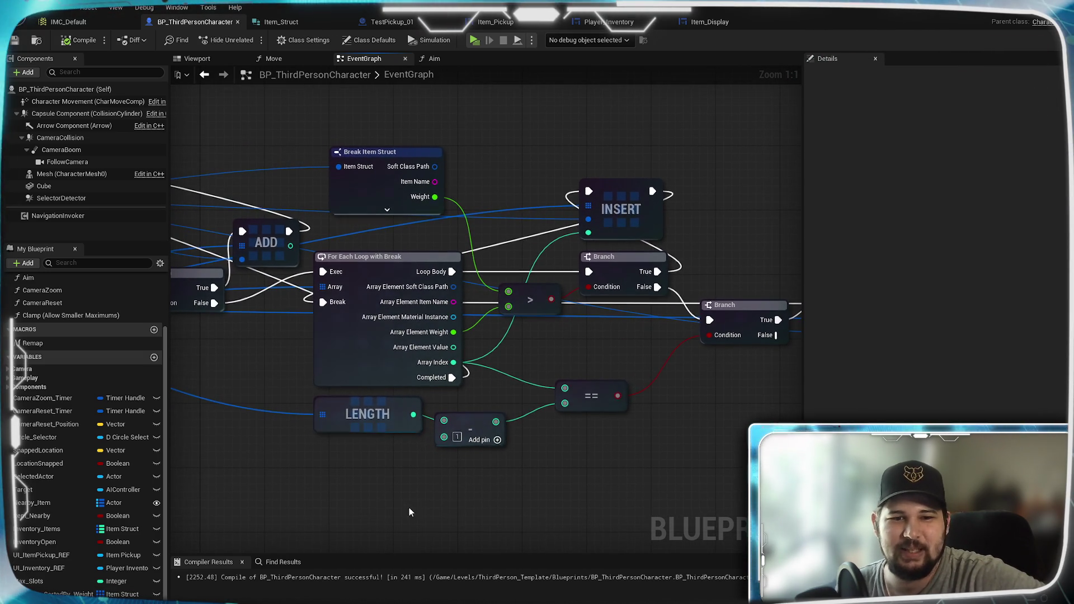
mouse_move(532, 488)
left_mouse_down()
mouse_move(360, 472)
mouse_move(750, 481)
left_mouse_up()
mouse_move(414, 486)
left_mouse_down()
mouse_move(654, 489)
mouse_move(441, 470)
left_mouse_up()
scroll(647, 487, "down", 2)
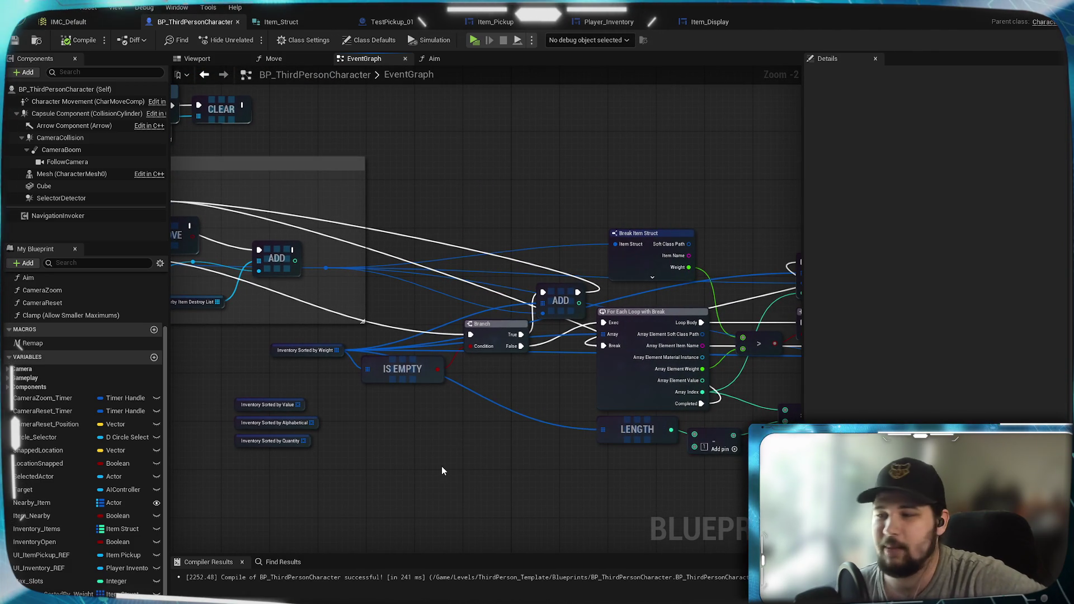
scroll(441, 470, "down", 4)
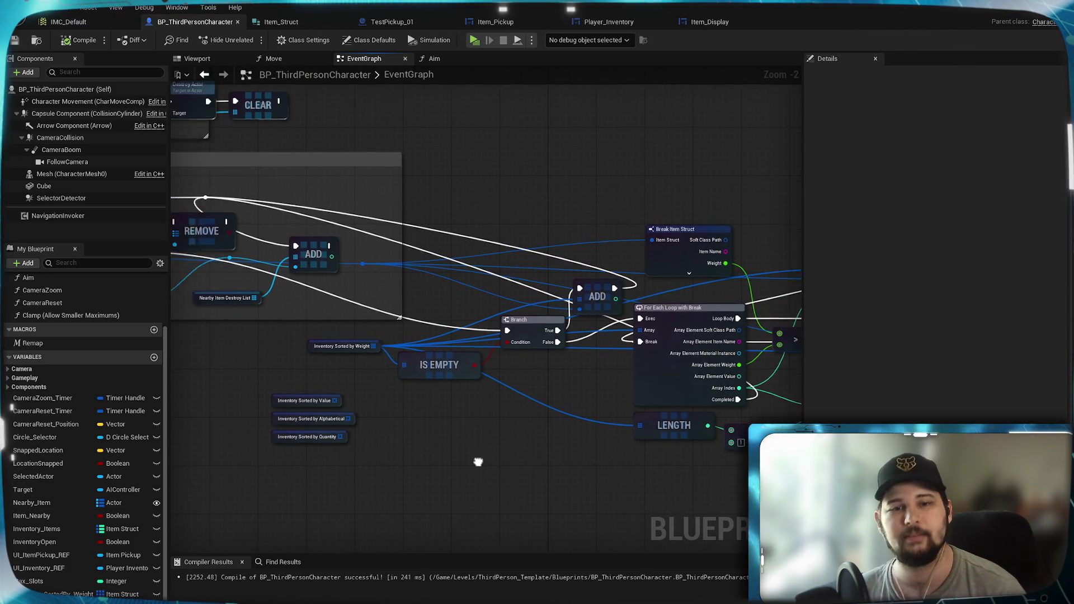
scroll(499, 411, "up", 2)
left_click_drag(499, 411, 509, 351)
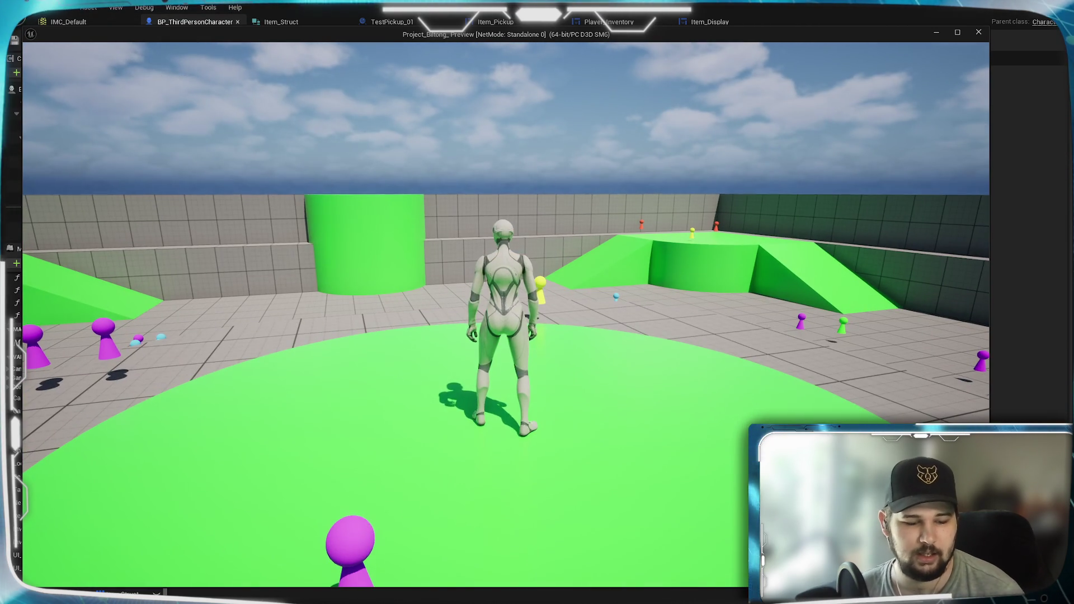
- Play the level and run and jump the character over to the purple pickup
key("w")
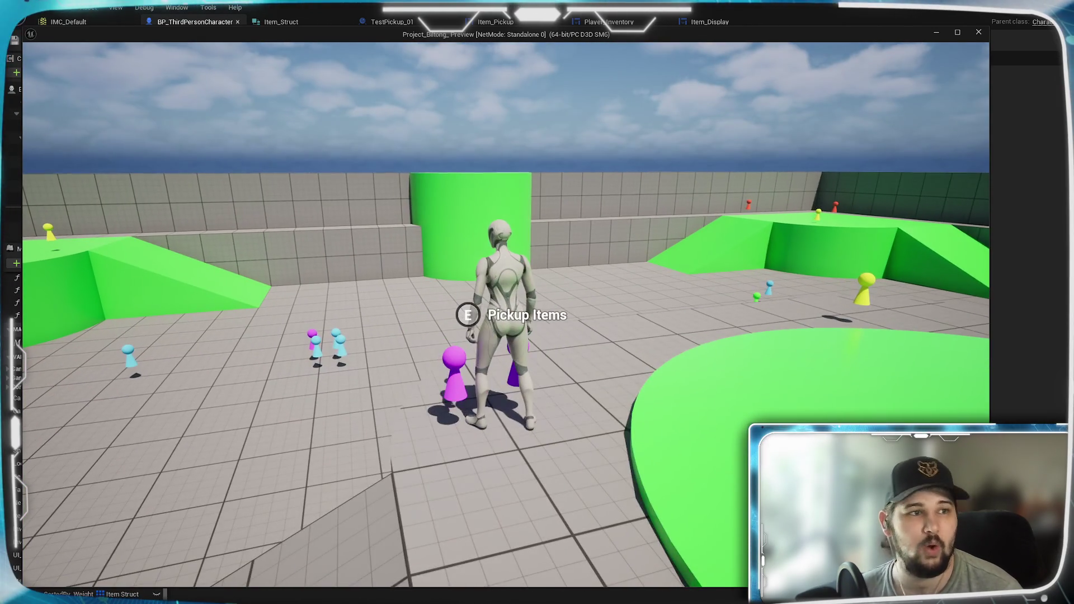
key("w")
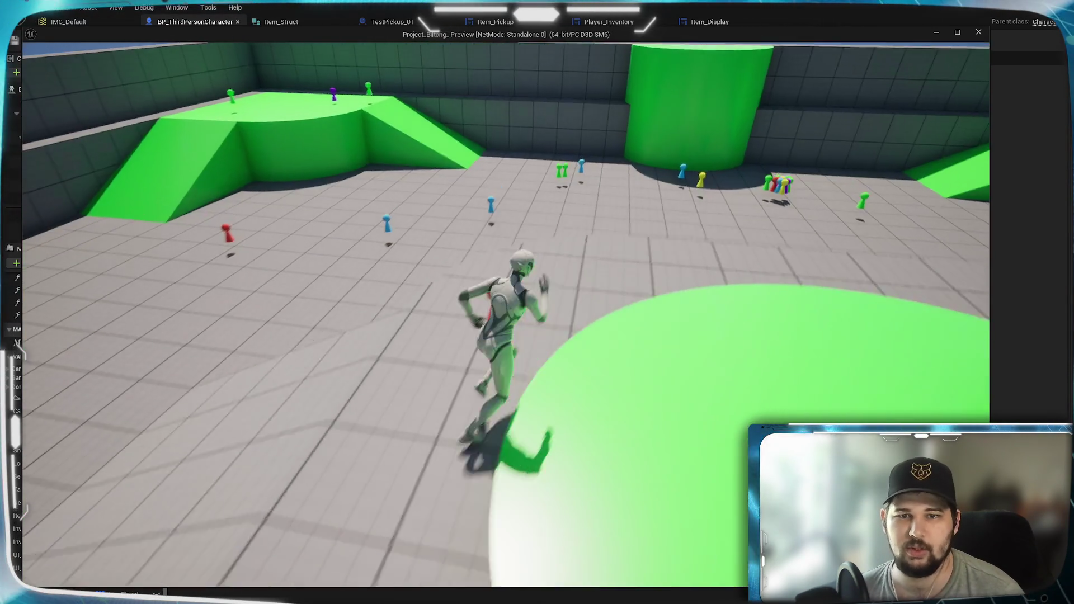
key("space")
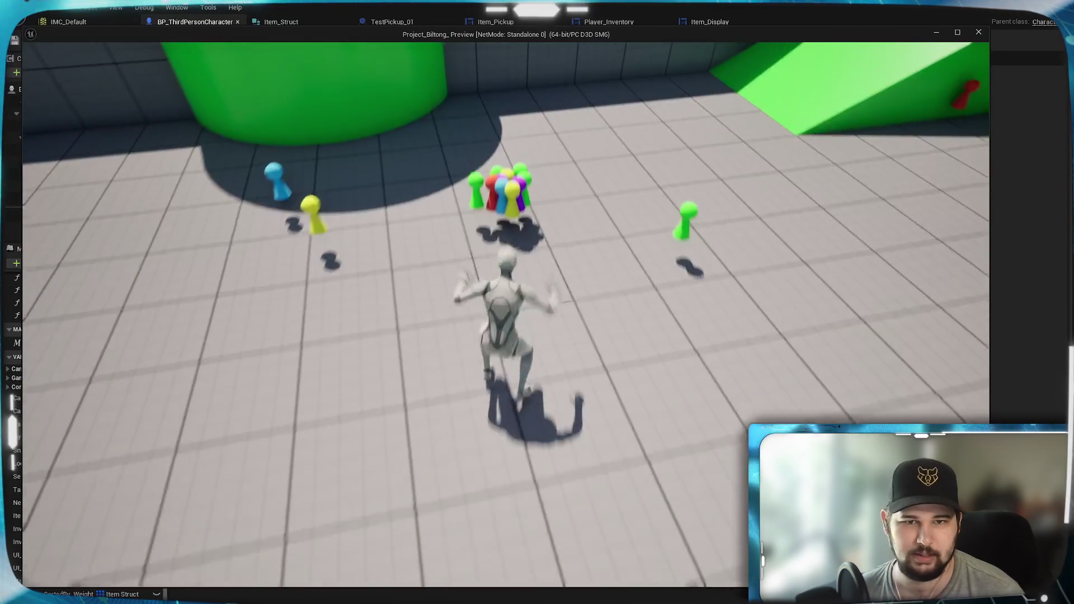
key("w")
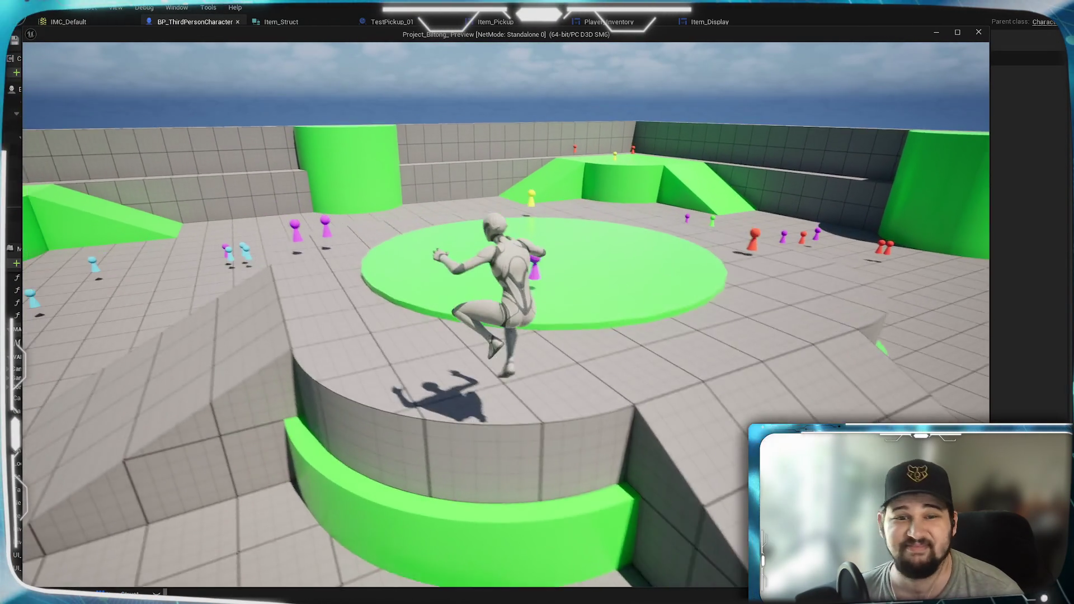
key("w")
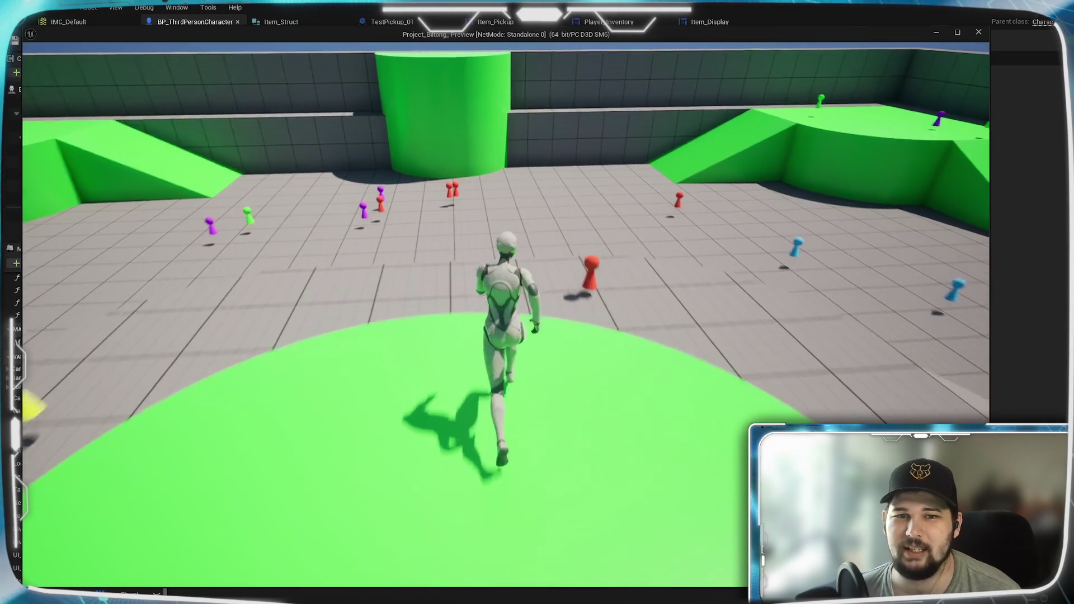
key("w")
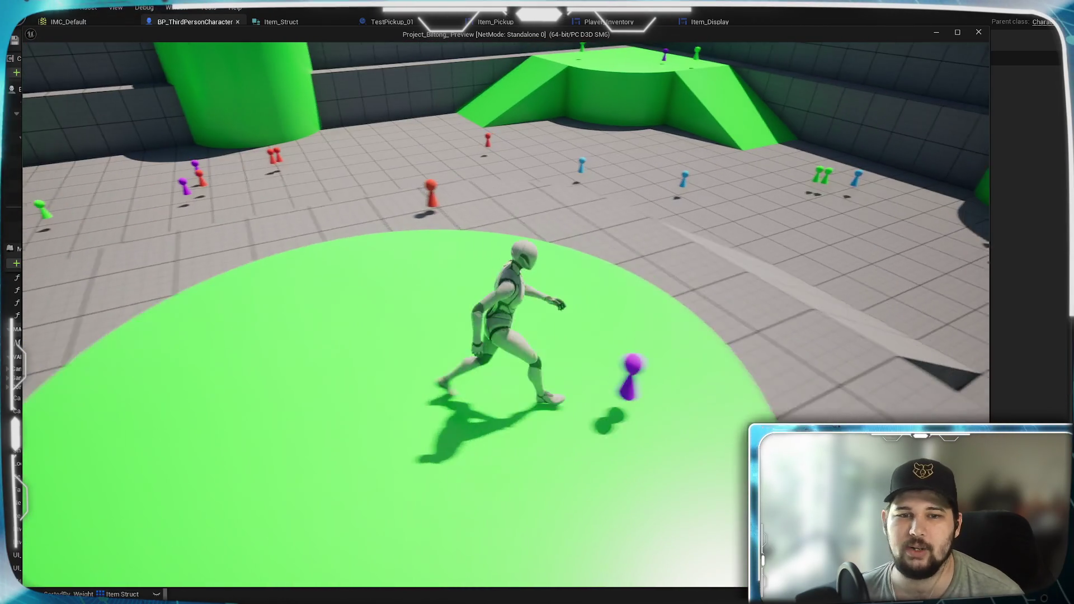
- Collect the purple item with E, then open the inventory with I
key("e")
key("w")
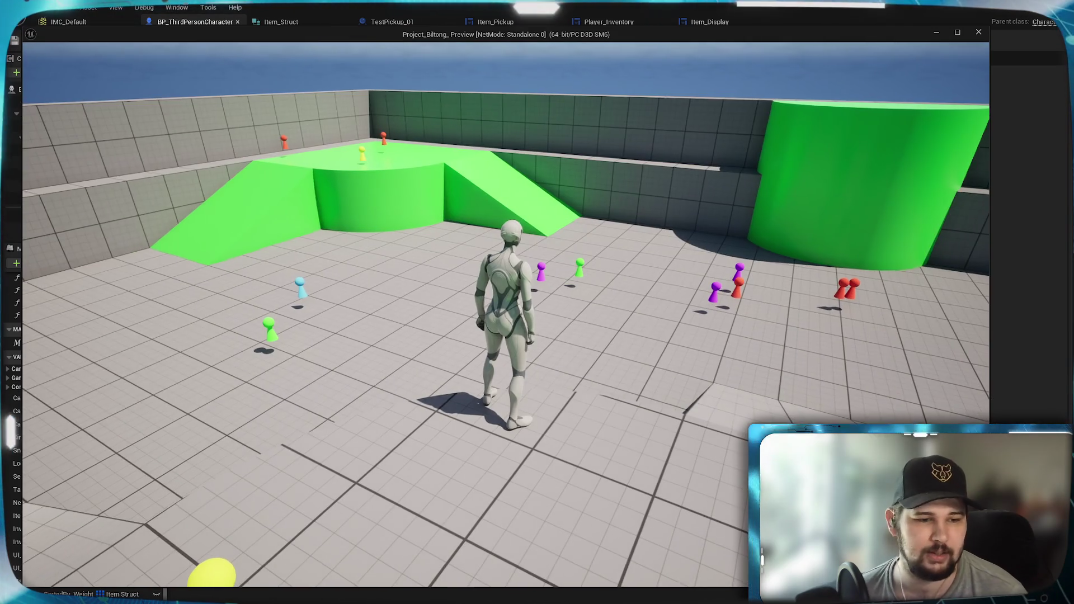
key("s")
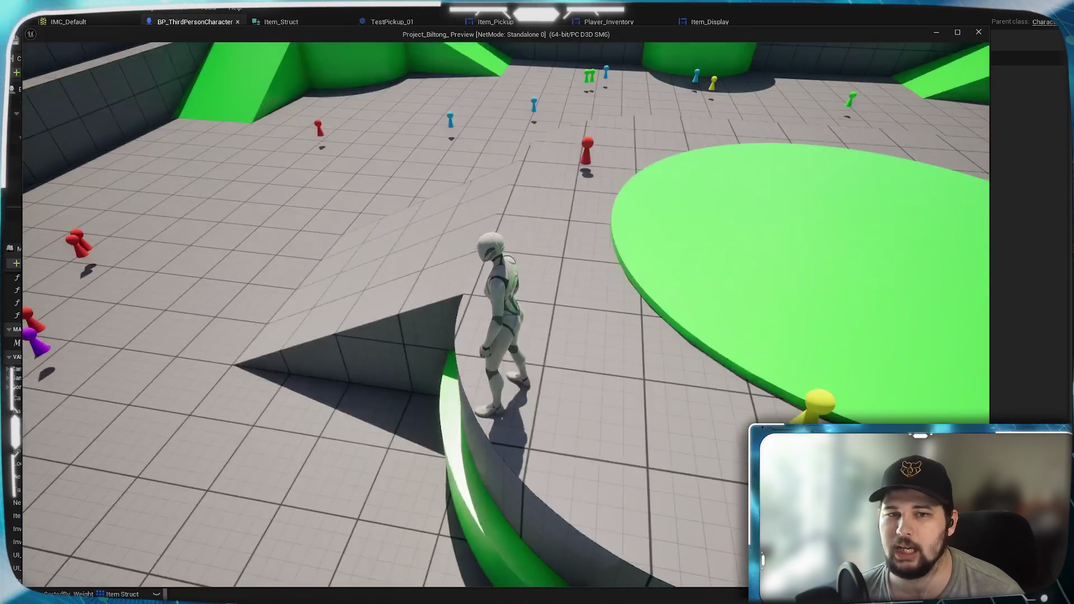
key("i")
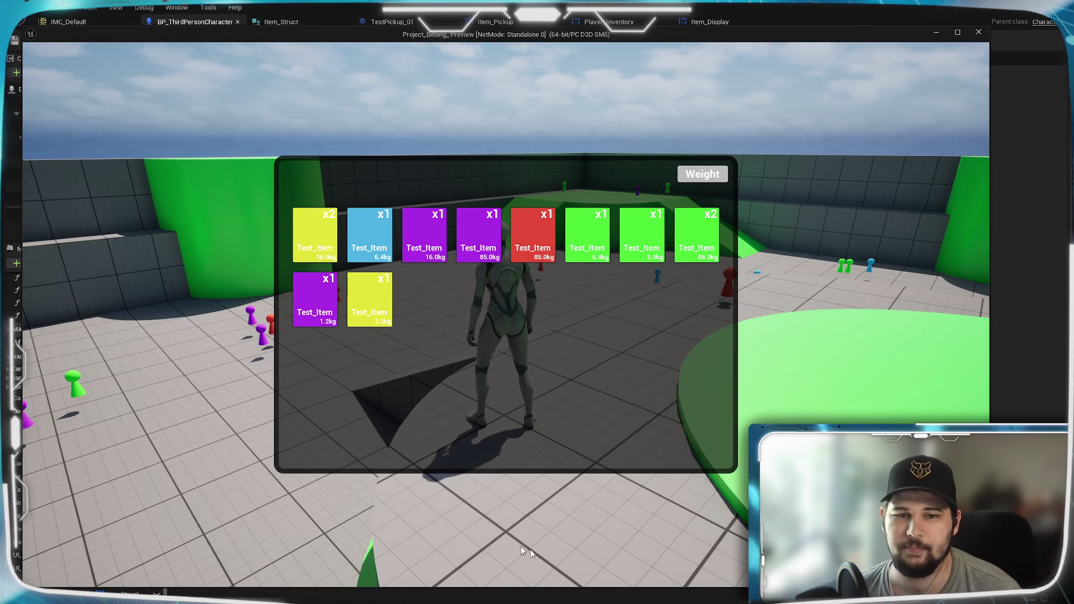